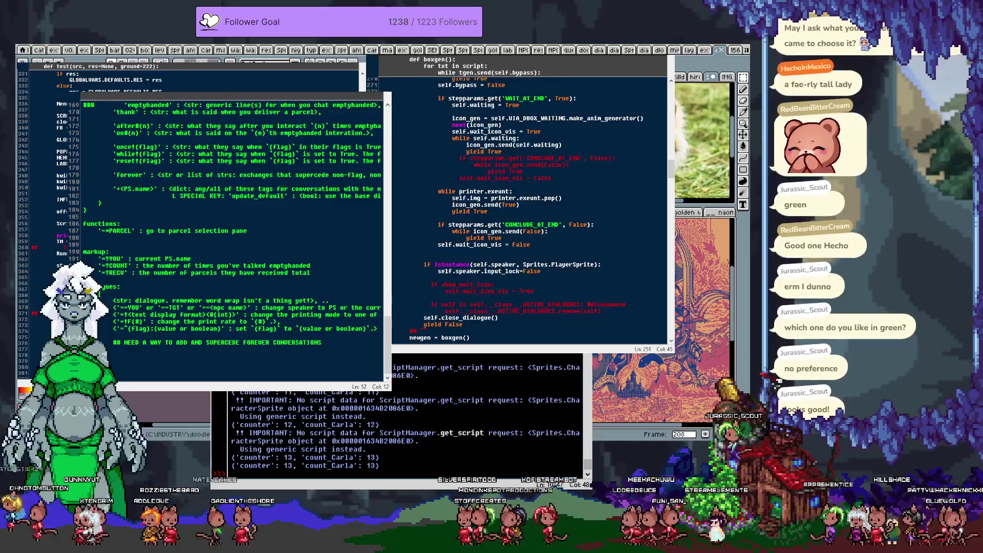
Jump from the CONCLUDE_AT_END line to the blit_to and NineWay code at line 417, moving the notes window aside
scroll(233, 230, "up", 3)
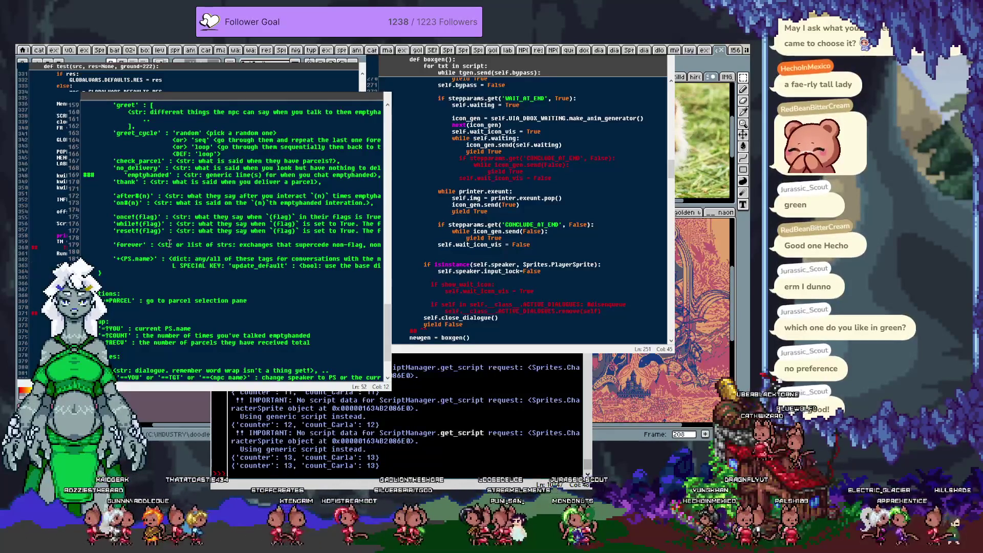
left_click(560, 224)
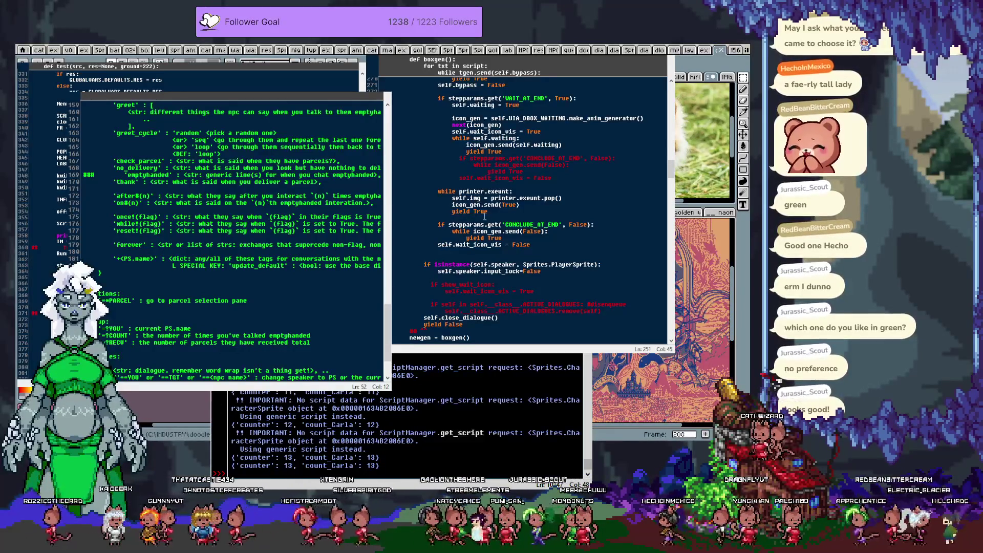
key("alt+Tab")
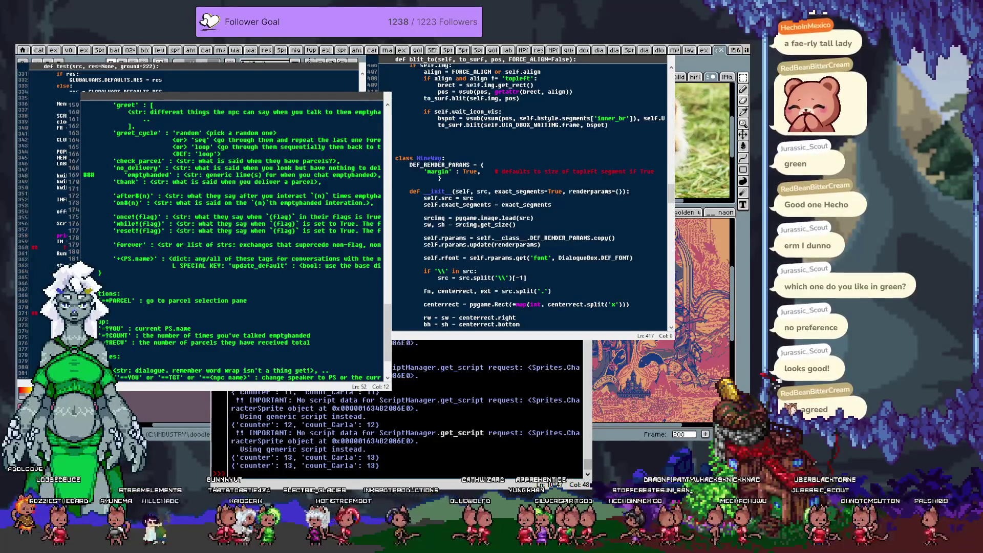
mouse_move(230, 95)
left_mouse_down()
mouse_move(370, 140)
mouse_move(388, 157)
mouse_move(376, 154)
left_mouse_up()
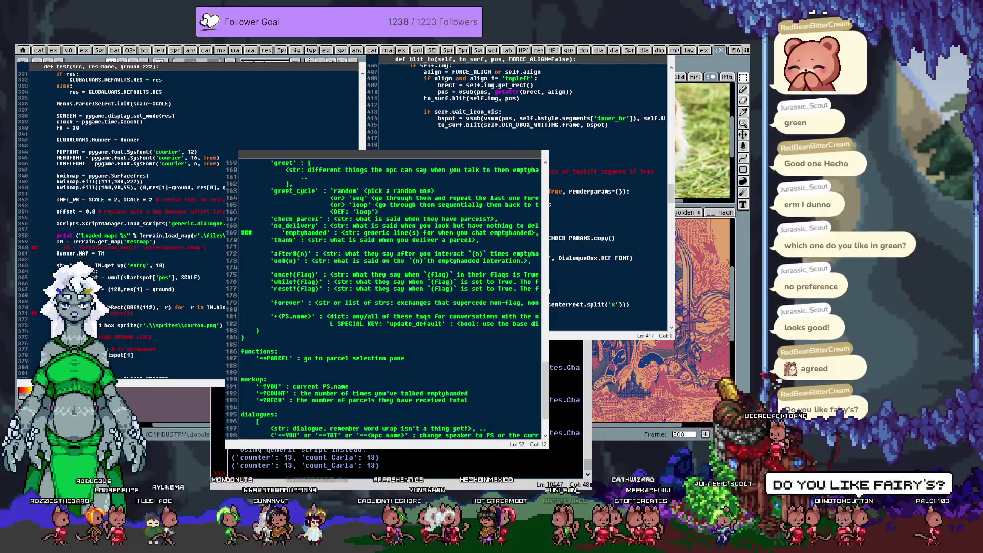
Close test(), copy 'portrait' : True into lines 733 and 734, and run the game
key("ctrl+w")
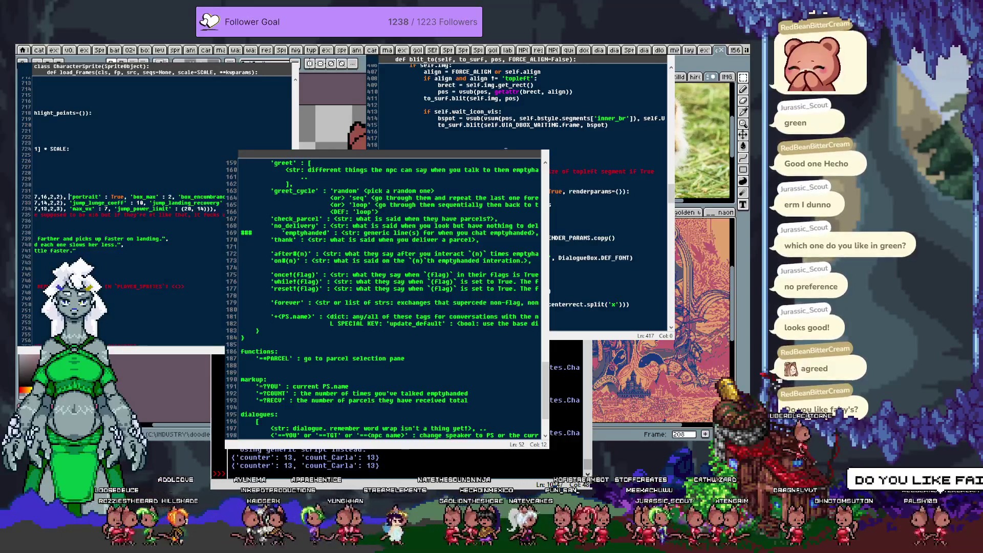
key("ctrl+shift+Right")
key("ctrl+shift+Right")
key("ctrl+shift+Right")
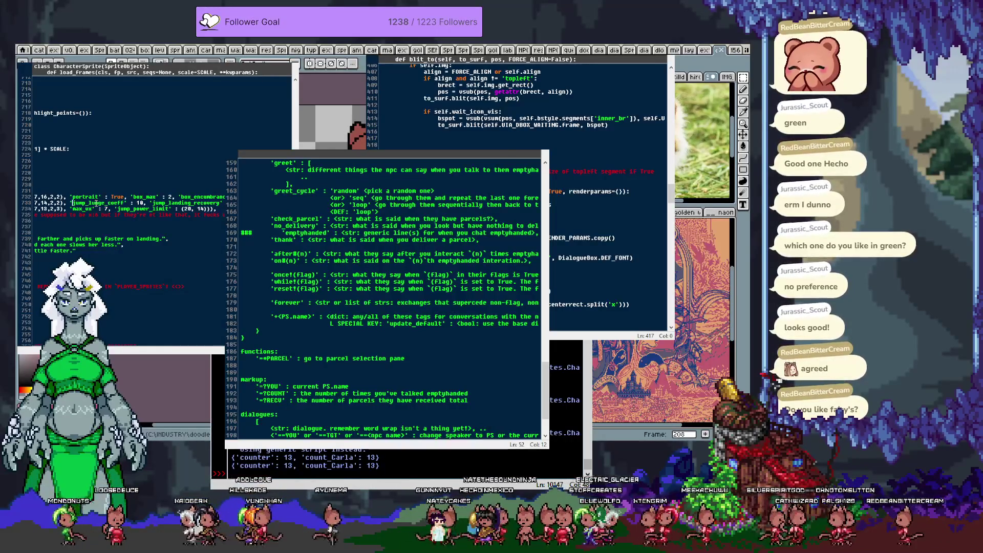
type("'portrait' : True,")
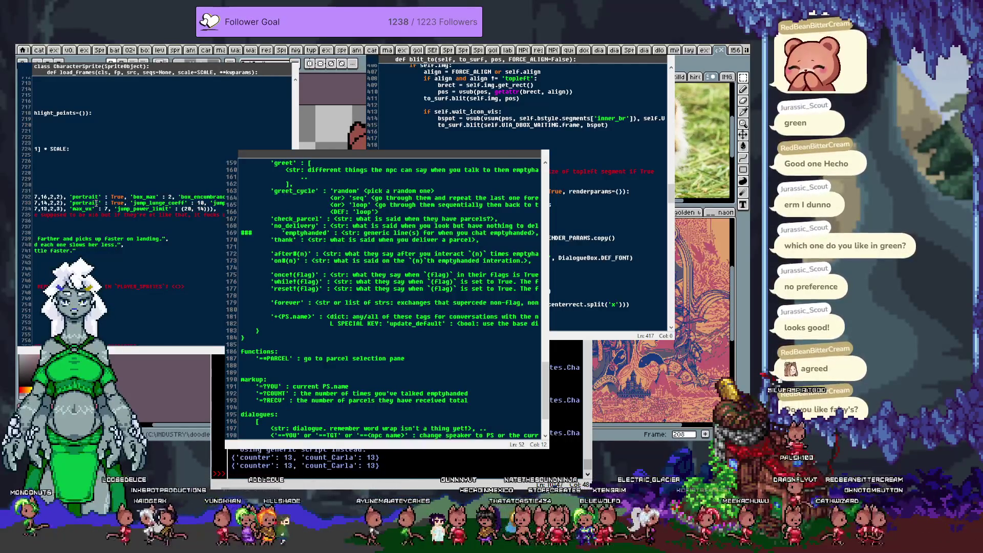
key("Down")
key("ctrl+Left")
key("ctrl+Left")
key("ctrl+Left")
key("ctrl+v")
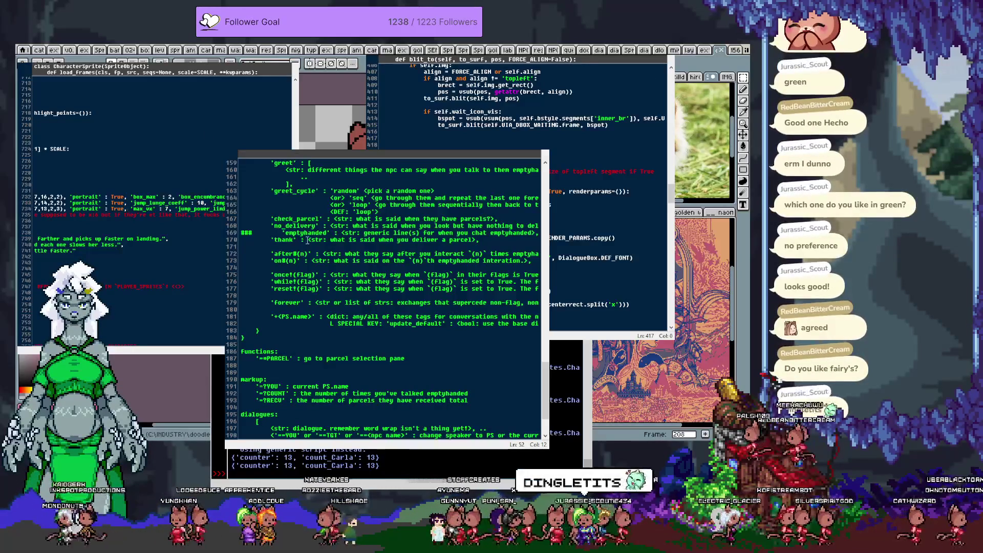
key("F5")
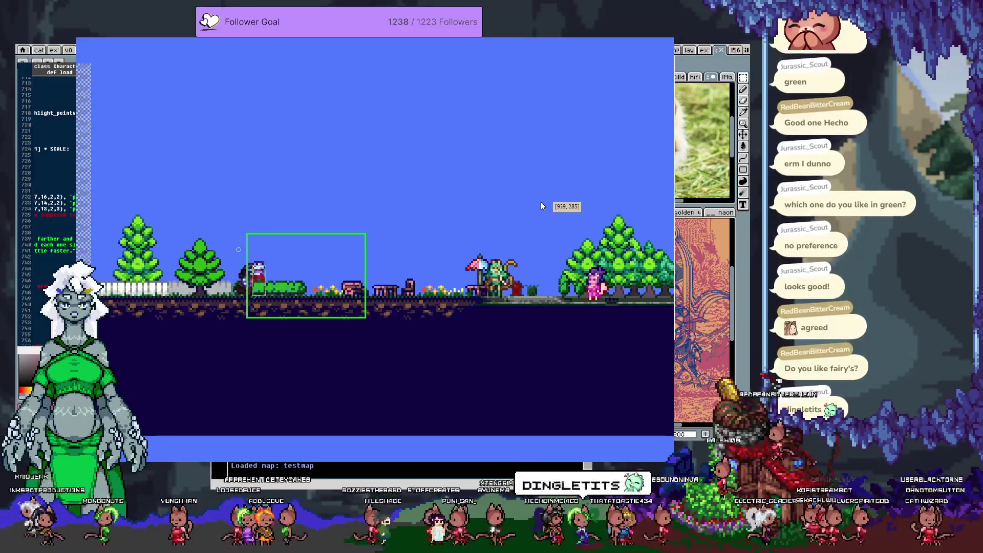
Walk right to Miya, open her portrait dialogue, then close it
key("Right")
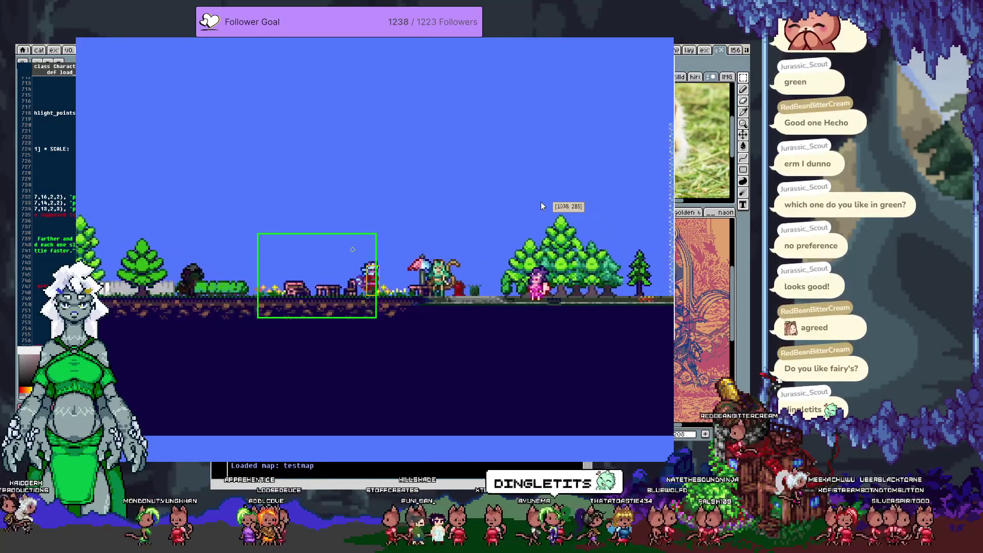
key("Right")
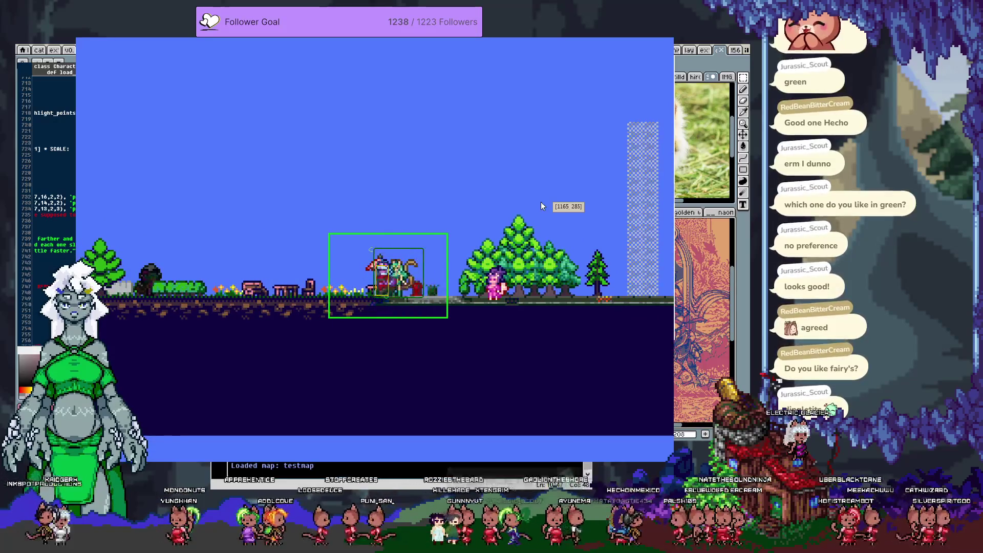
key("Right")
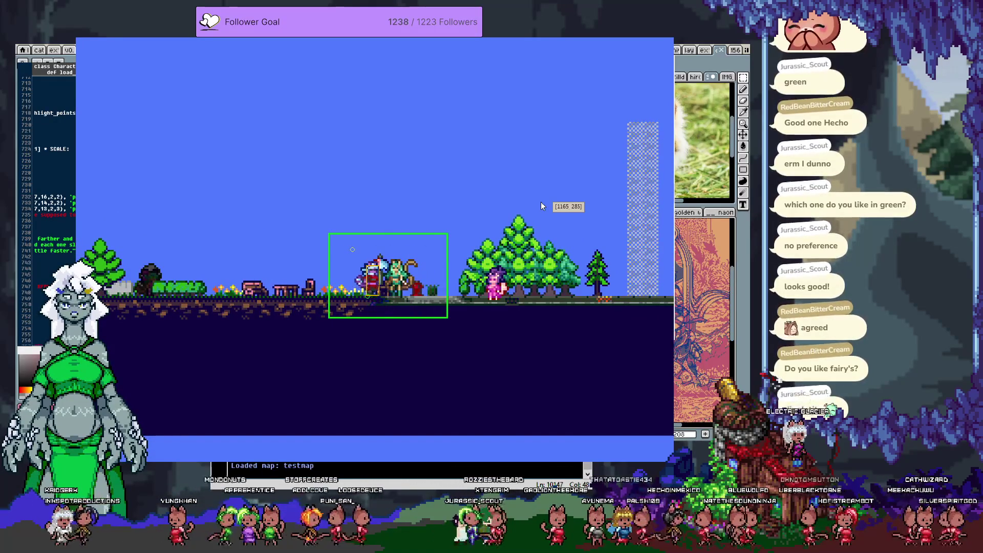
key("Left")
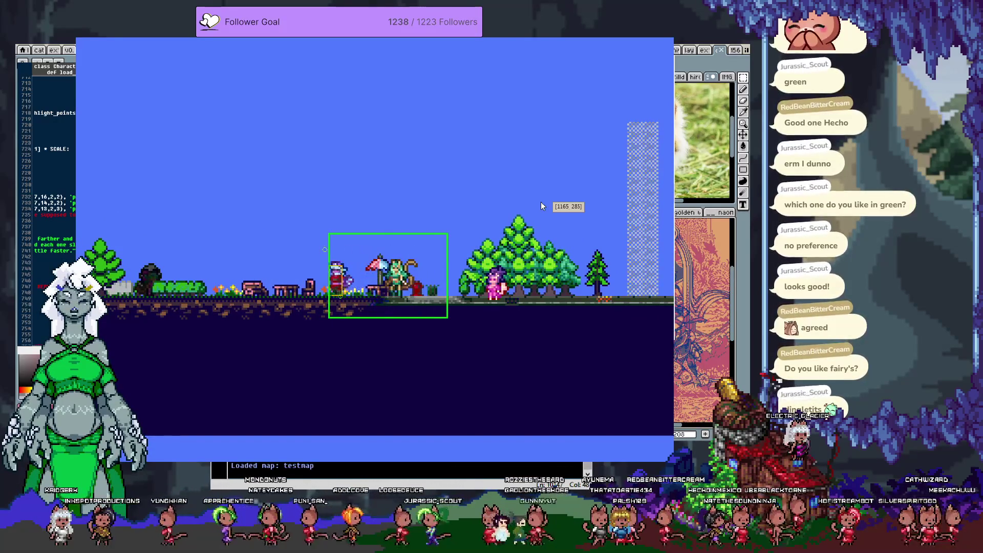
key("Right")
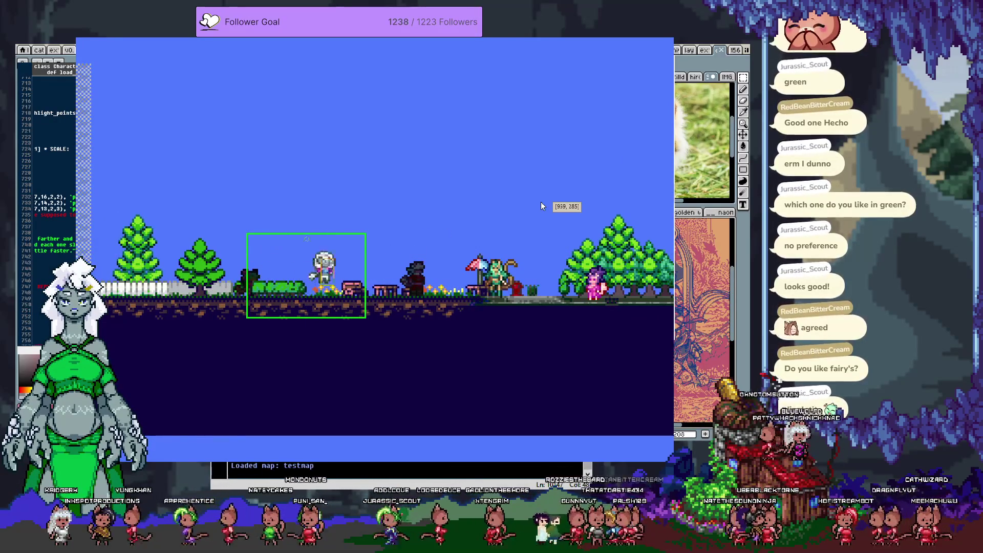
key("Right")
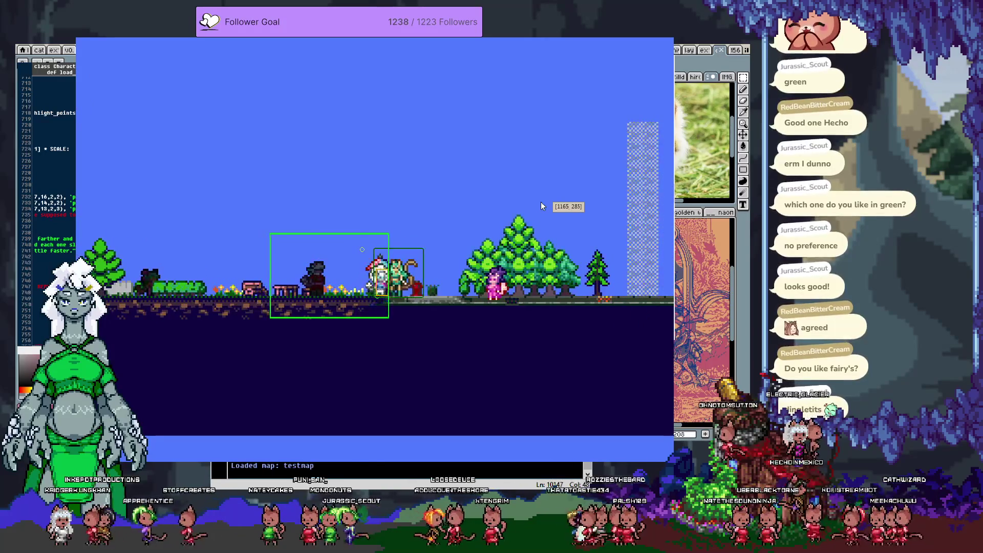
key("space")
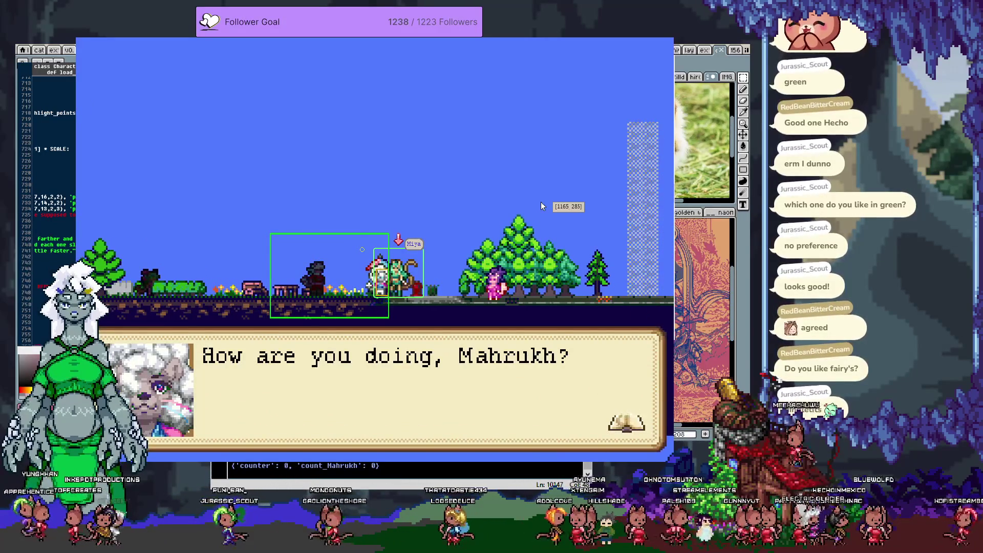
key("space")
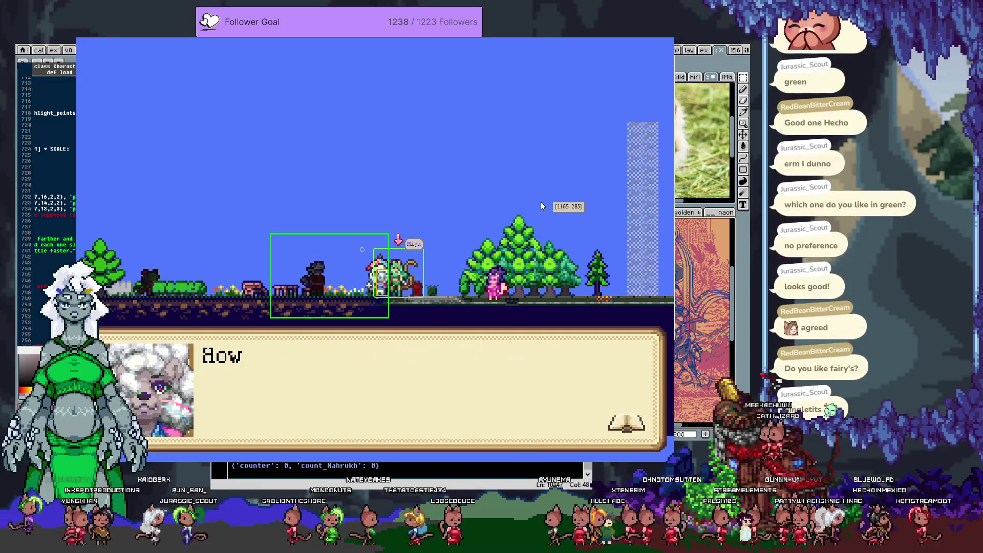
Step away and back, then talk to Miya a second time
key("Left")
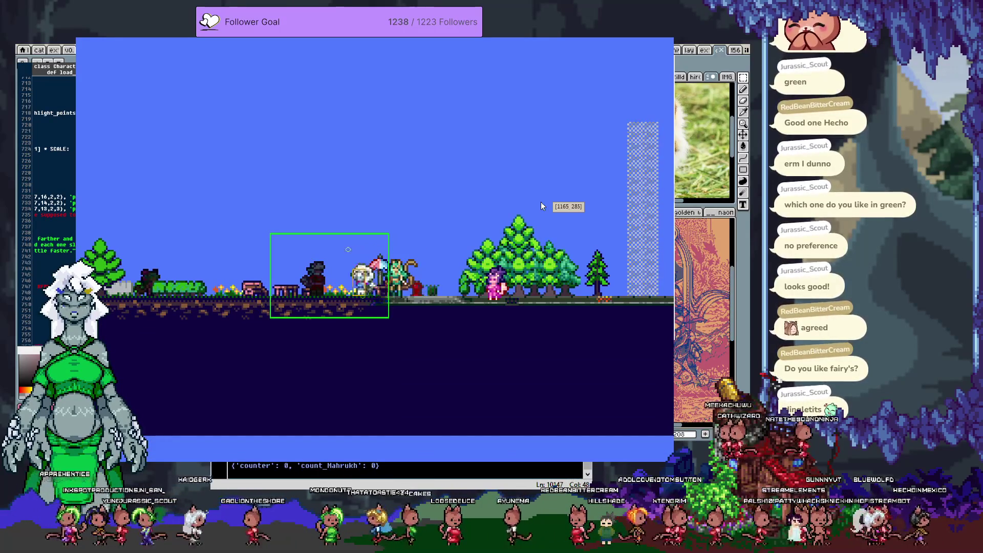
key("Right")
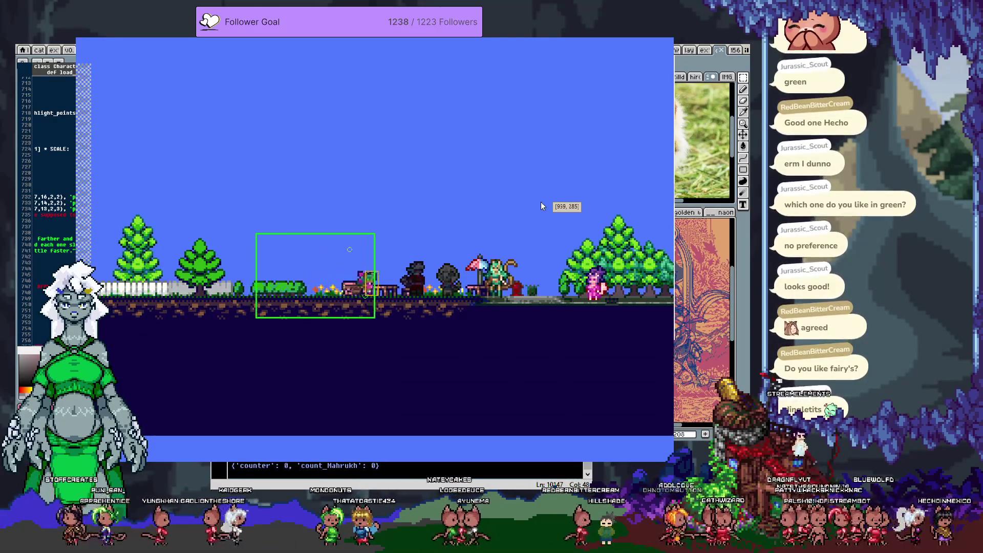
key("Right")
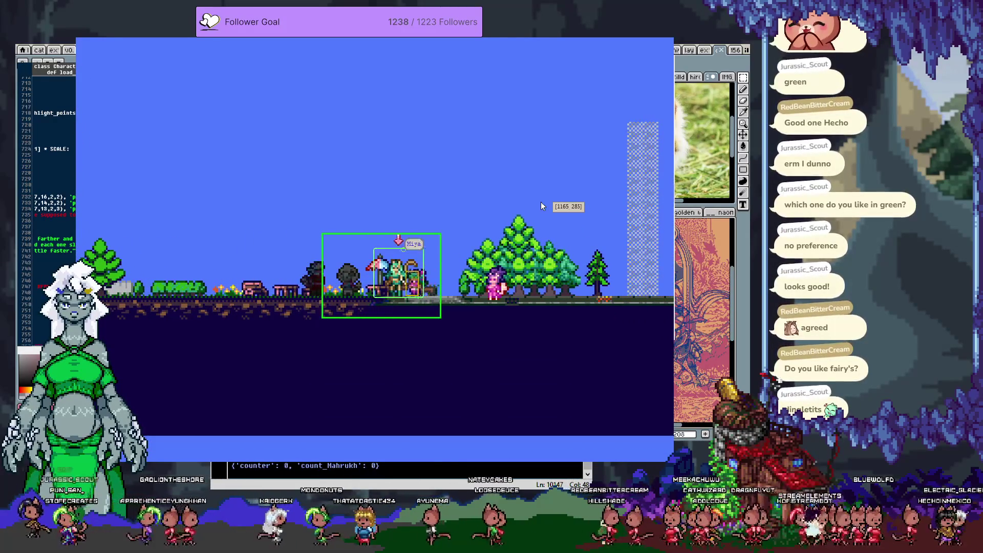
key("space")
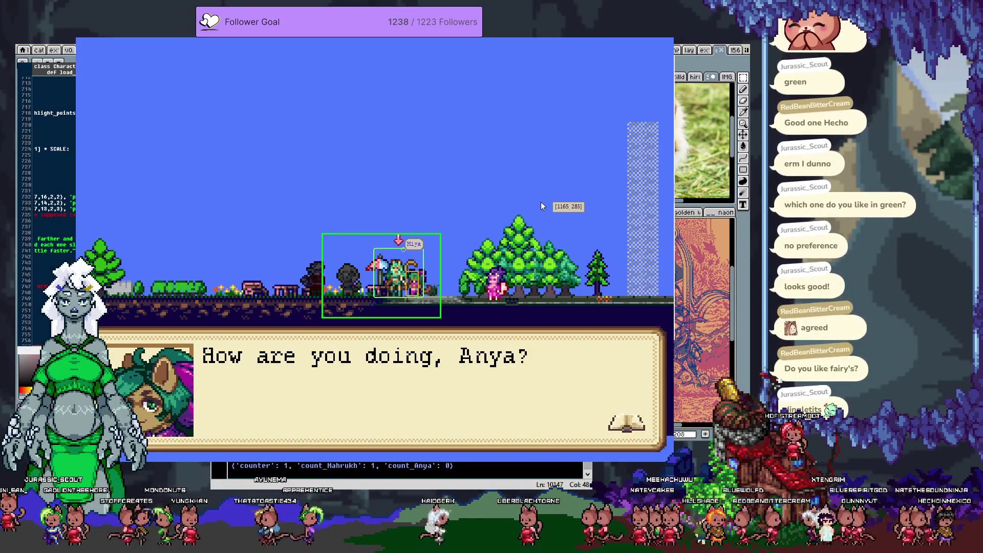
Close Miya's greeting and quit the game with Escape
key("space")
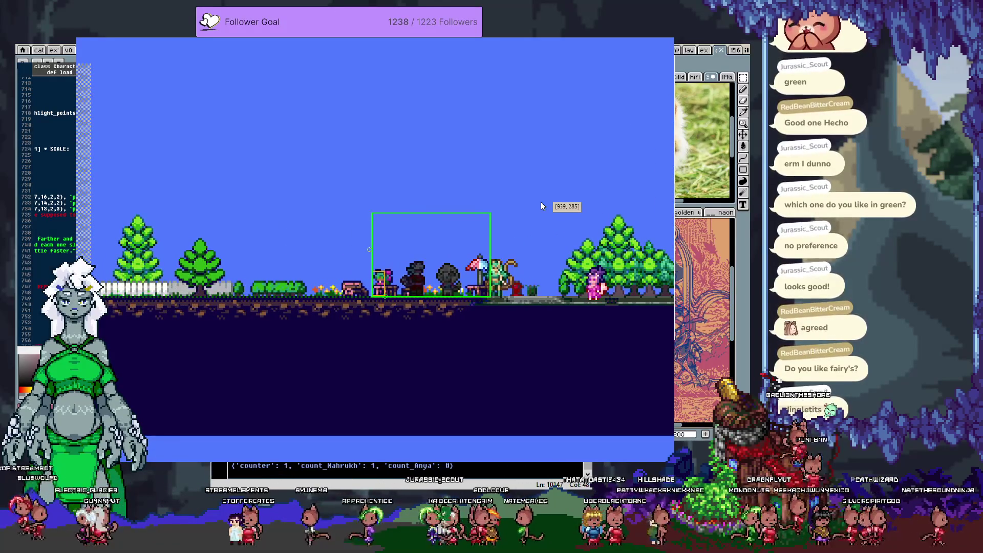
key("Escape")
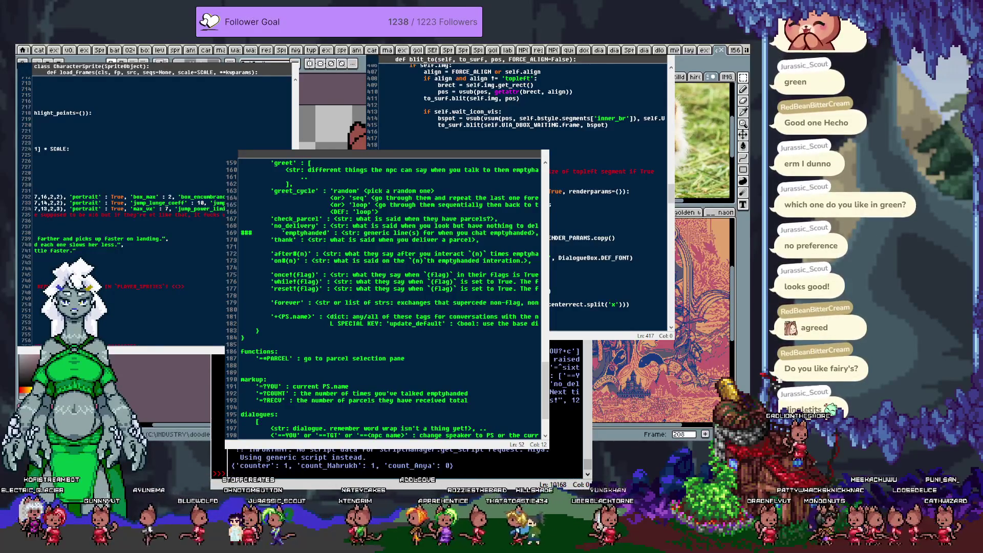
Switch from the code windows to the cat-girl sprite in Aseprite and show the timeline
key("alt+Tab")
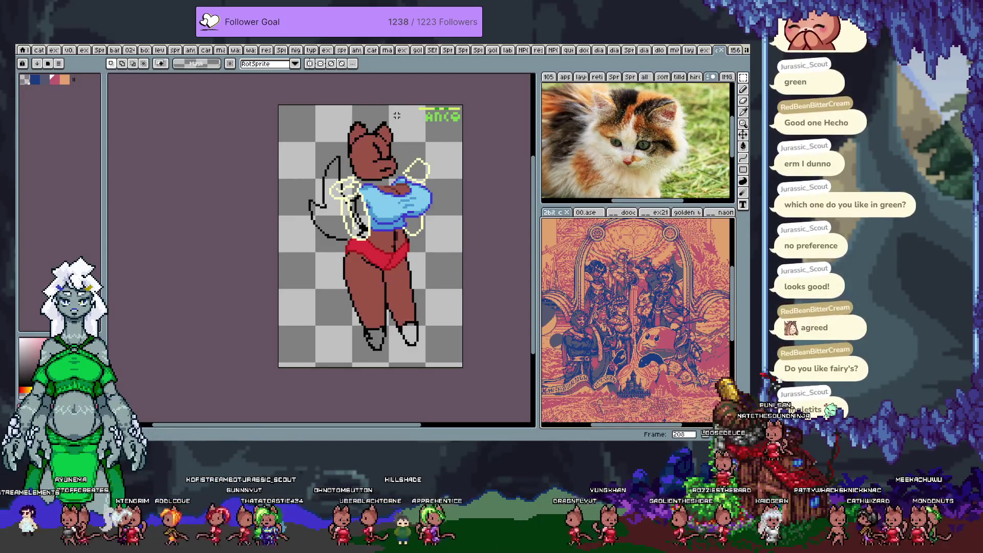
key("Tab")
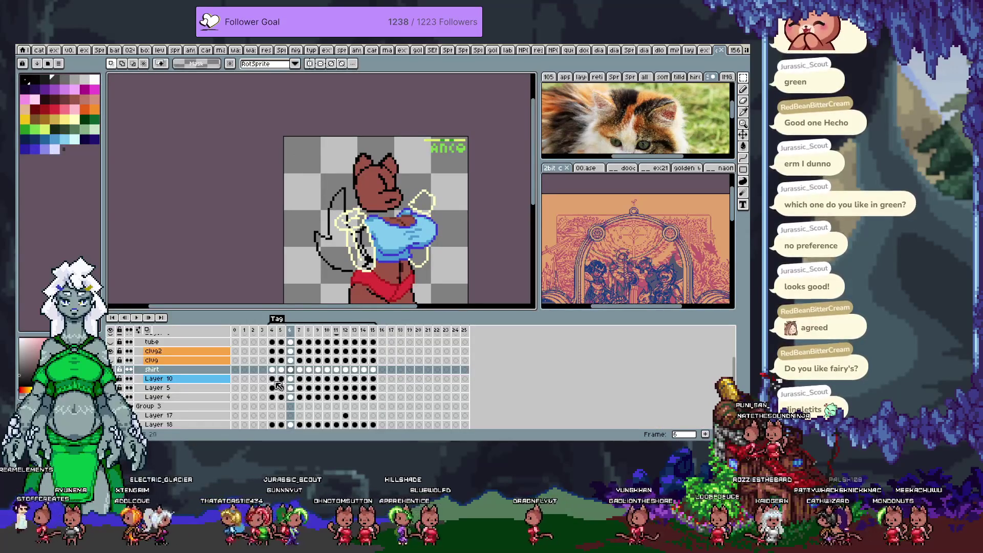
Toggle the clvg2 layer off and on to check the shirt, scrolling through the layer list
scroll(272, 392, "up", 3)
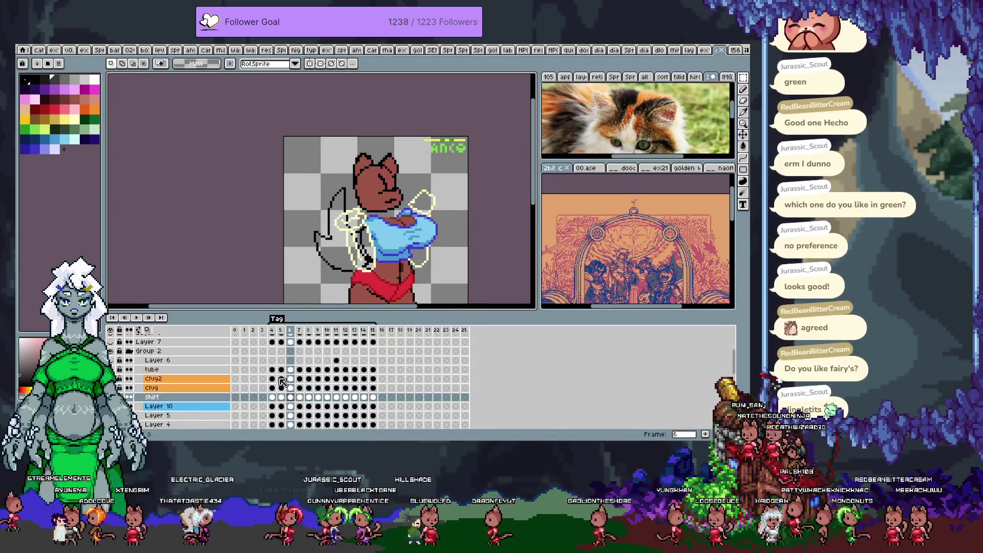
left_click(118, 377)
left_click(118, 378)
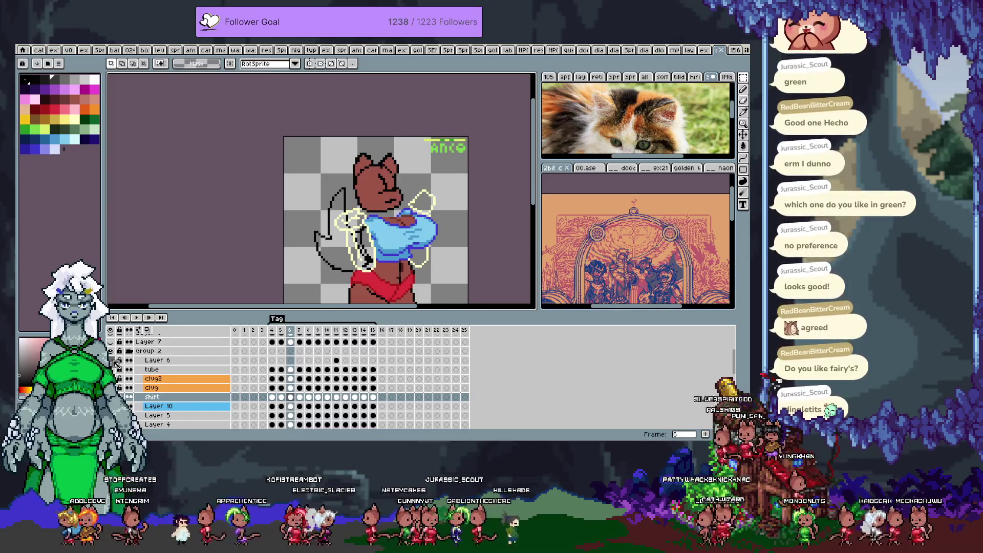
scroll(156, 365, "up", 3)
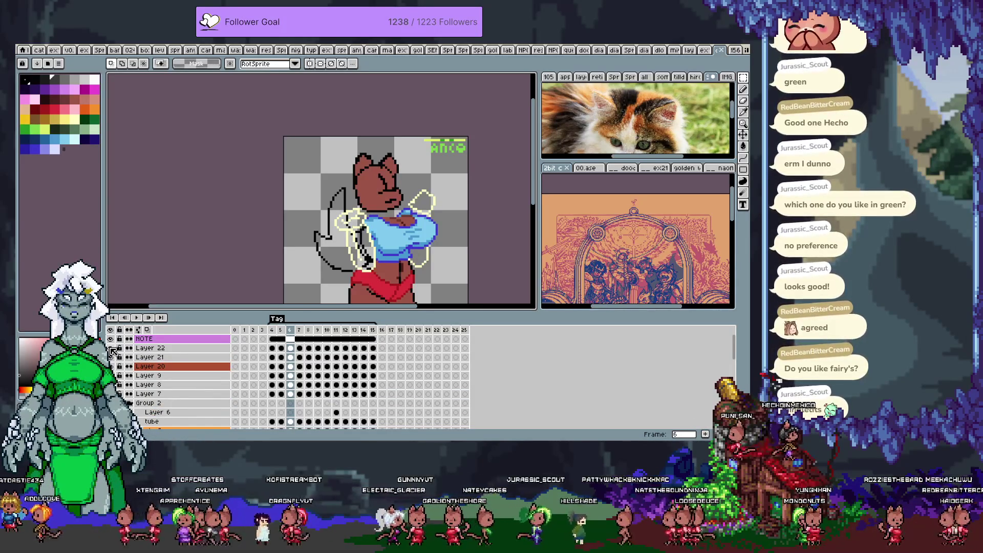
scroll(154, 387, "down", 5)
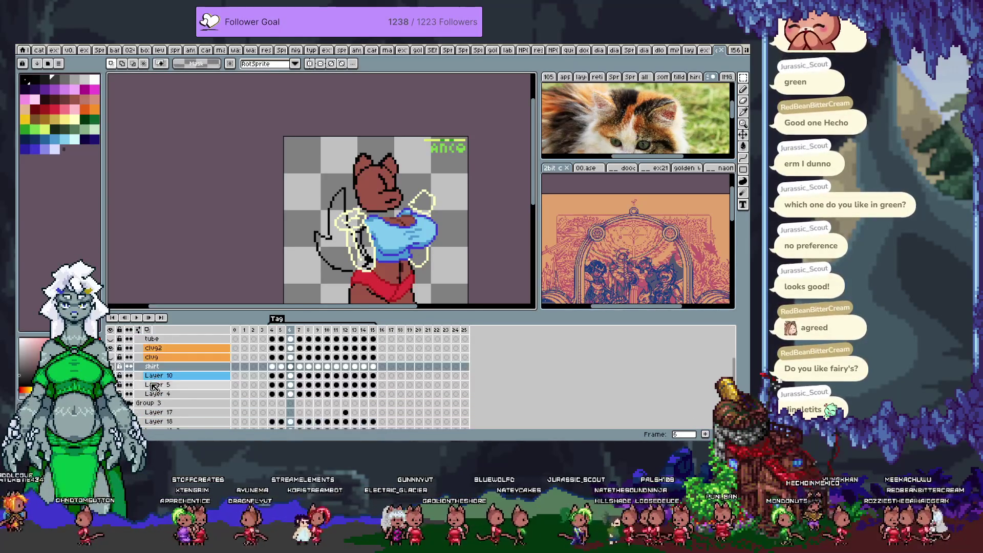
scroll(153, 388, "down", 3)
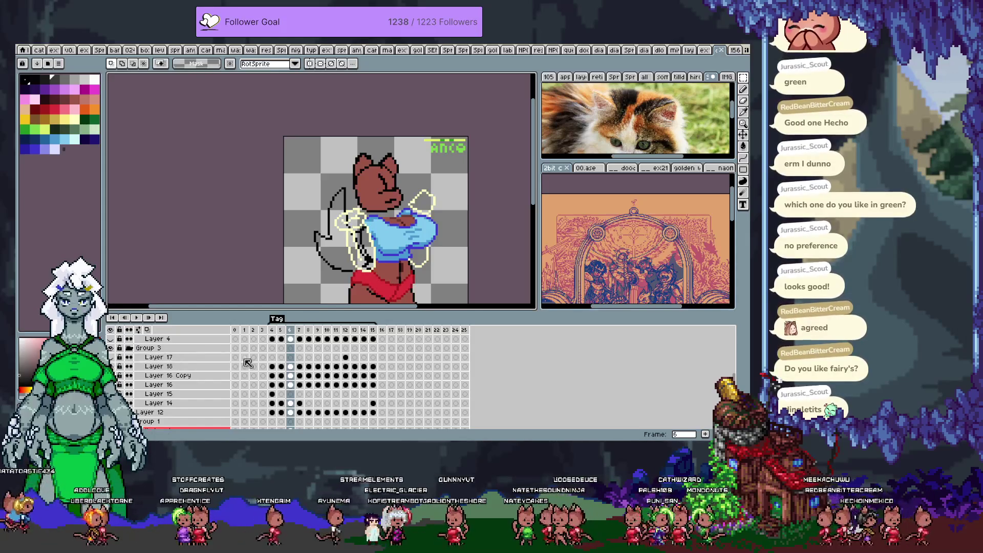
Rename Layer 18 to shorts, then rename it again to bottom
double_click(187, 367)
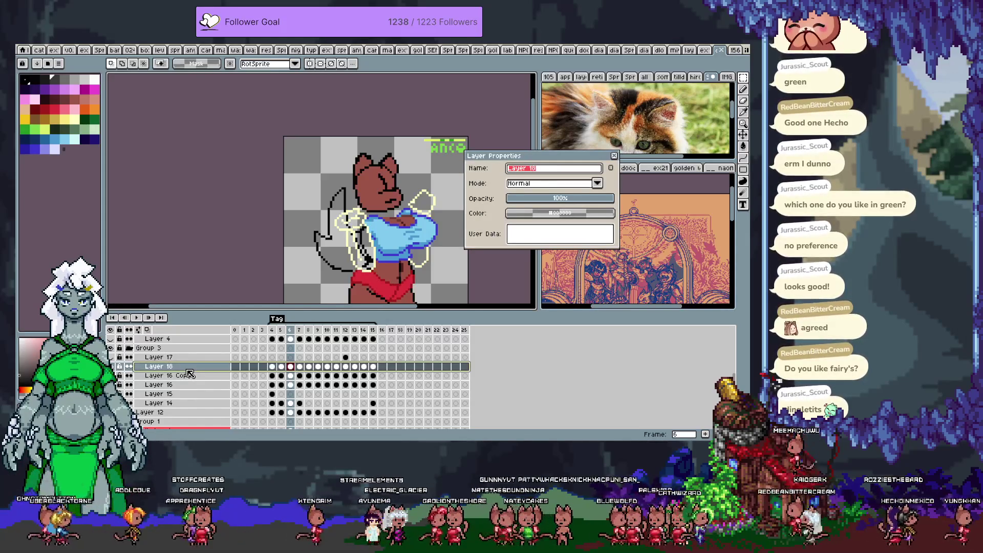
type("shor")
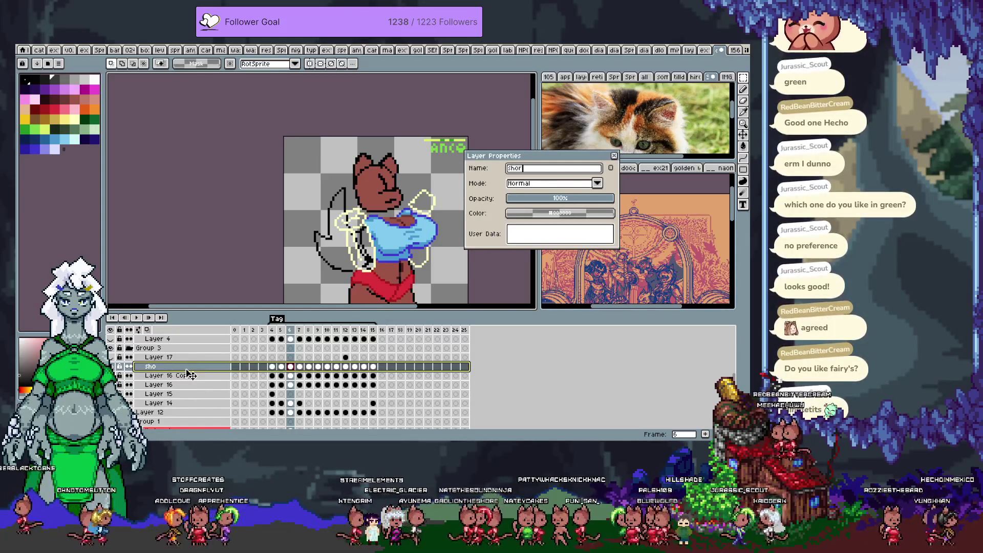
type("ts")
key("Return")
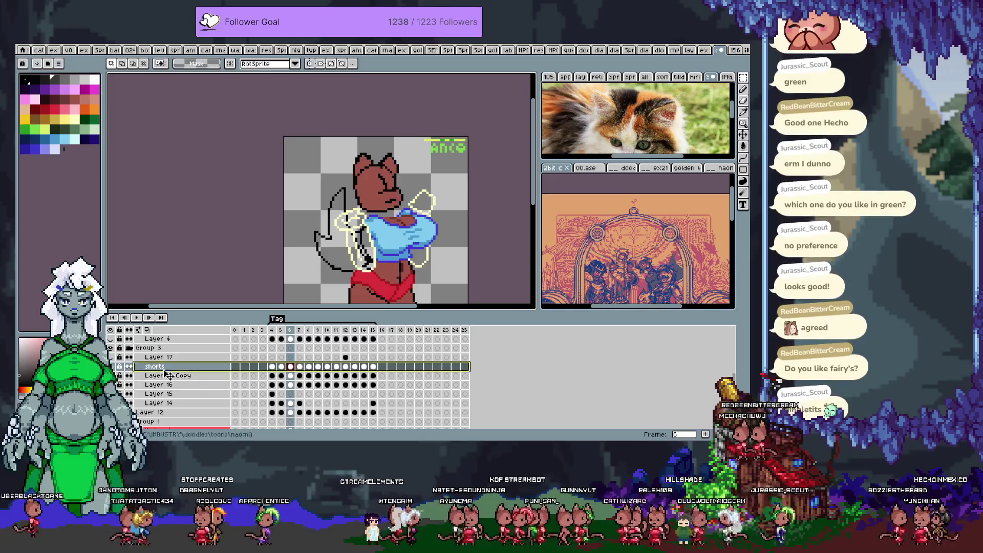
double_click(167, 368)
type("bottom")
key("Return")
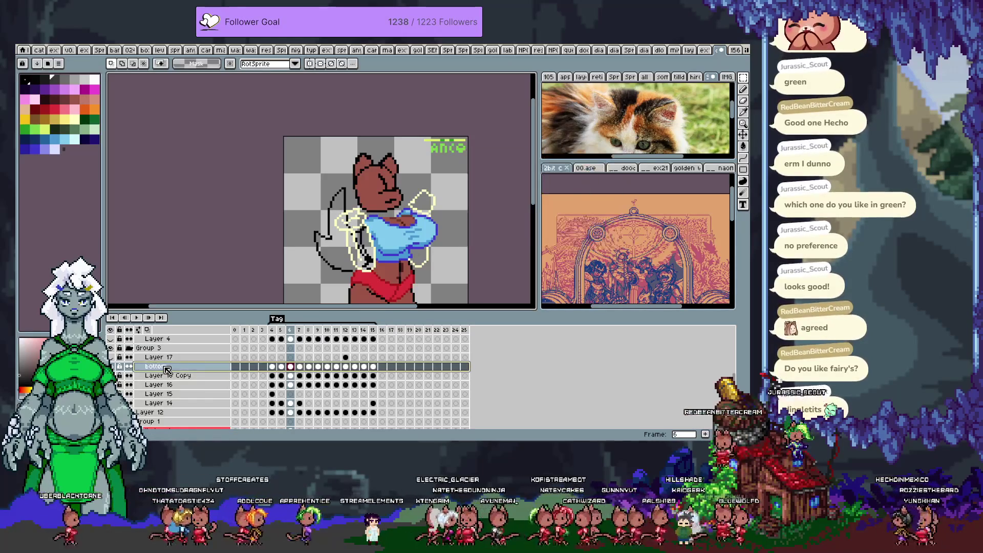
Rename Layer 12 to arms
scroll(188, 378, "down", 1)
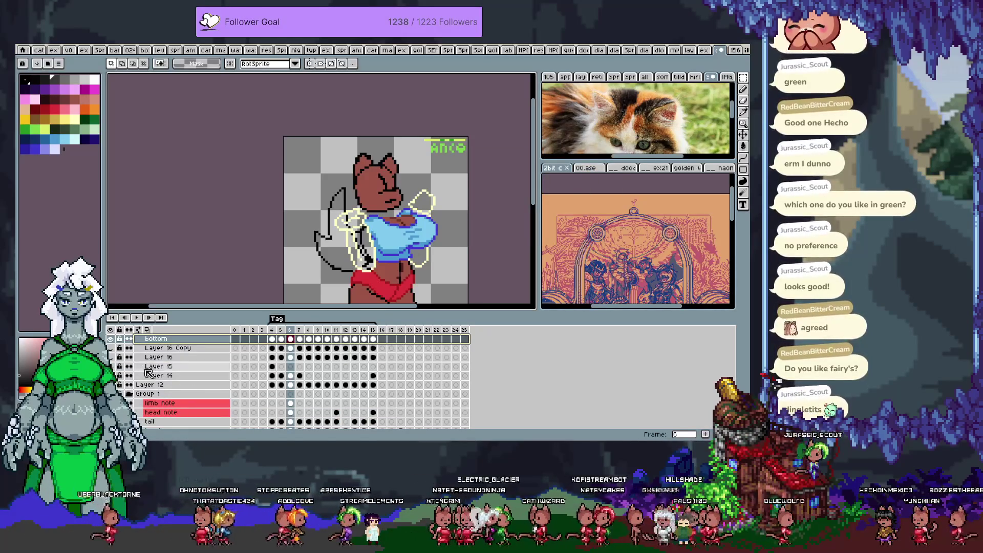
double_click(159, 385)
type("ms")
key("Return")
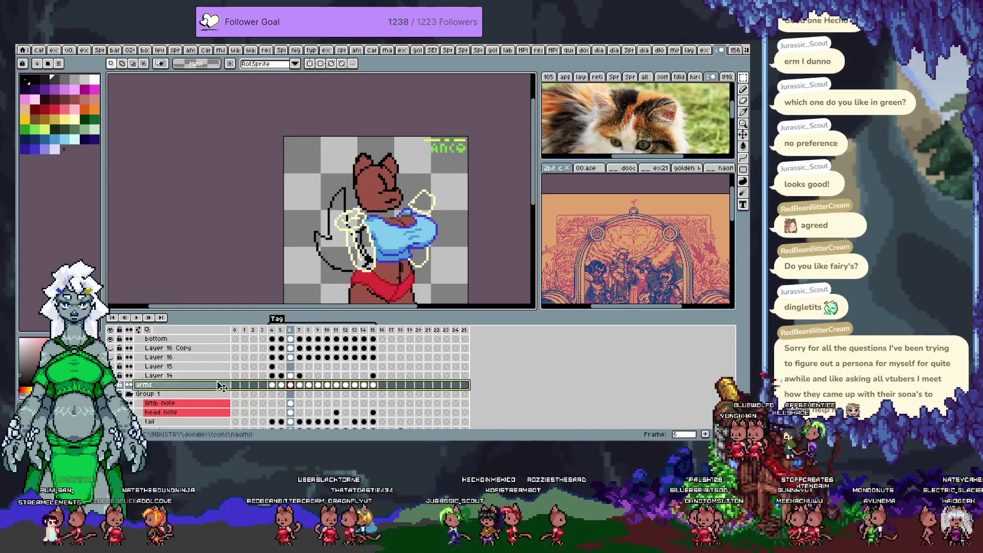
Scroll the layer list and select the arms layer, then Layer 20
scroll(218, 387, "down", 3)
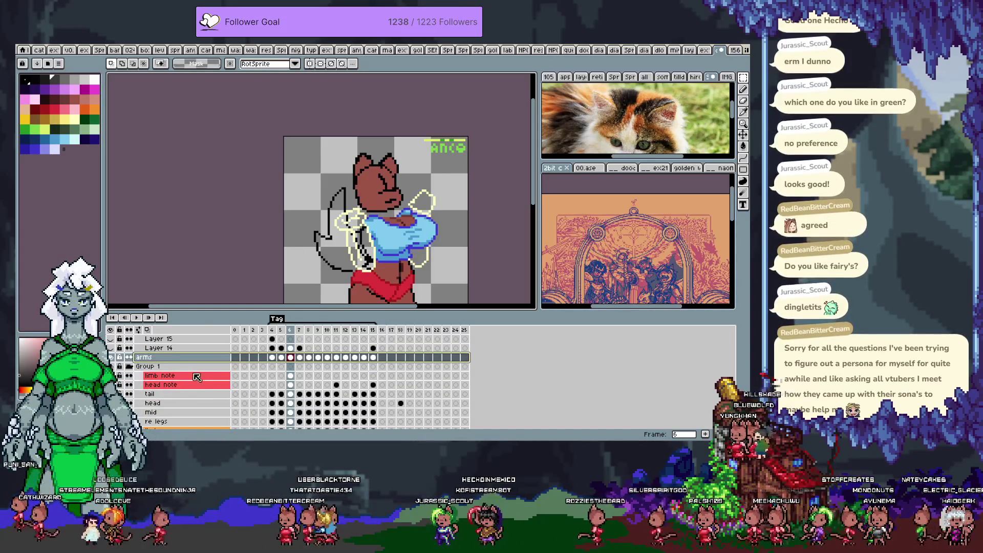
scroll(200, 383, "down", 4)
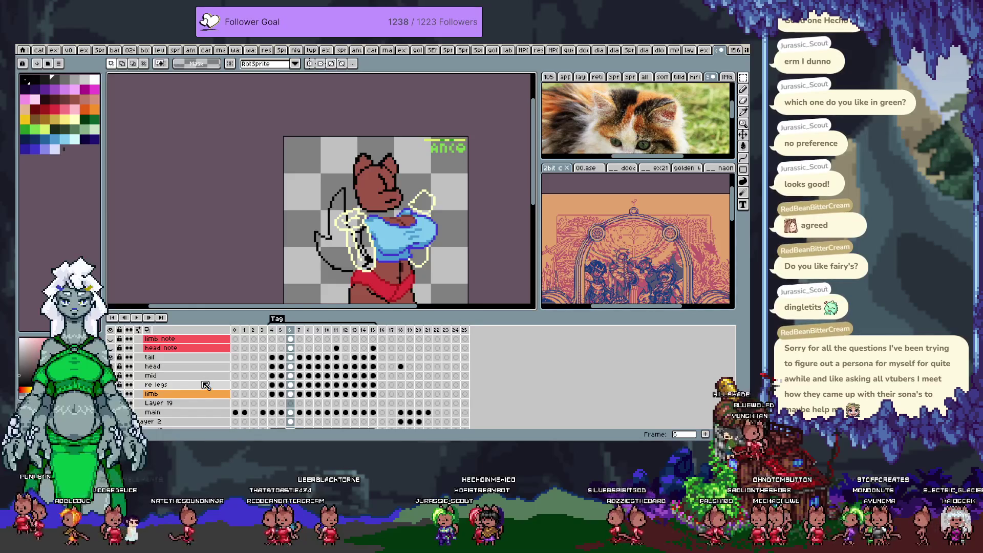
scroll(197, 359, "up", 2)
left_click(200, 363)
scroll(200, 363, "up", 5)
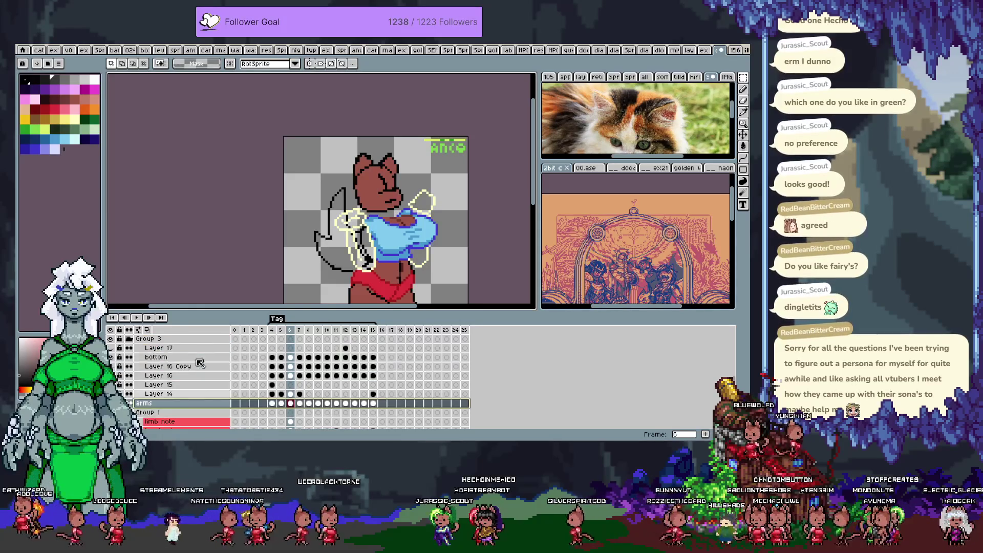
left_click(200, 363)
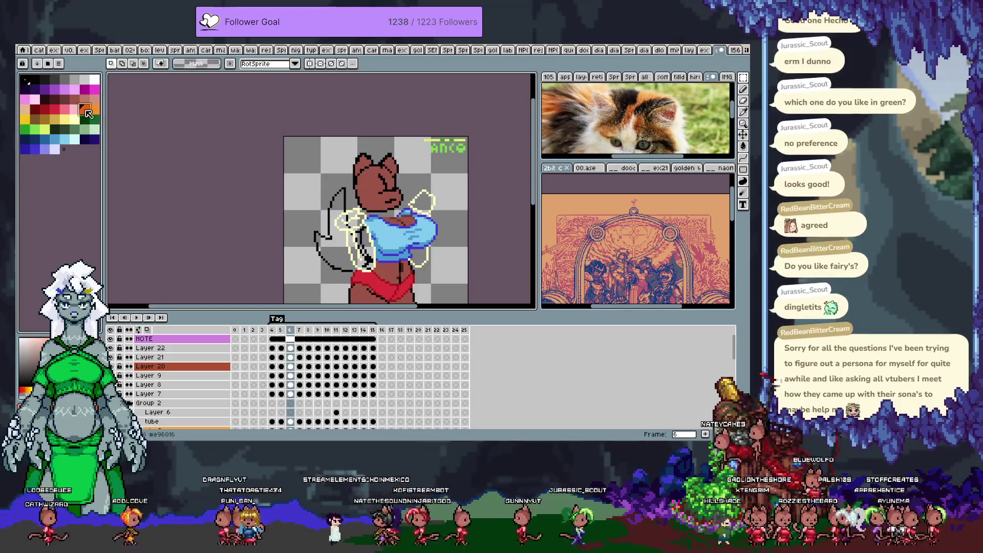
Pick orange from the palette, zoom into the arm, and switch to the pixel-perfect Pencil
left_click(87, 112)
key("Tab")
scroll(377, 231, "up", 3)
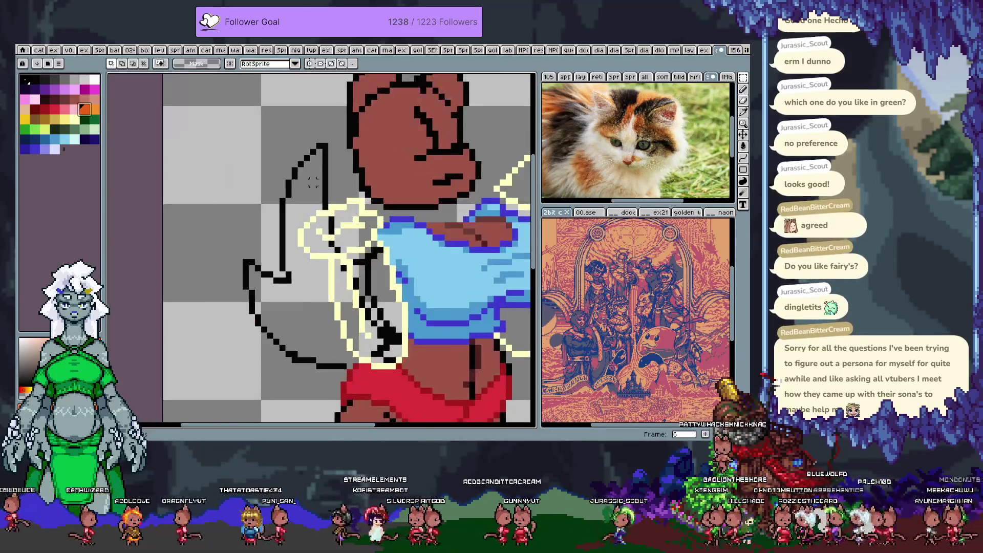
key("v")
key("b")
key("Tab")
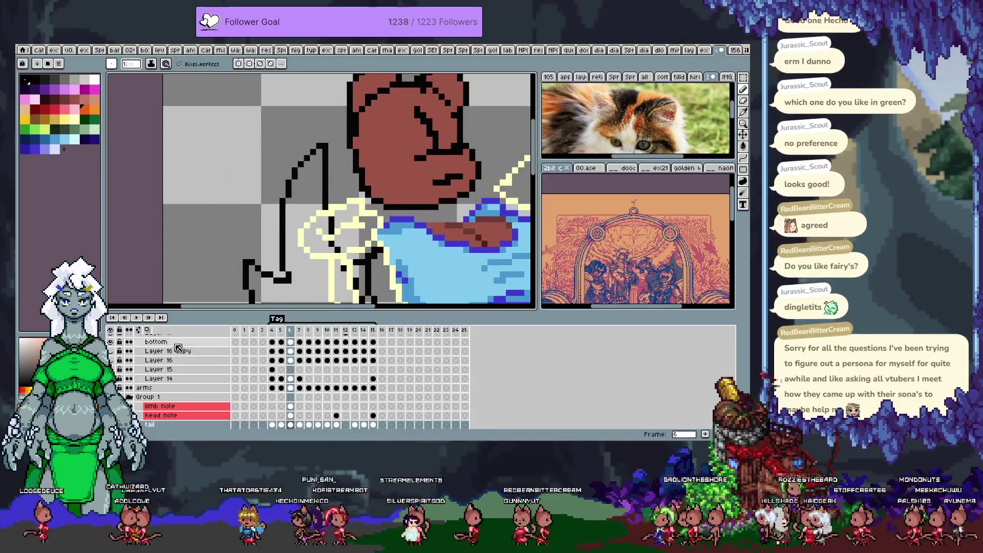
Toggle the head layer off and on, then hide the shirt fill layer
scroll(198, 360, "down", 2)
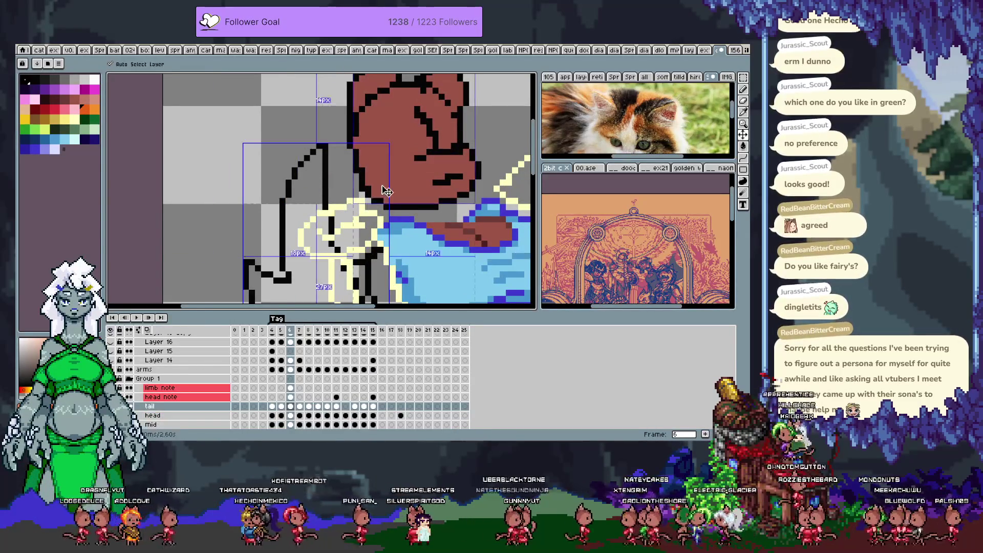
scroll(199, 363, "up", 3)
scroll(203, 367, "up", 2)
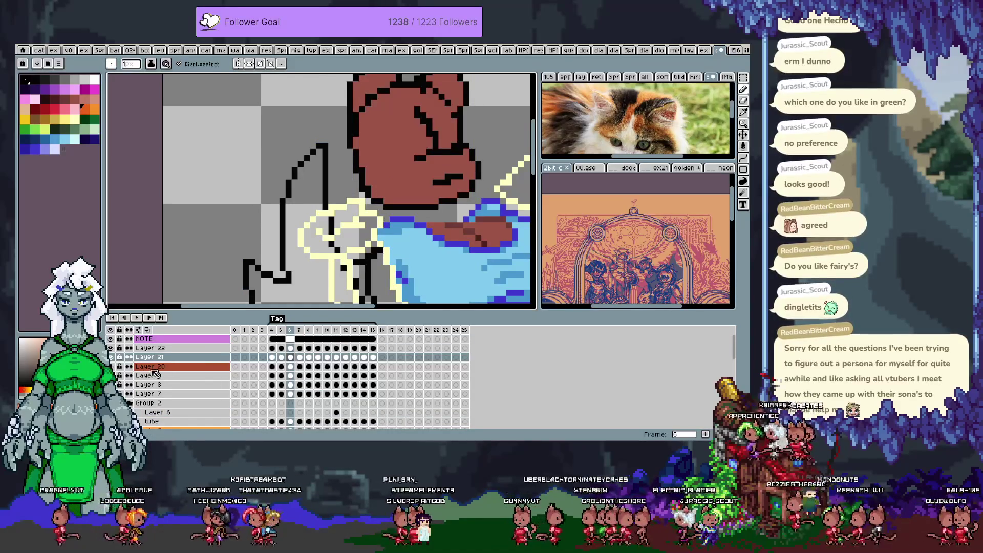
left_click(111, 357)
left_click(110, 357)
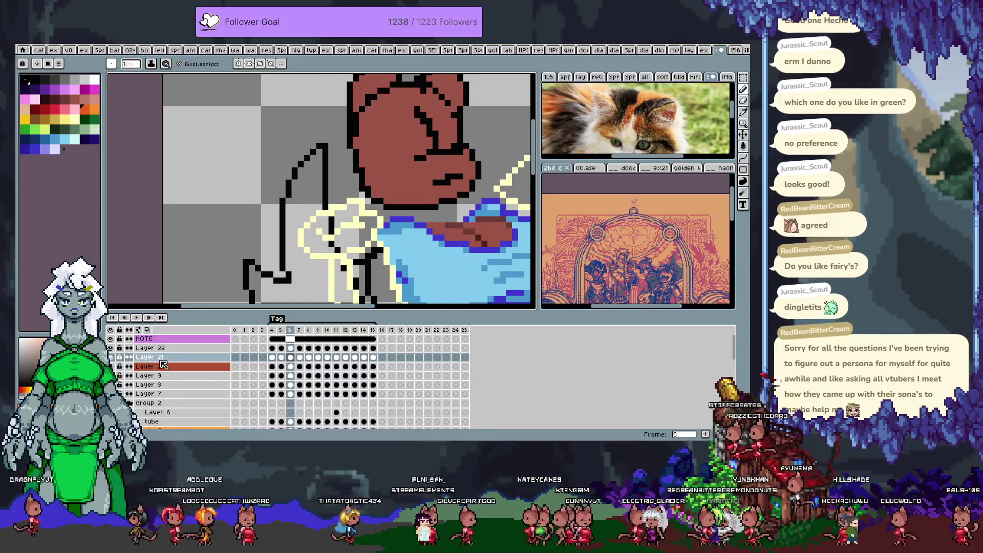
scroll(126, 389, "down", 1)
left_click(110, 394)
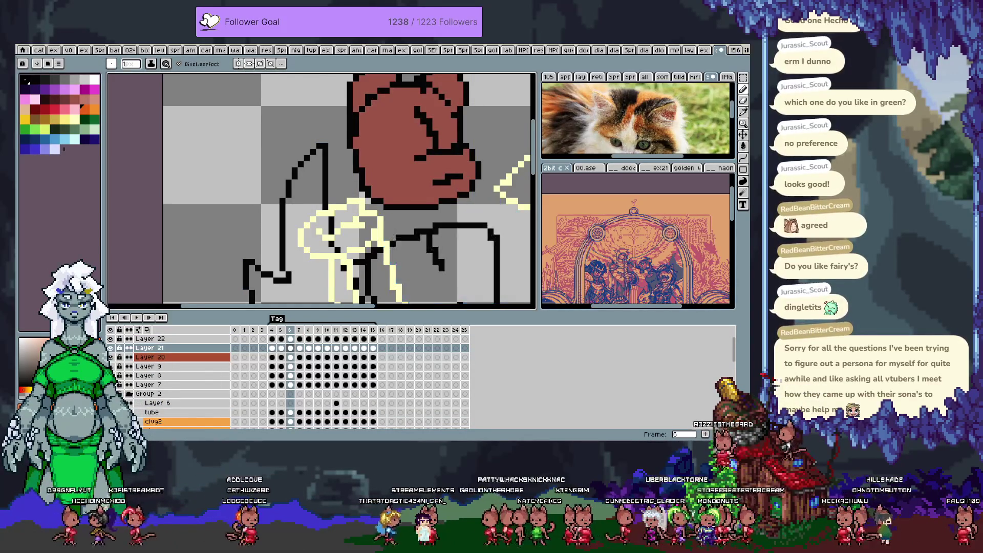
Restore the shirt fill, zoom out, and toggle Layer 20 to see its contents
left_click(111, 393)
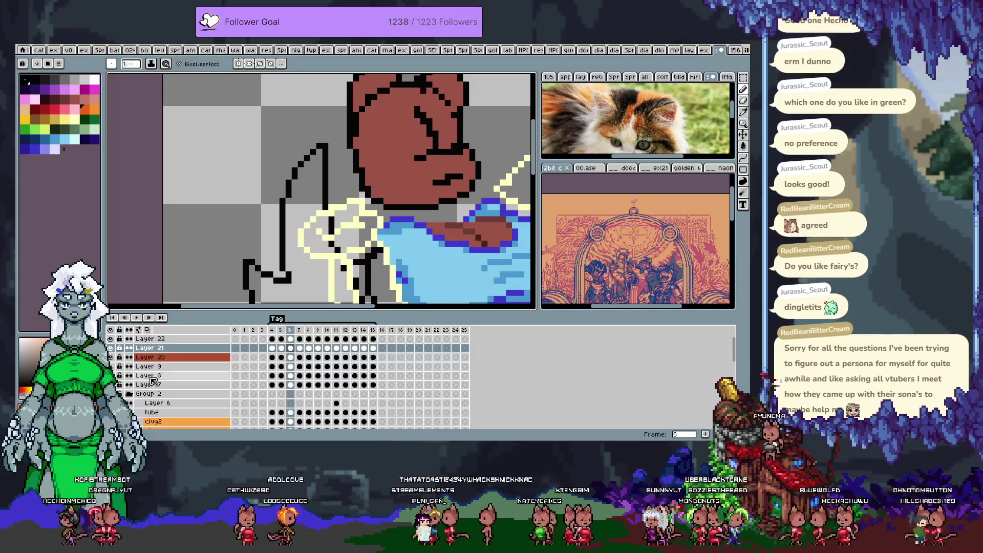
scroll(114, 370, "up", 1)
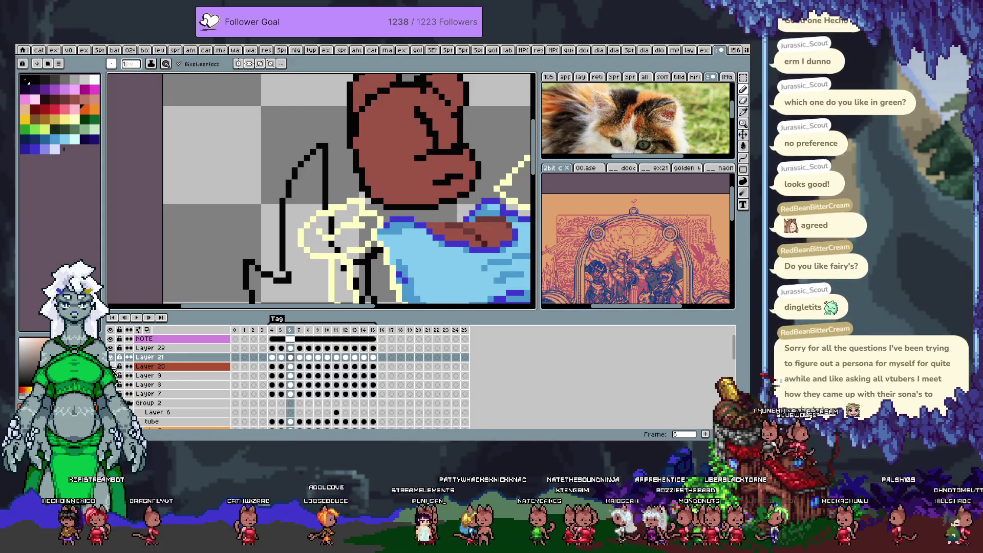
key("minus")
key("minus")
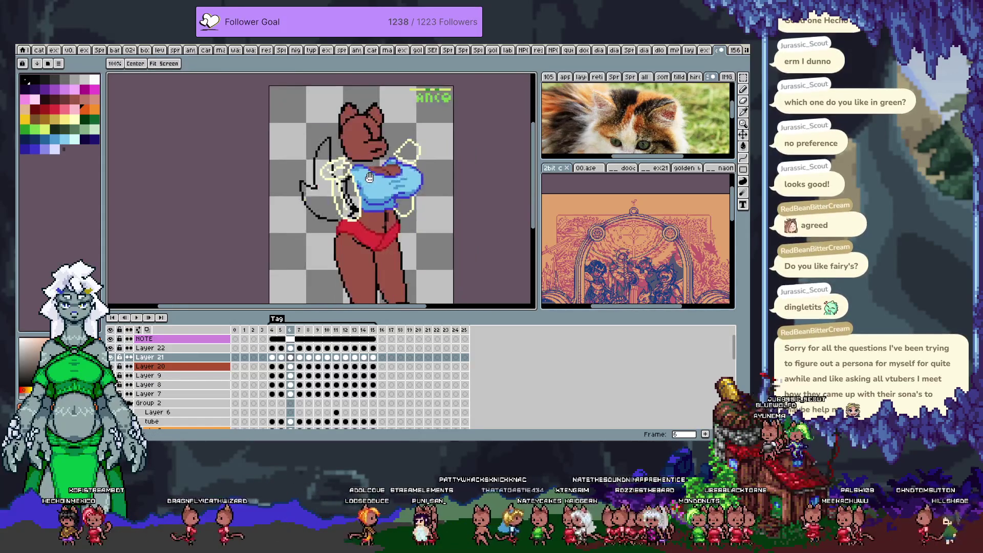
left_click(110, 366)
left_click(111, 366)
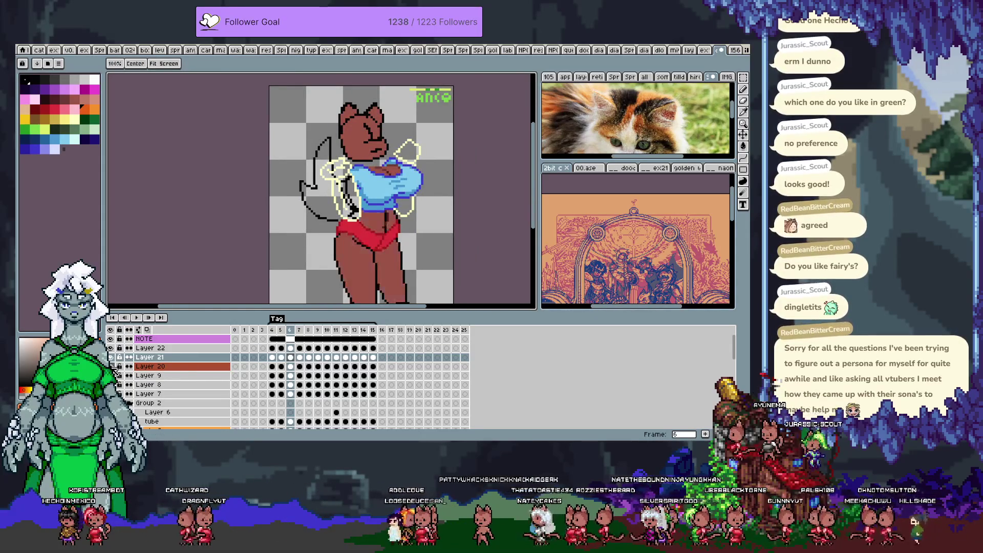
Rename Layer 20 to main fill, then undo and redo to restore the shirt fill
double_click(156, 366)
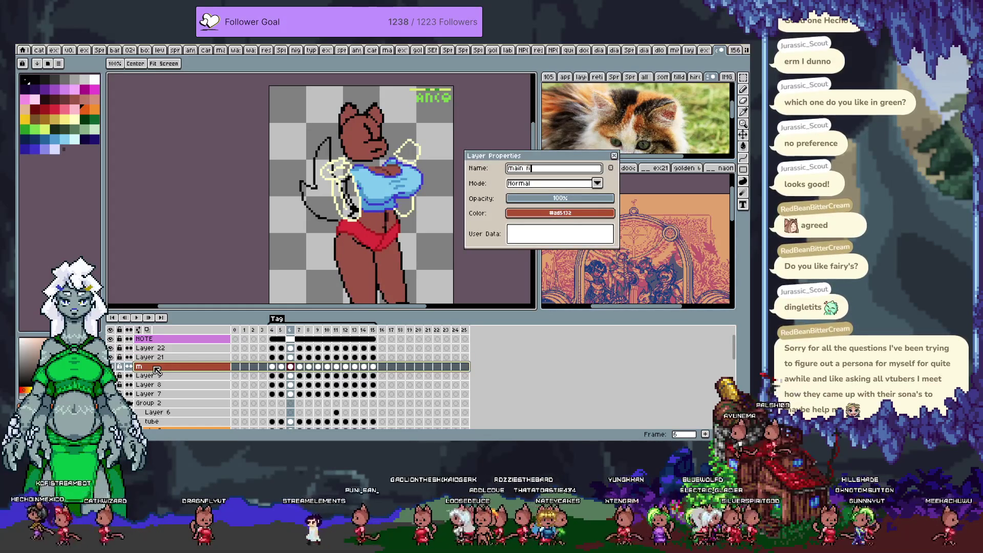
type("ll")
key("Return")
key("b")
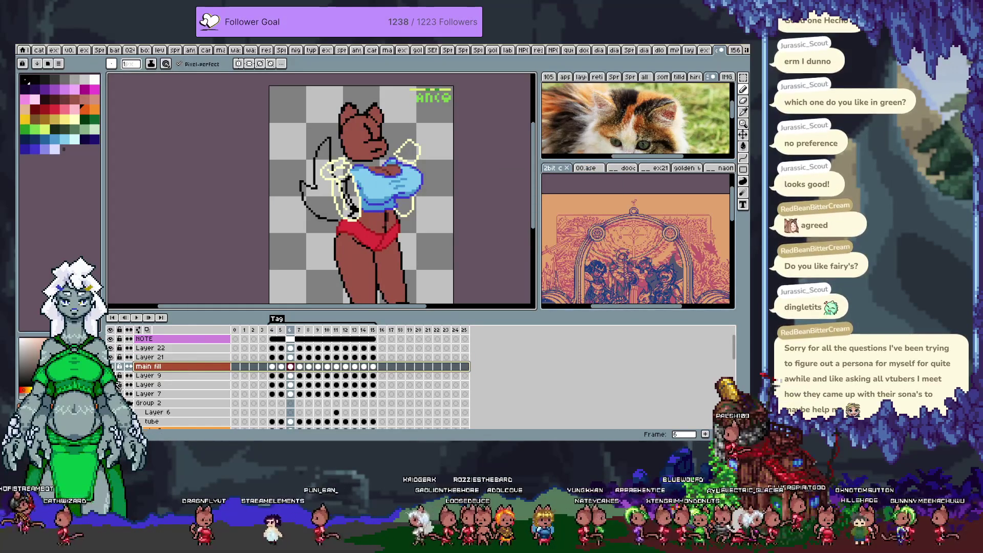
key("ctrl+z")
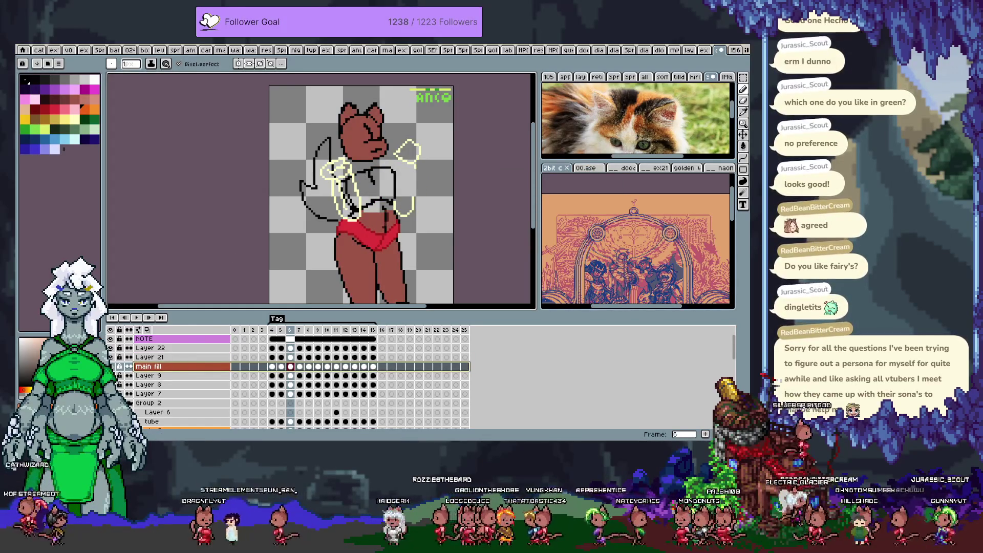
key("ctrl+y")
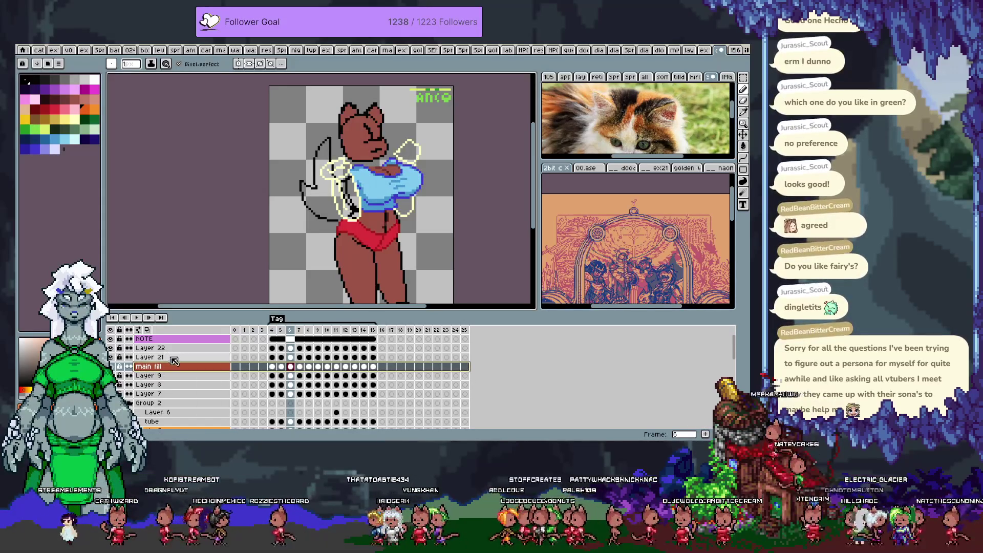
Rename Layer 21 to head fill
left_click(173, 358)
left_click(156, 358)
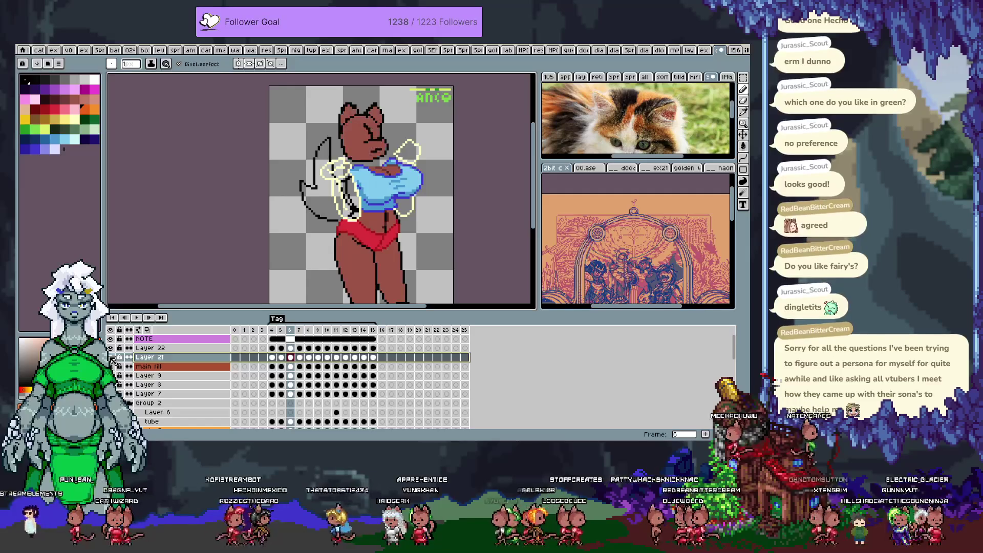
double_click(156, 358)
type("he")
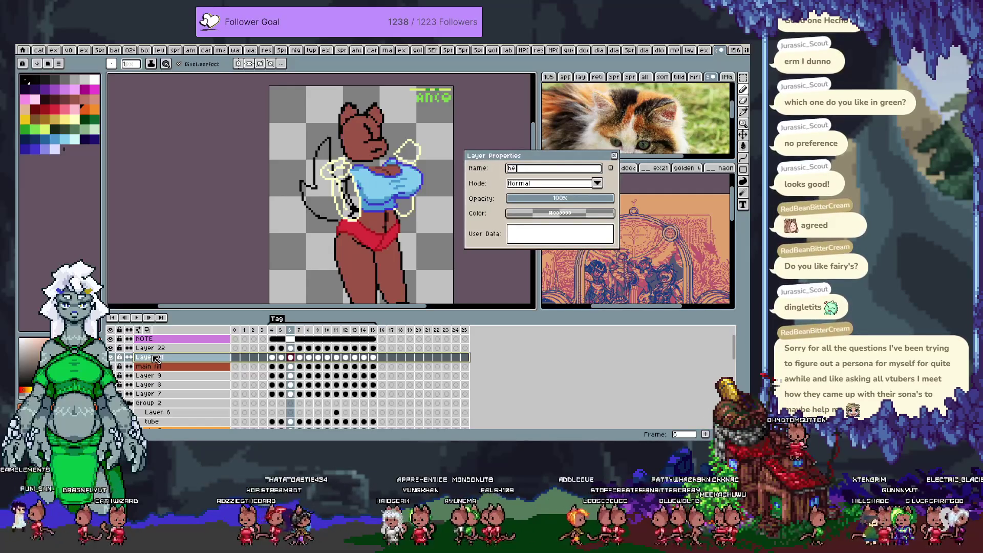
type("ad fill")
key("Return")
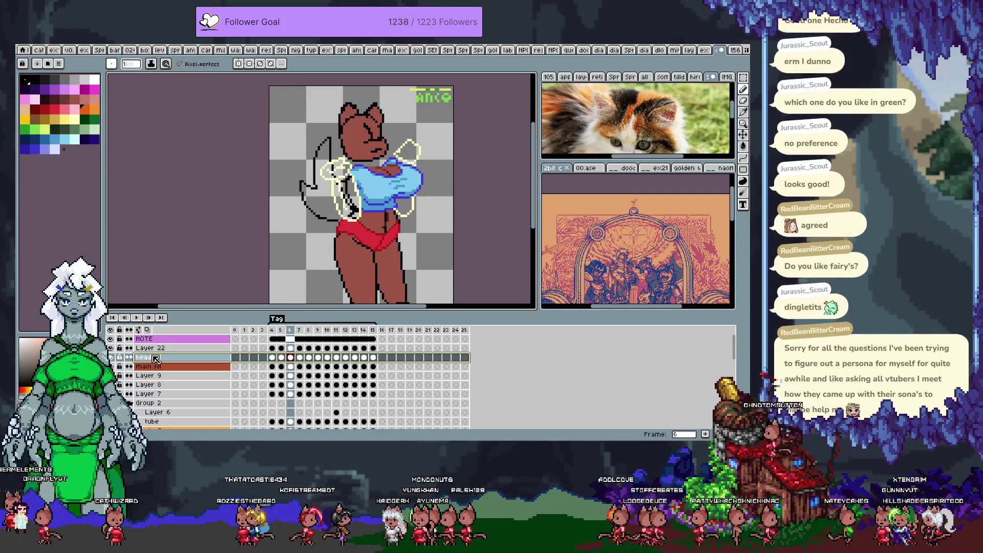
Add a new layer above main fill and name it tail fill
left_click(194, 370)
key("shift+n")
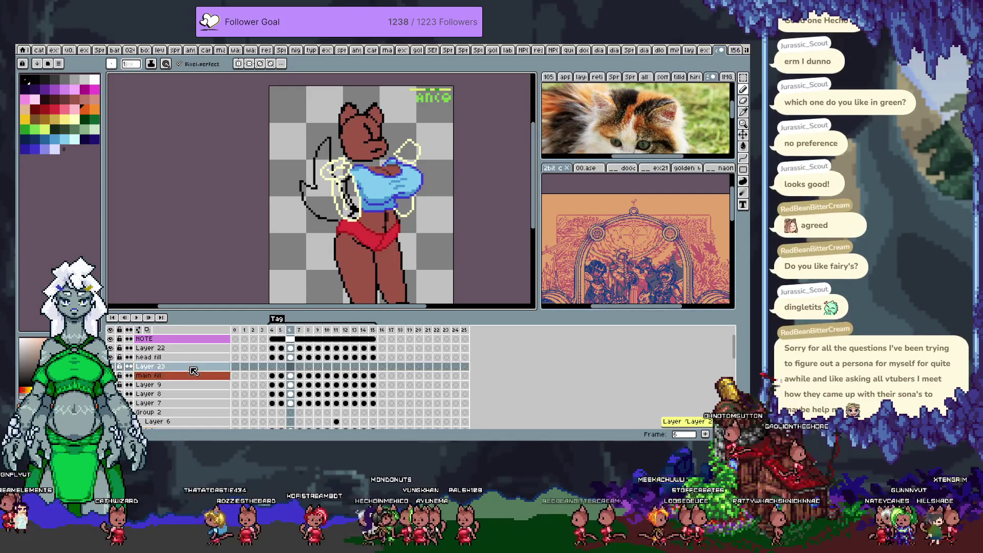
double_click(176, 367)
type("tail fill")
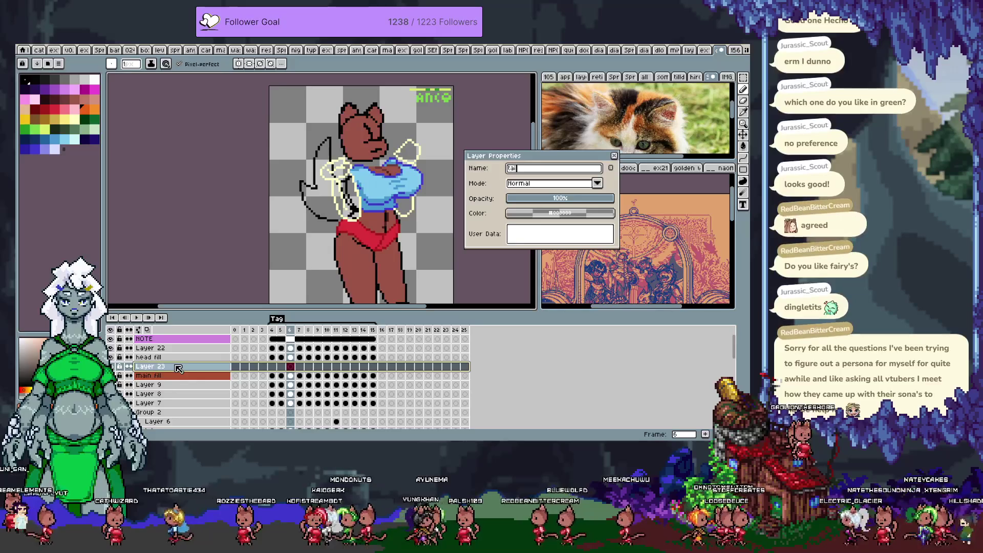
key("Return")
key("Tab")
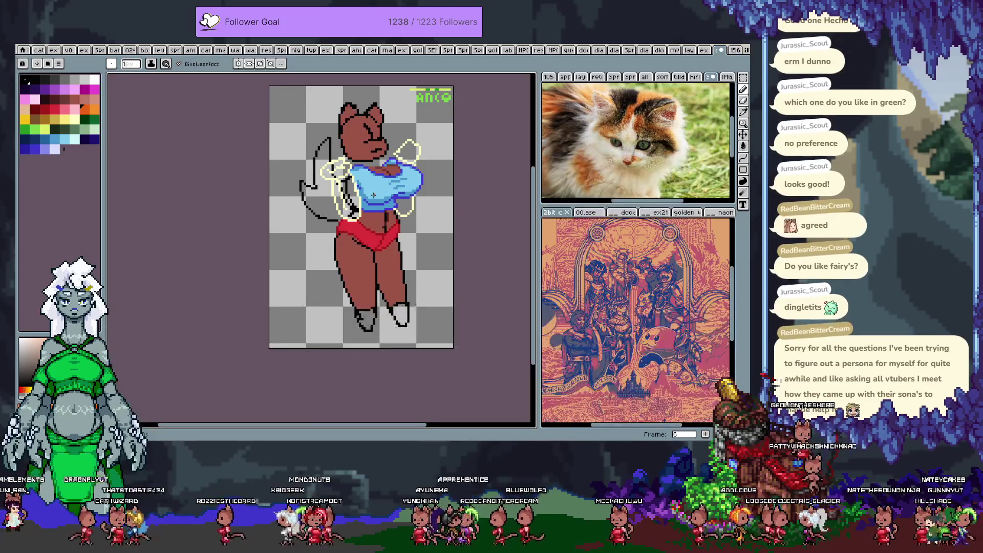
Fill the tail shape left of the figure orange with contiguous fill, undoing a background spill
scroll(295, 191, "up", 2)
key("g")
left_click_drag(296, 190, 338, 220)
left_click(229, 91)
key("ctrl+z")
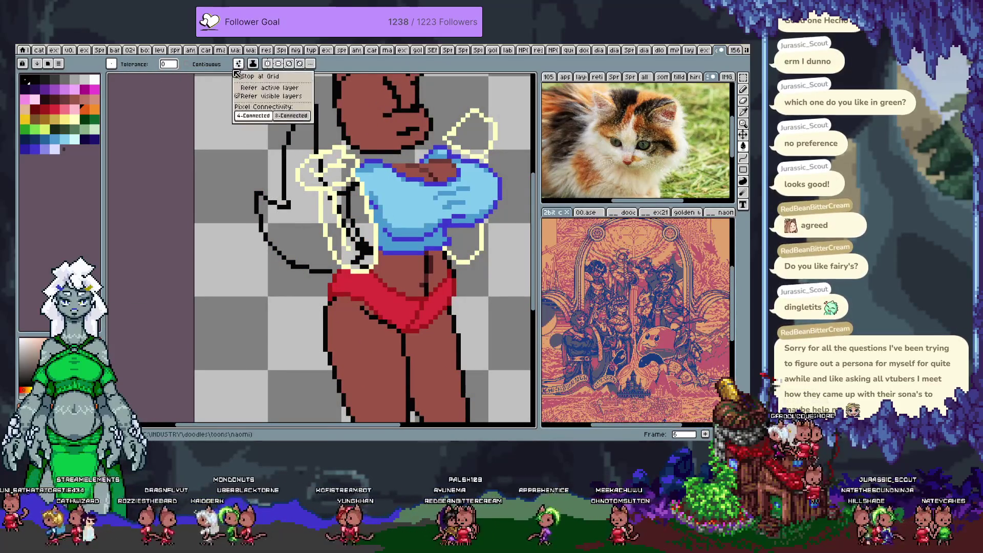
left_click(187, 64)
left_click(293, 239)
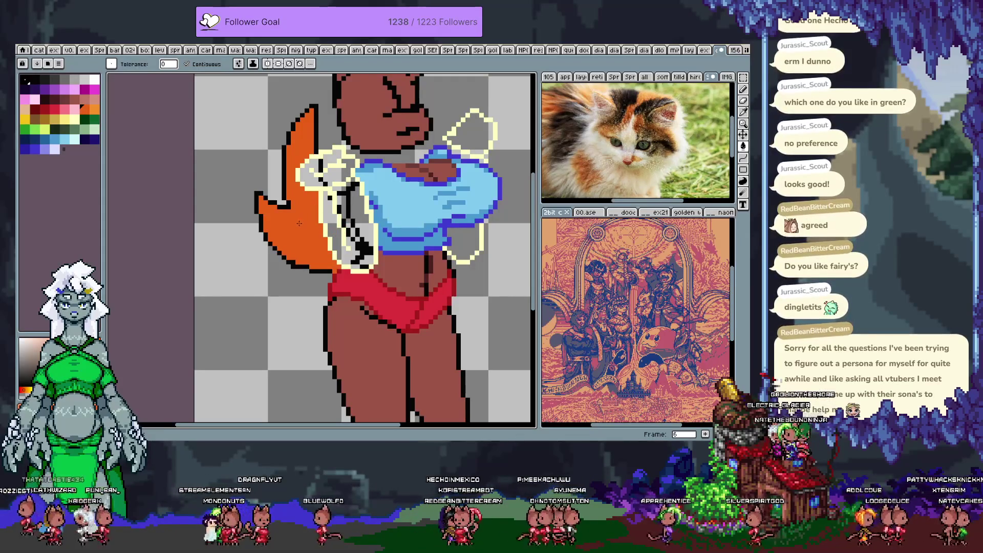
Fill the lower and upper tail areas orange on frames 7 and 8
key("Right")
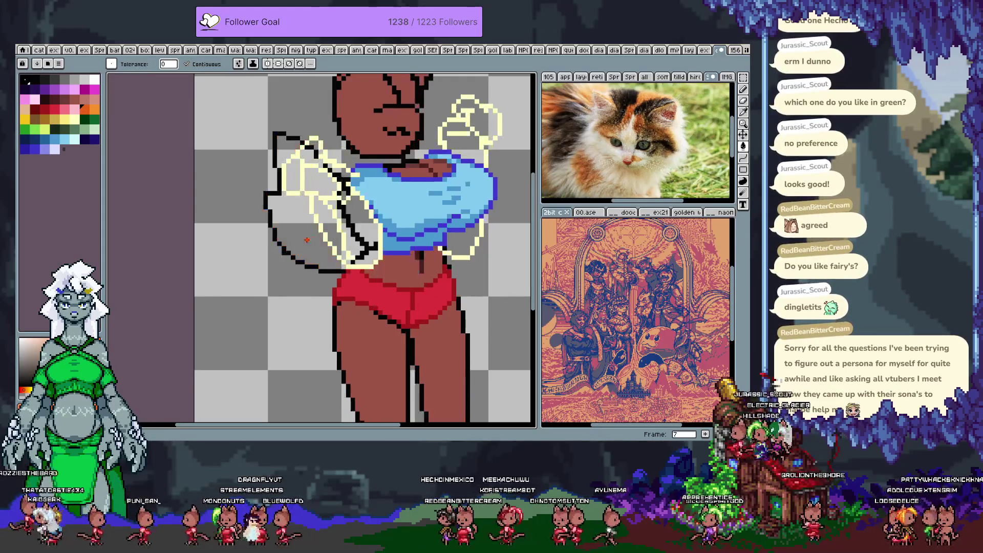
left_click(293, 232)
left_click(287, 159)
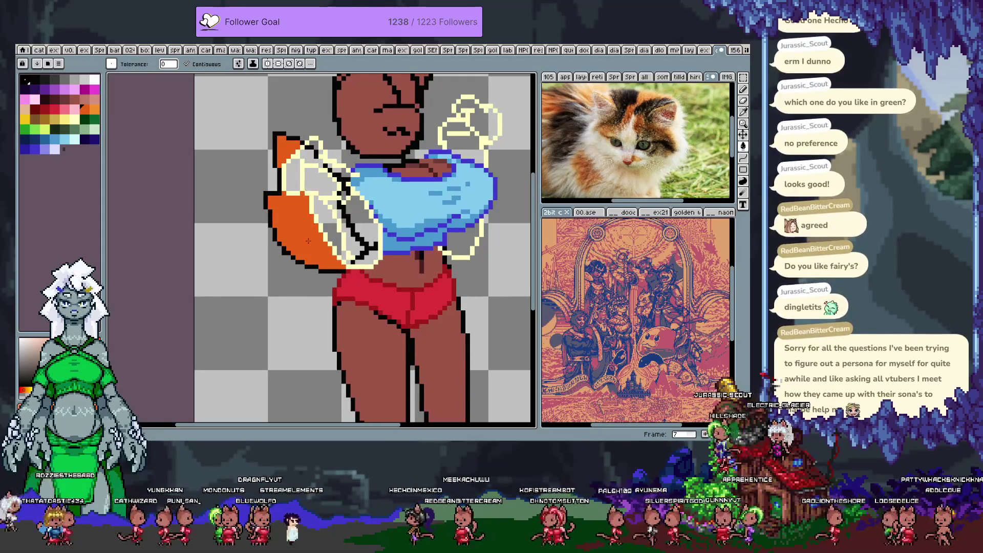
key("Right")
left_click(302, 211)
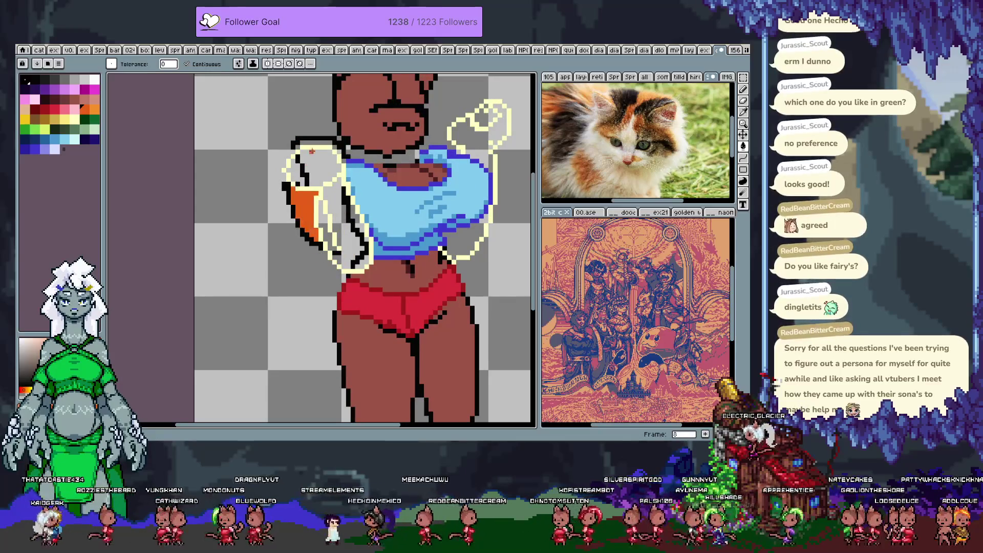
left_click(323, 144)
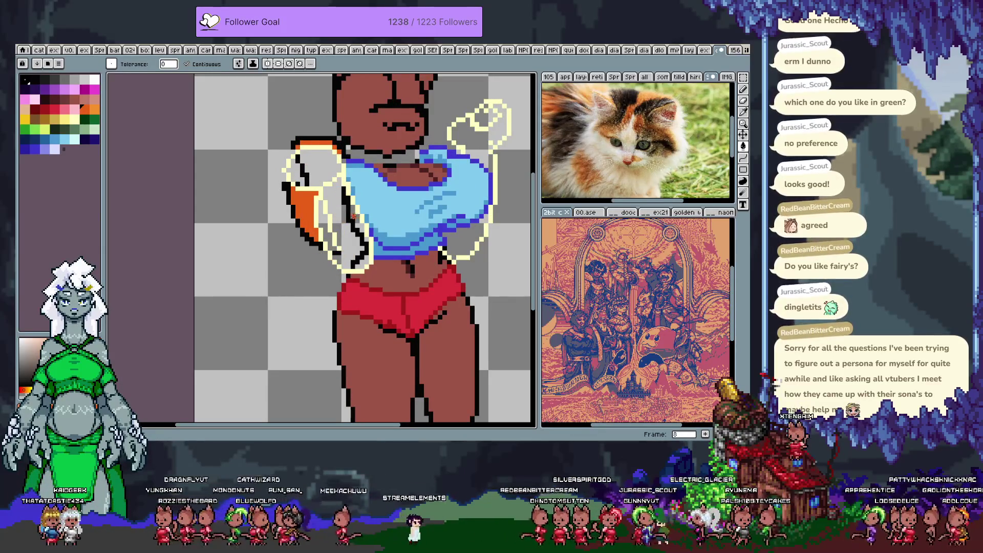
On later frames, fill the neckline gap, pencil a gap closed, and fill beside the shoulder
key("period")
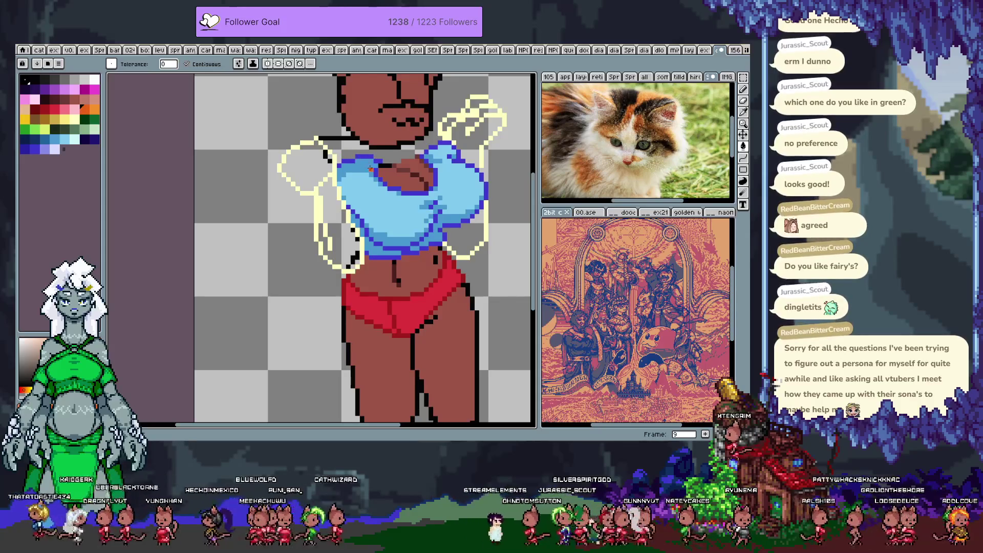
key("b")
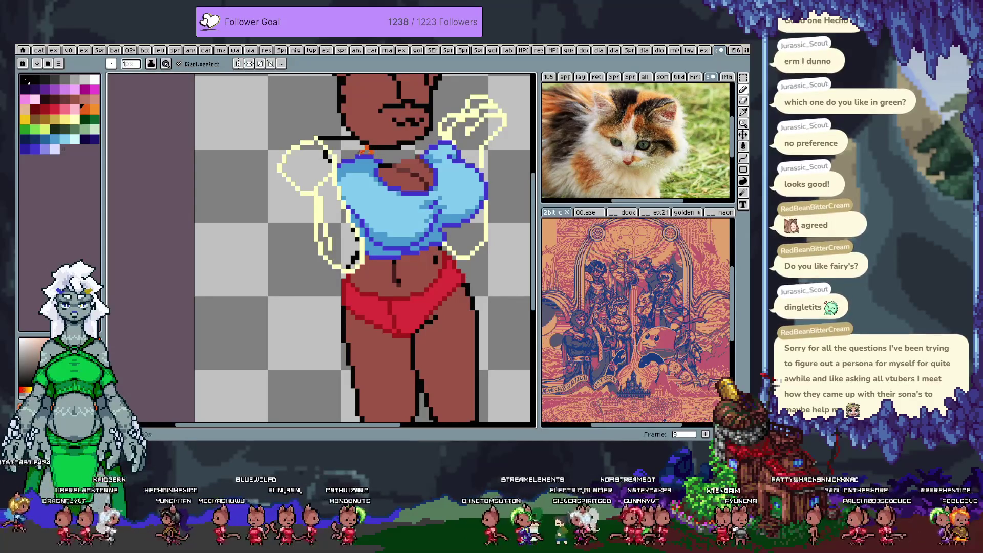
key("g")
left_click(352, 152)
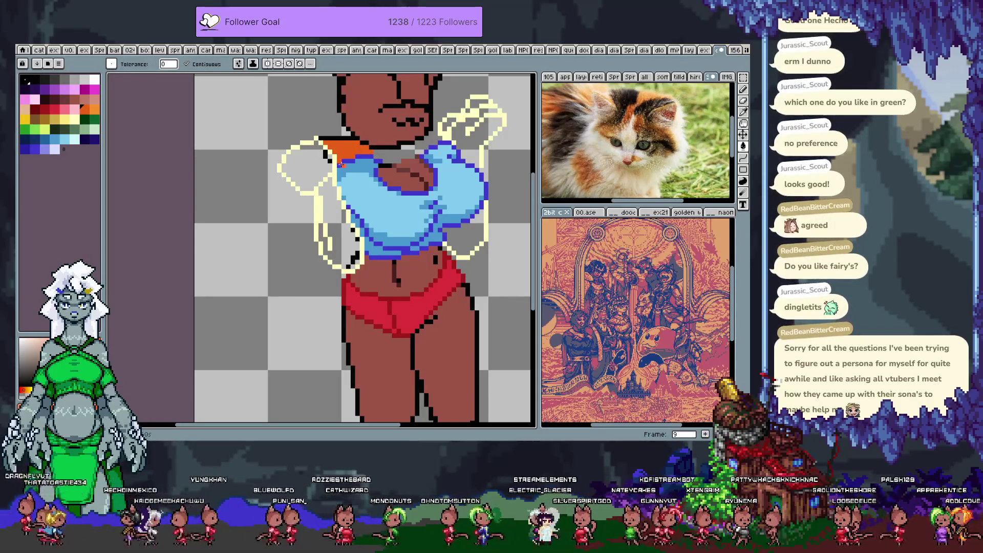
key("Return")
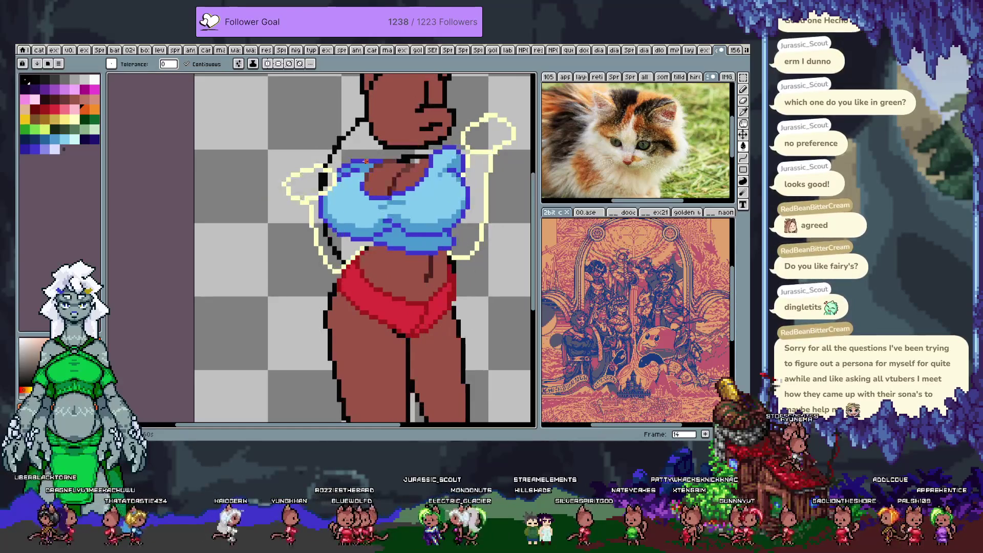
key("b")
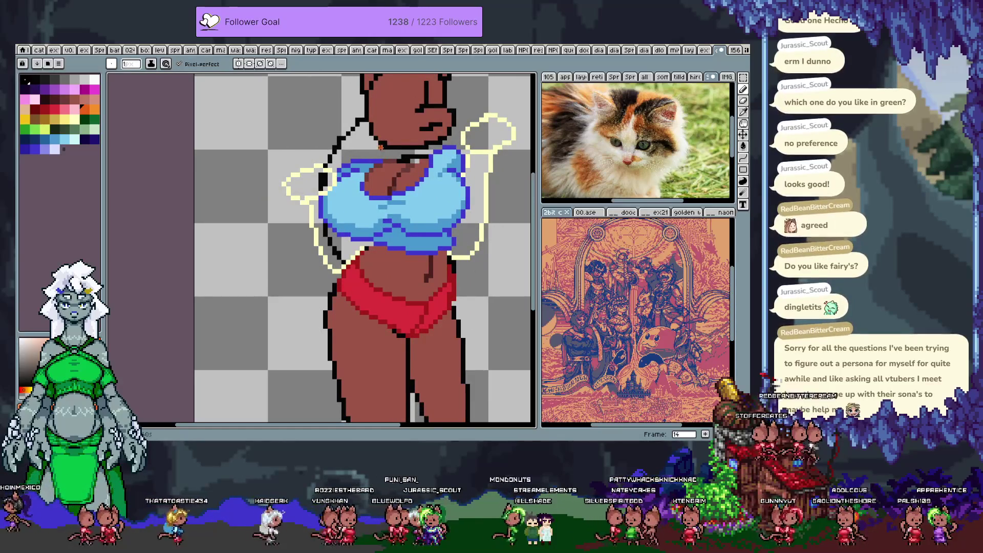
left_click(382, 152)
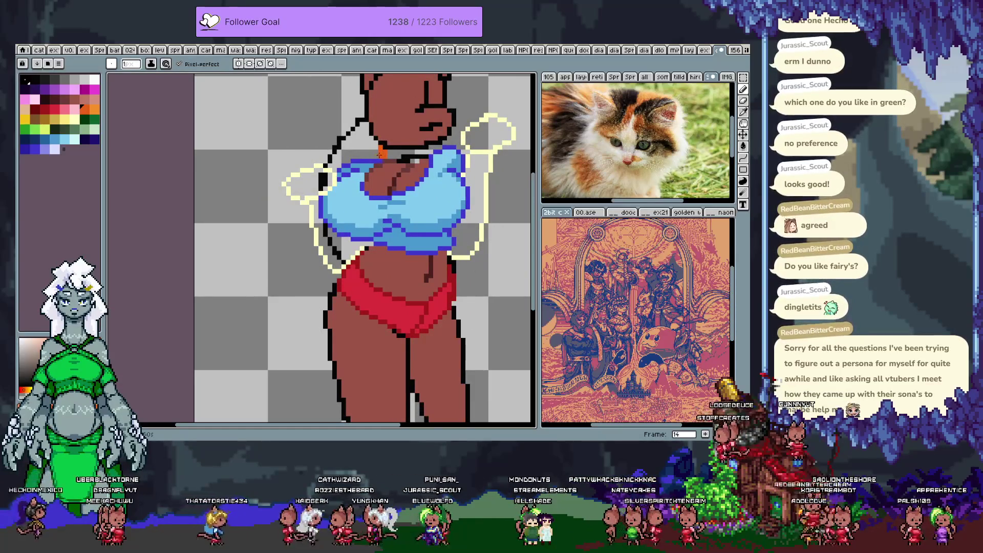
key("g")
left_click(361, 149)
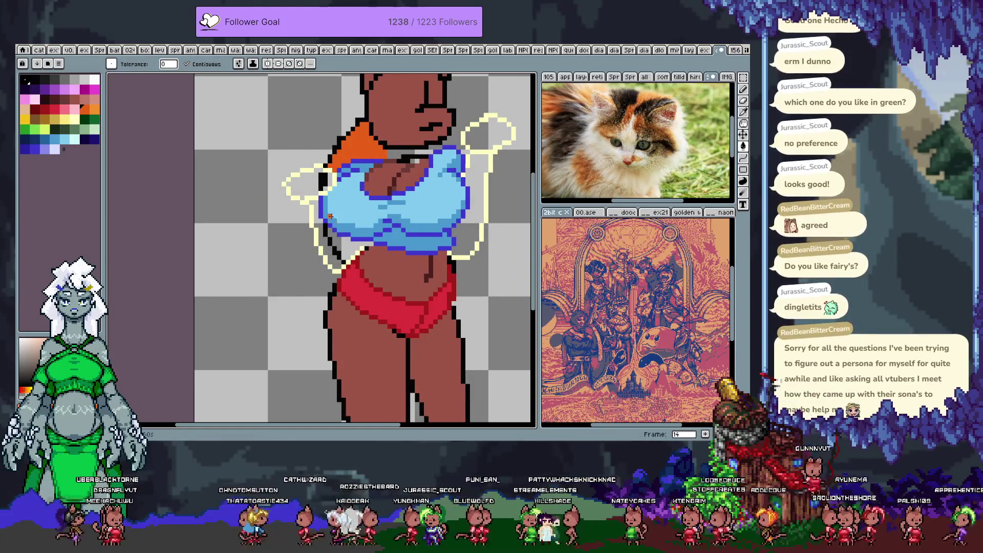
Fill frame 15's shoulder and arm areas orange, undoing stray fills, then return to frame 6
key("Right")
left_click(346, 144)
left_click(316, 220)
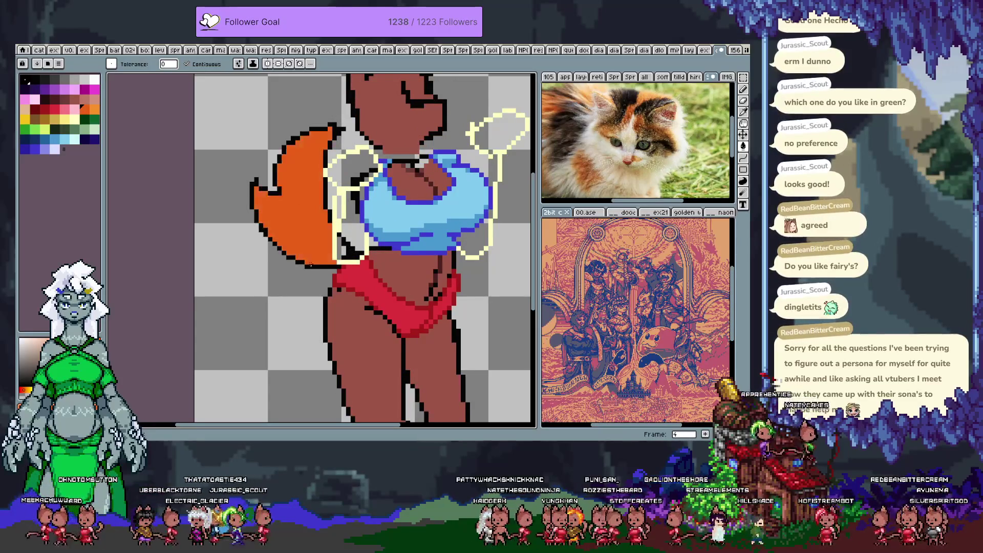
key("ctrl+z")
key("b")
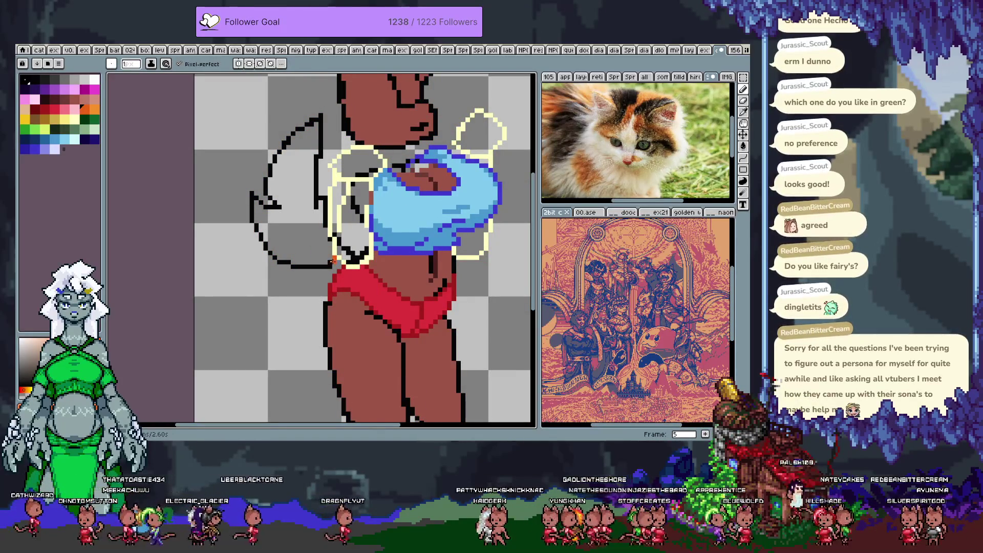
key("g")
left_click(303, 242)
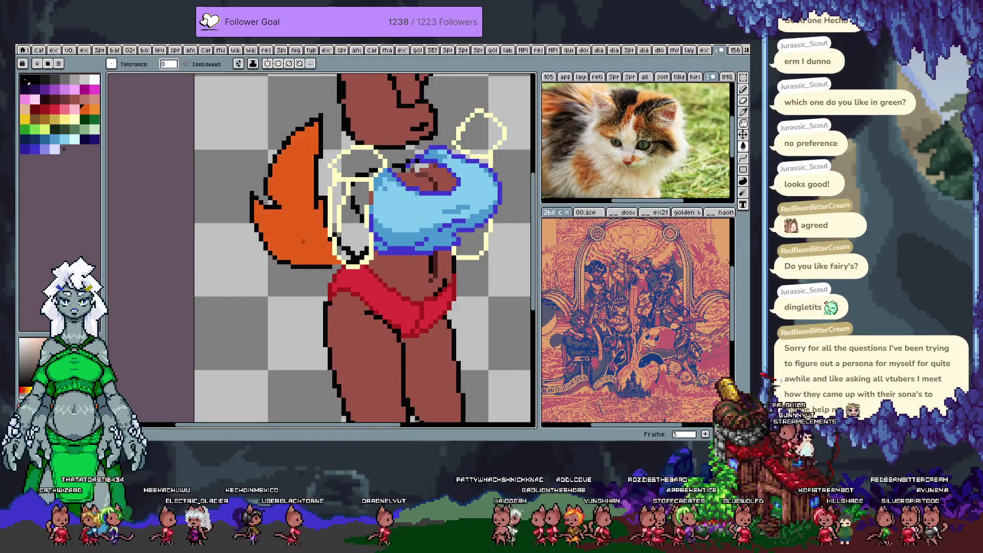
left_click(317, 154)
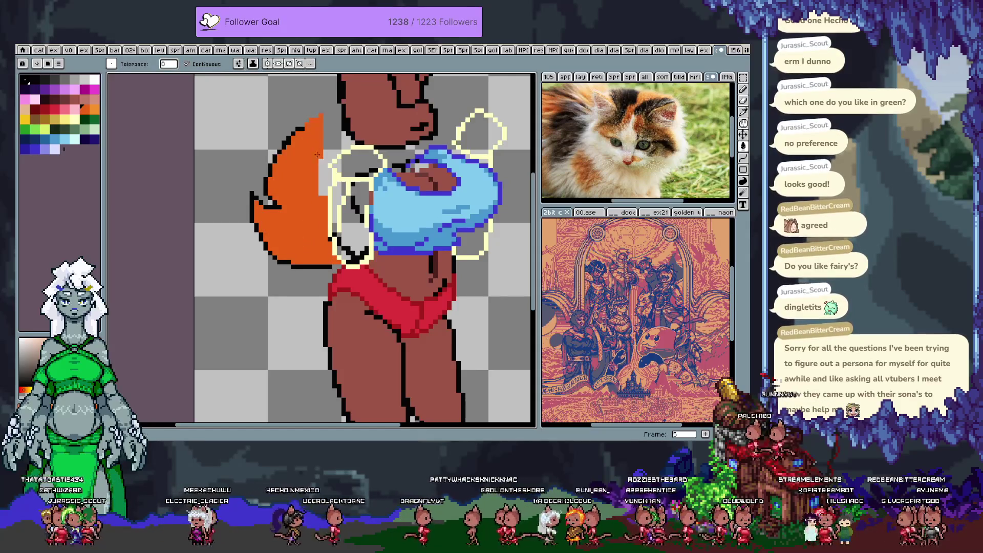
key("ctrl+z")
key("b")
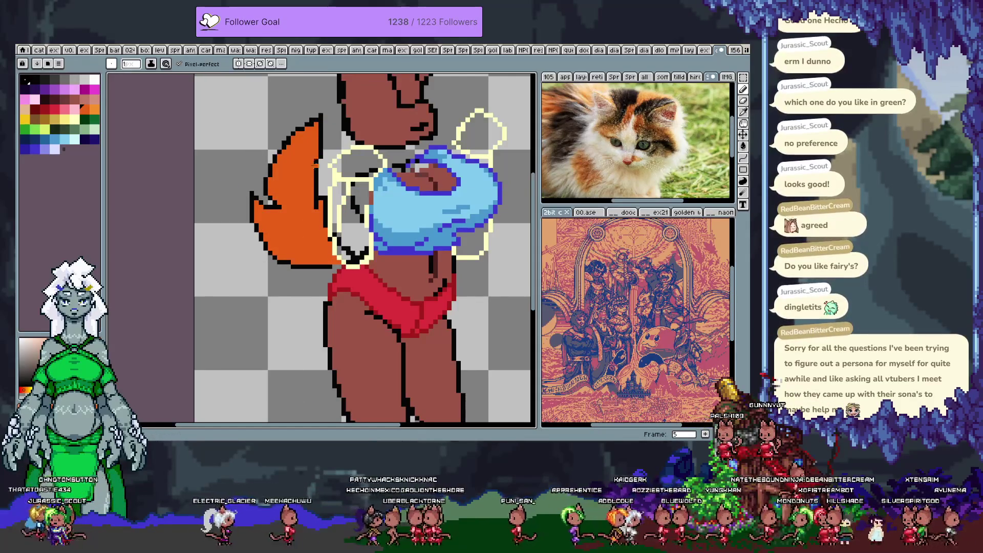
key("Right")
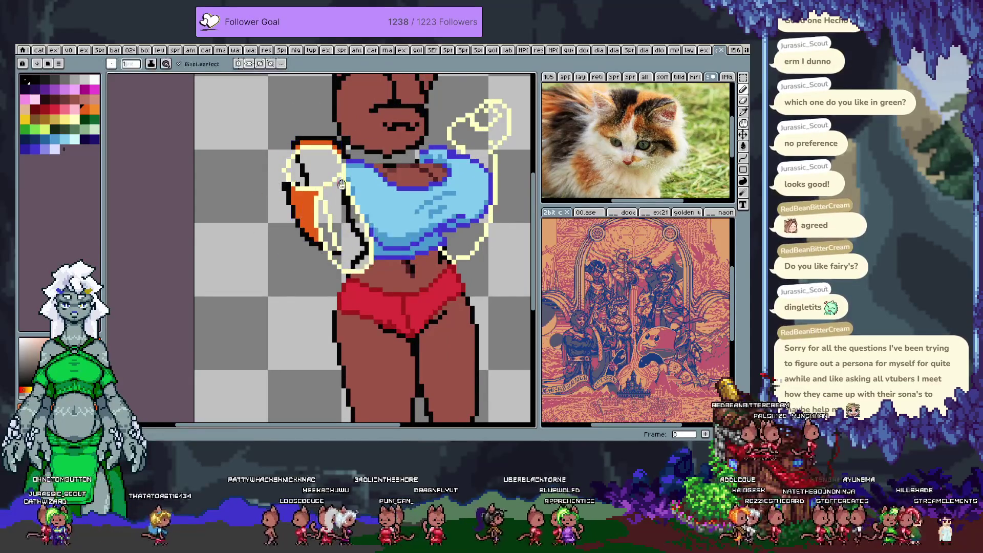
scroll(342, 185, "down", 1)
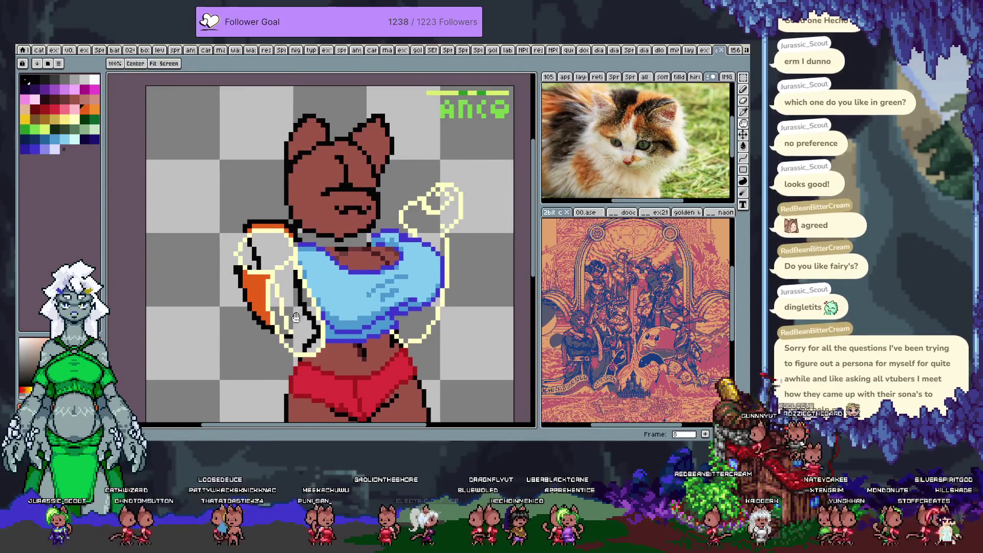
Add a new layer above tail fill and name it 'arm' (armse fill)
left_click_drag(272, 199, 277, 171)
key("Tab")
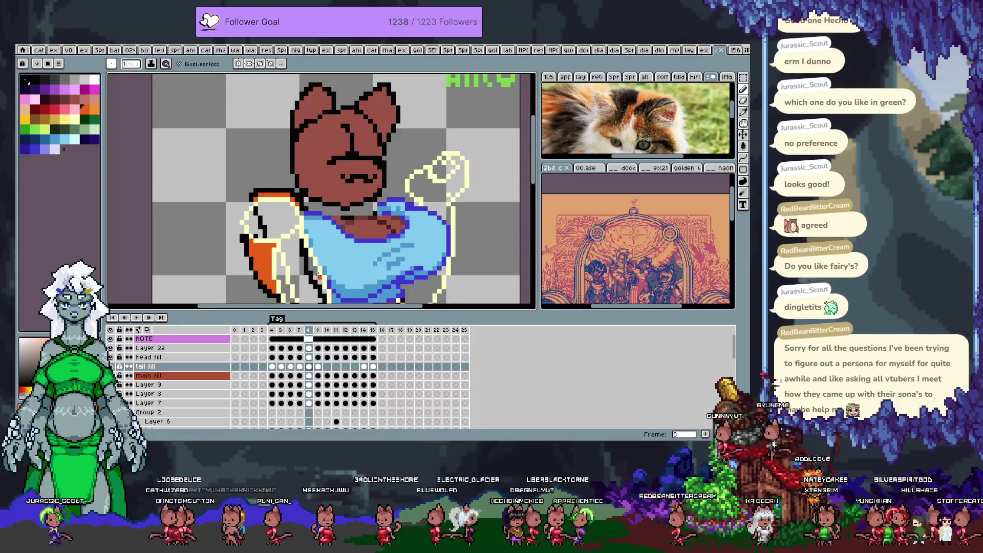
left_click(319, 277, "shift")
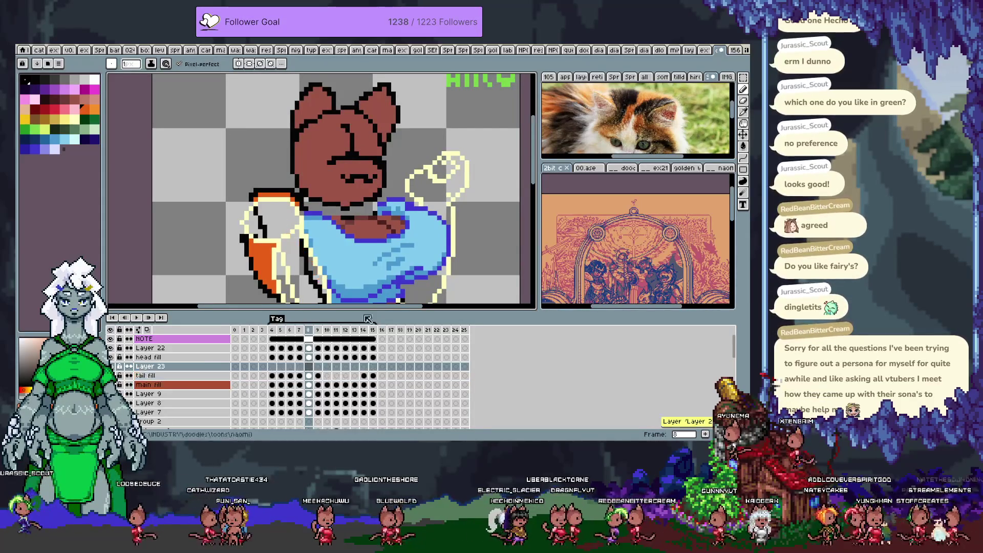
key("shift+n")
double_click(168, 367)
type("armse fill")
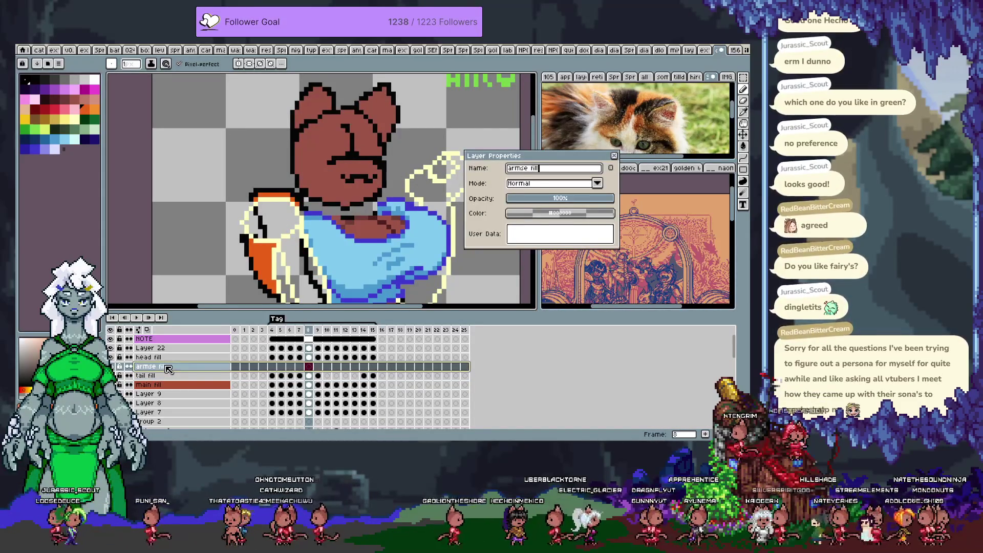
key("Return")
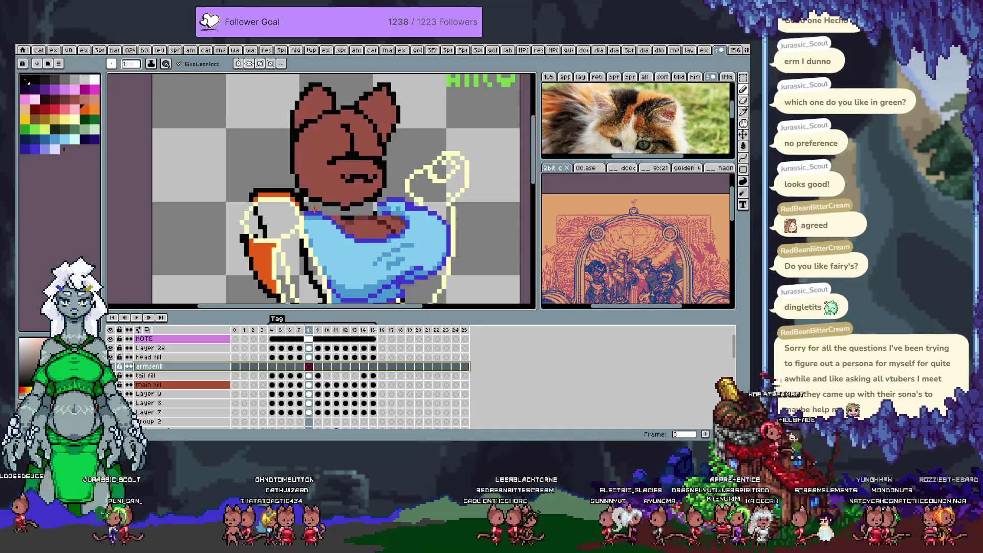
Paint-bucket the raised arm and its narrow inner strip with brown skin colour
key("Tab")
scroll(354, 320, "down", 1)
key("w")
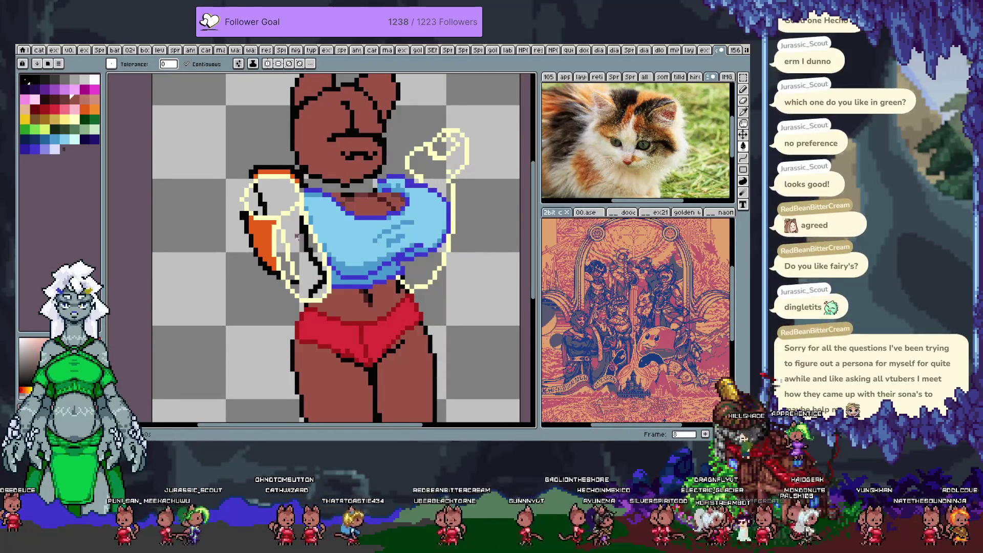
left_click(297, 244)
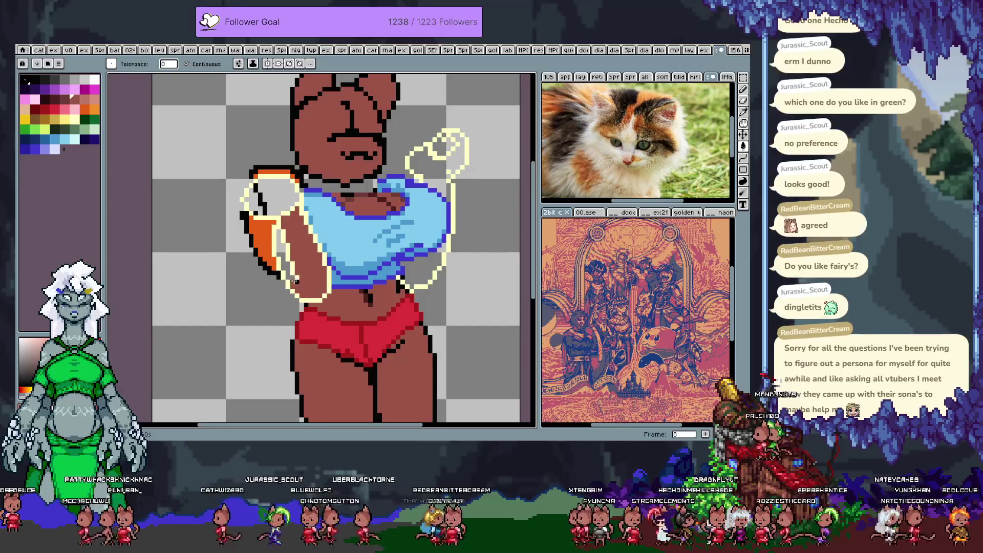
left_click(284, 267)
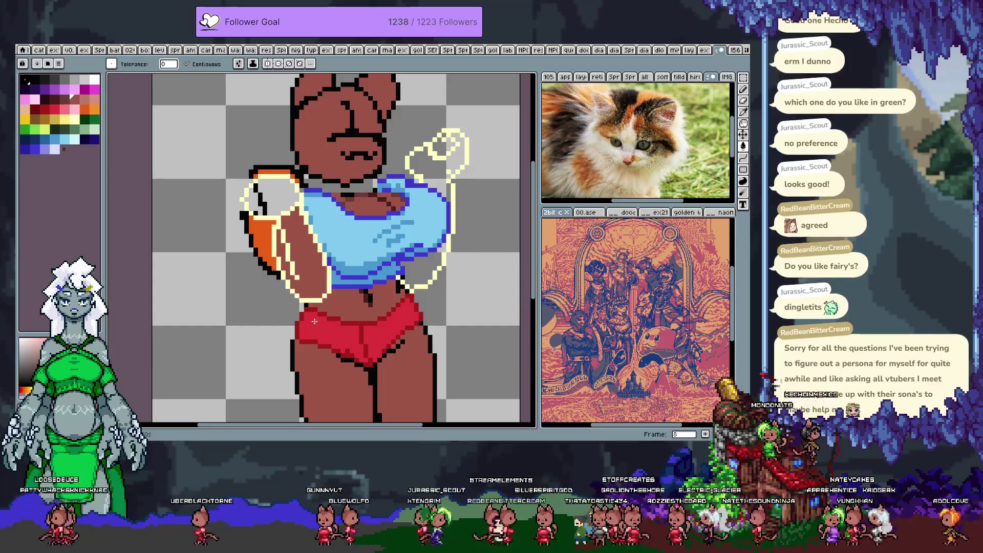
Hide the armse fill layer, reselect the fill tool and step back a frame
key("Tab")
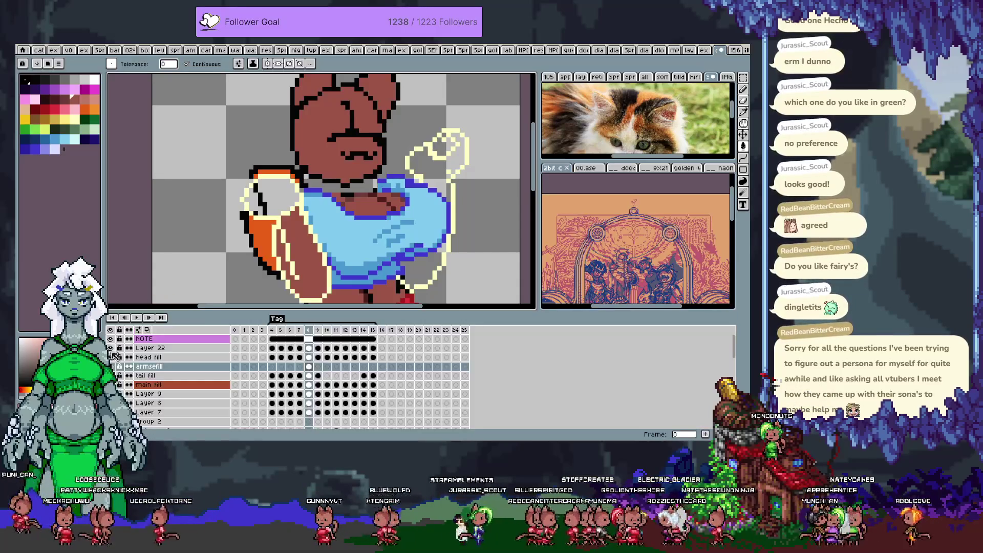
left_click(117, 377)
key("Tab")
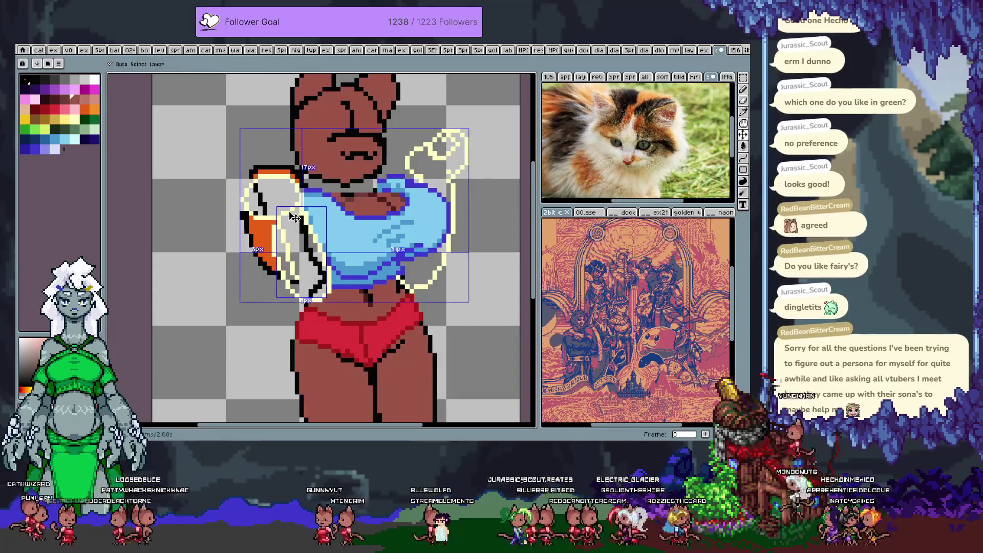
key("i")
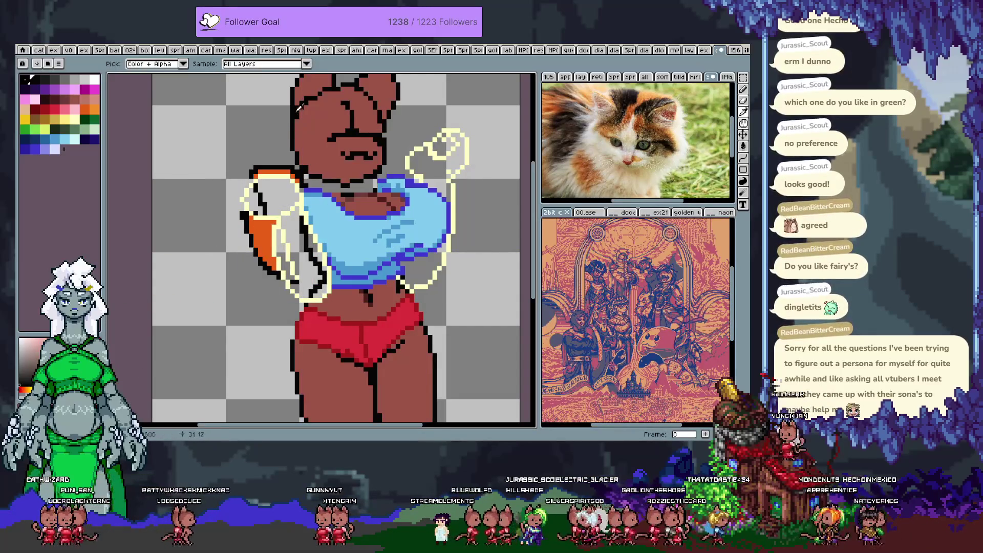
key("g")
key("Tab")
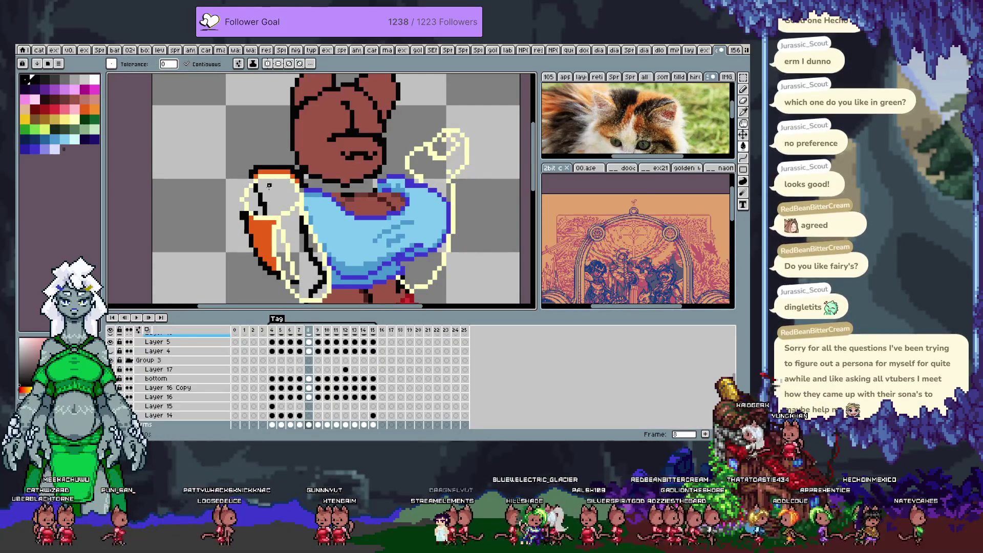
key("Left")
key("Left")
key("Left")
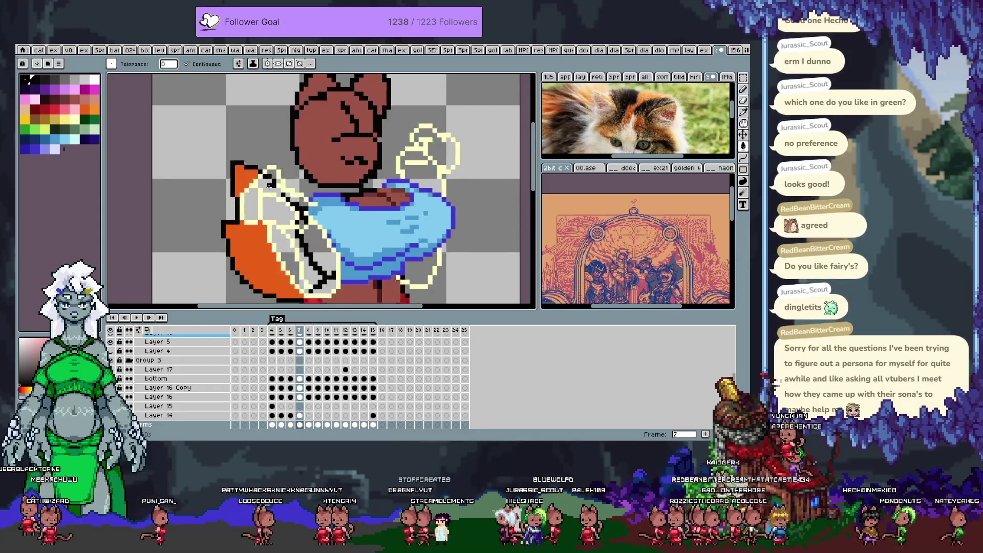
Step through the frames to frame 15 and centre the character's torso
key("Right")
key("Right")
key("Right")
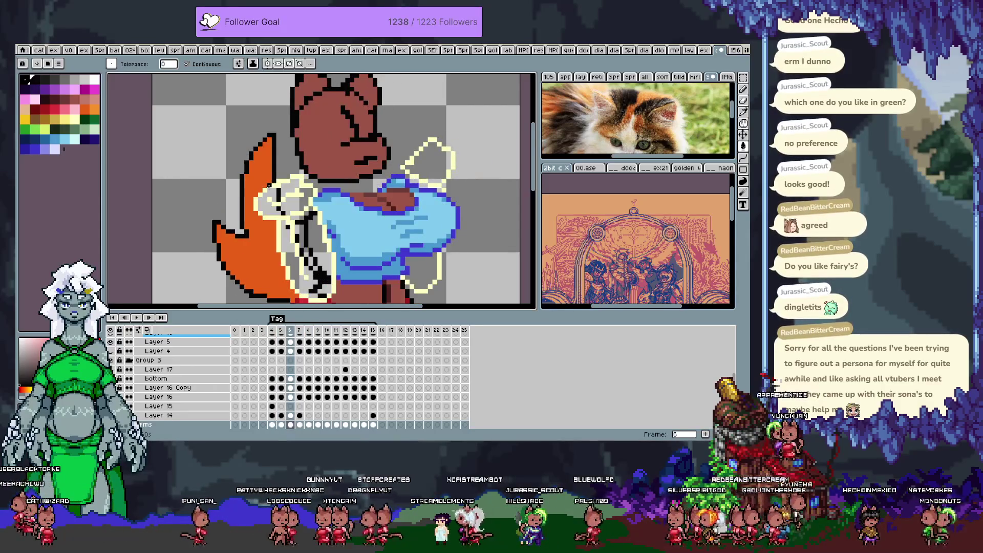
key("Right")
key("Right")
key("Right")
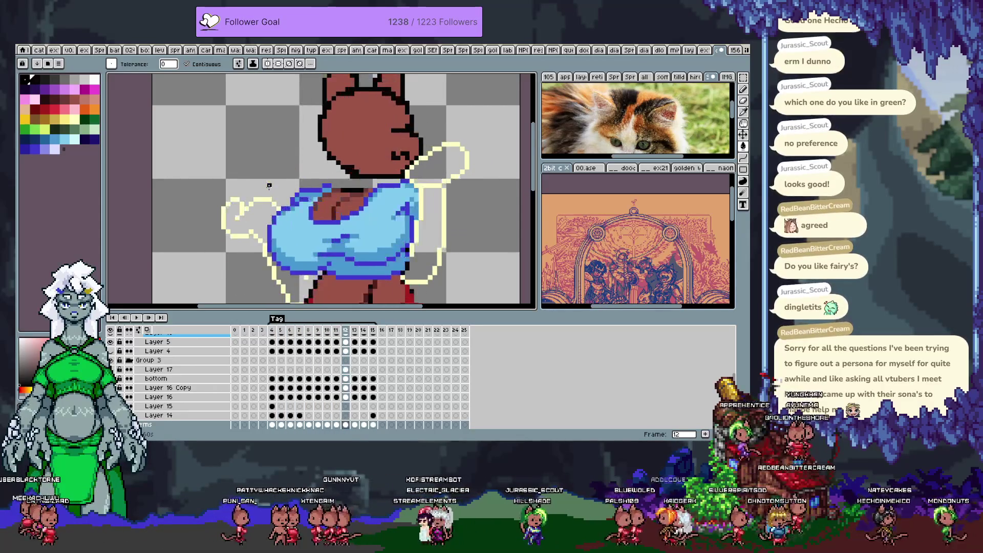
key("Left")
key("h")
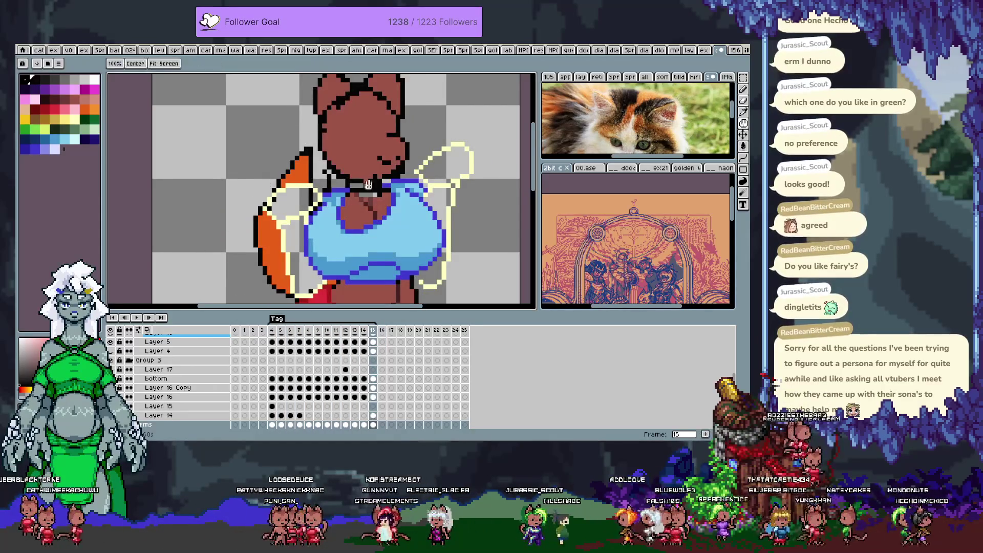
left_click_drag(446, 215, 394, 189)
Try a black fill on the sketch lines, undo it, and show the timeline
key("Tab")
key("g")
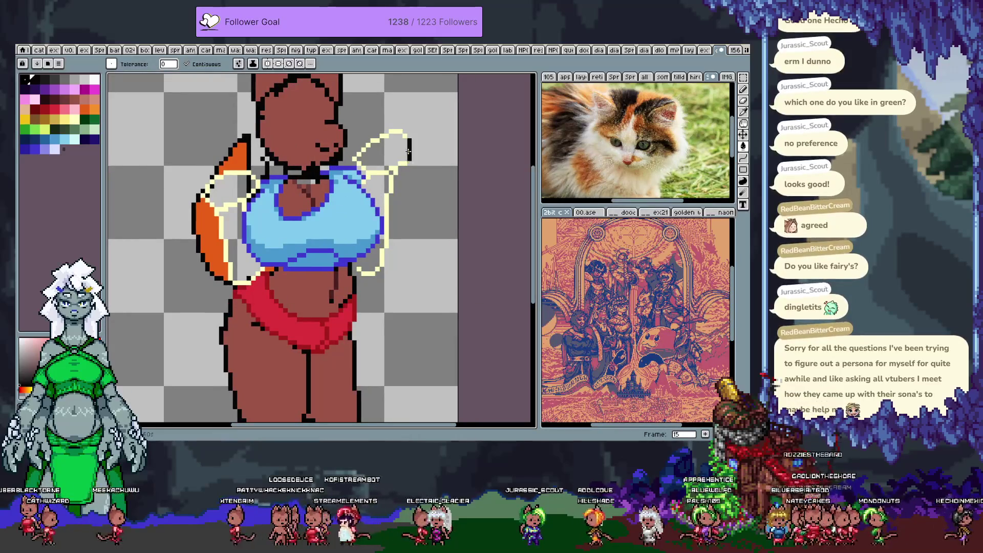
left_click(408, 161)
key("ctrl+z")
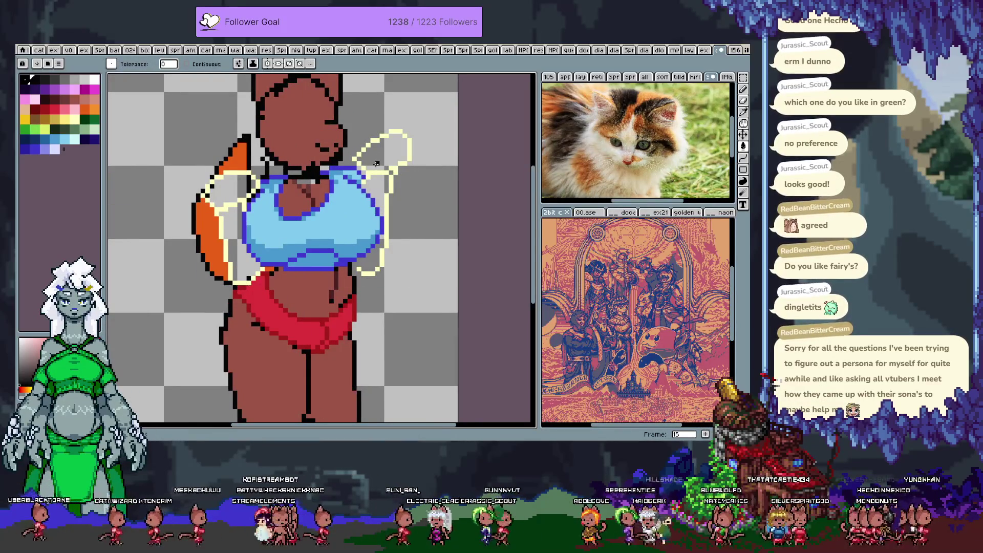
key("Tab")
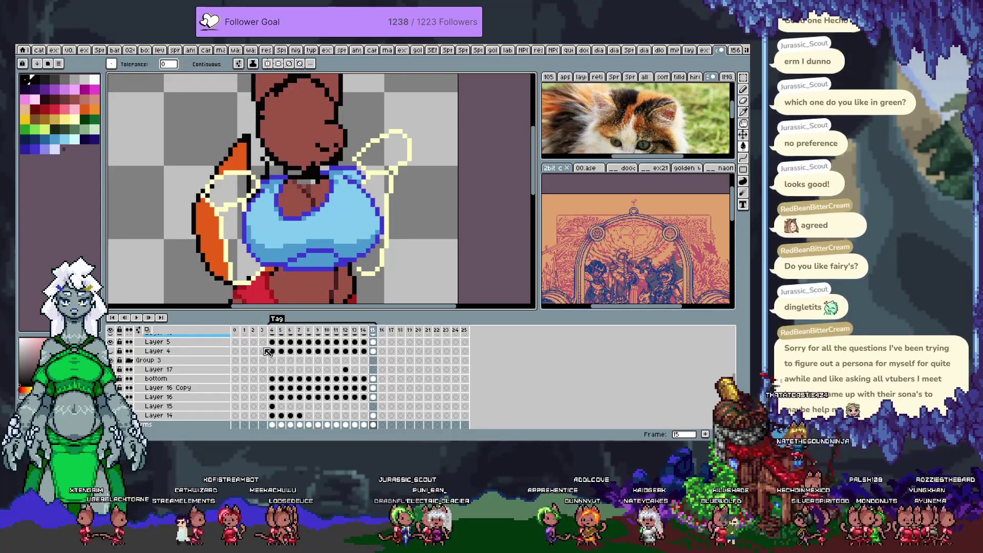
scroll(116, 377, "down", 2)
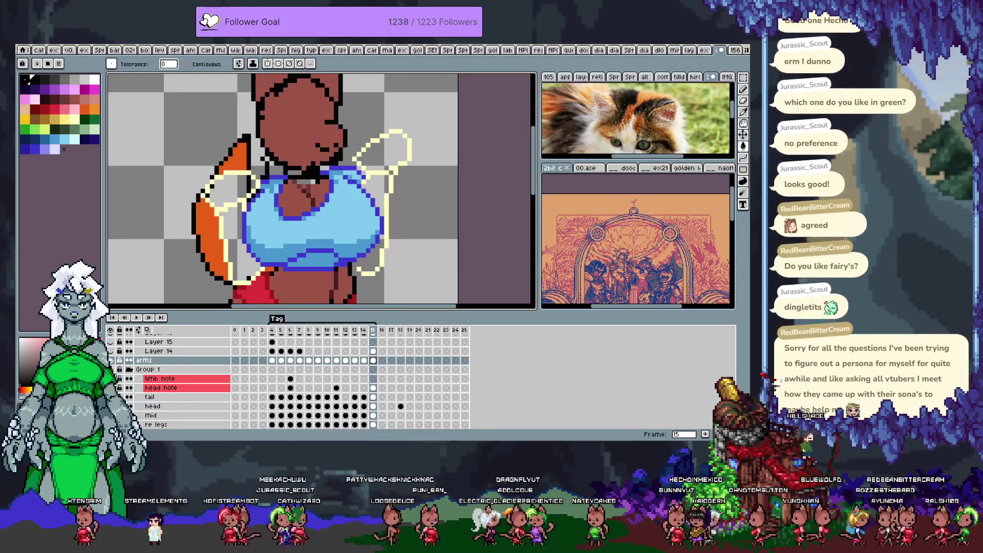
scroll(121, 386, "down", 3)
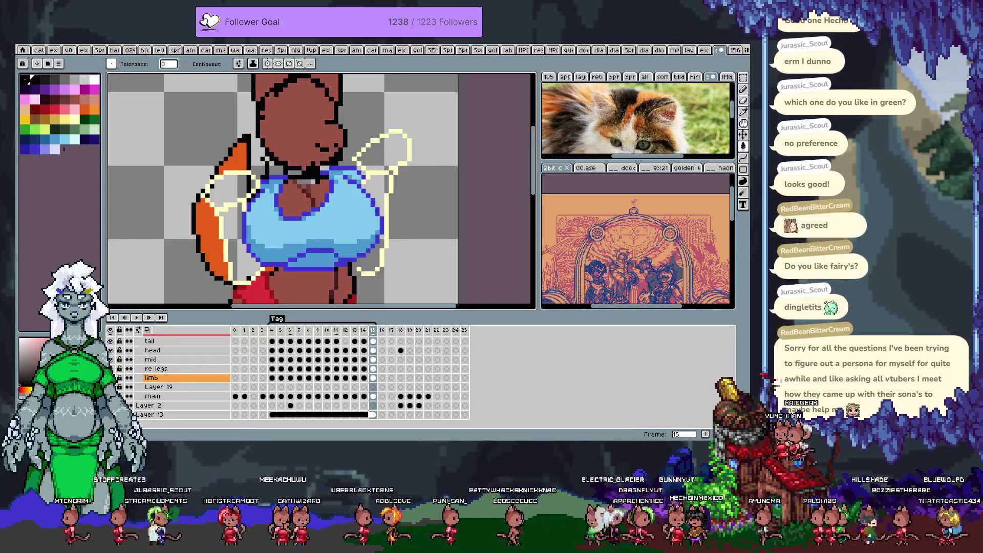
scroll(122, 394, "up", 2)
scroll(122, 392, "up", 2)
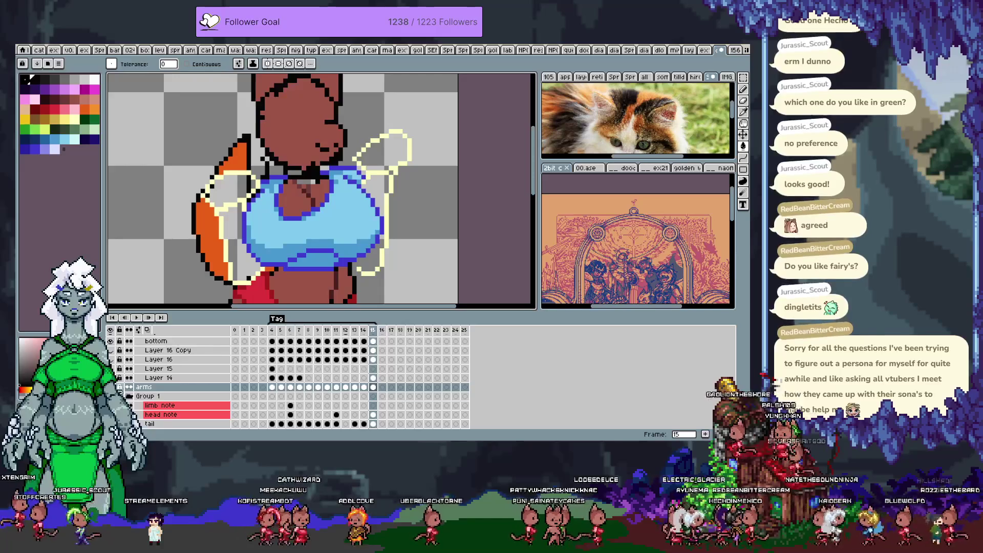
scroll(121, 388, "up", 1)
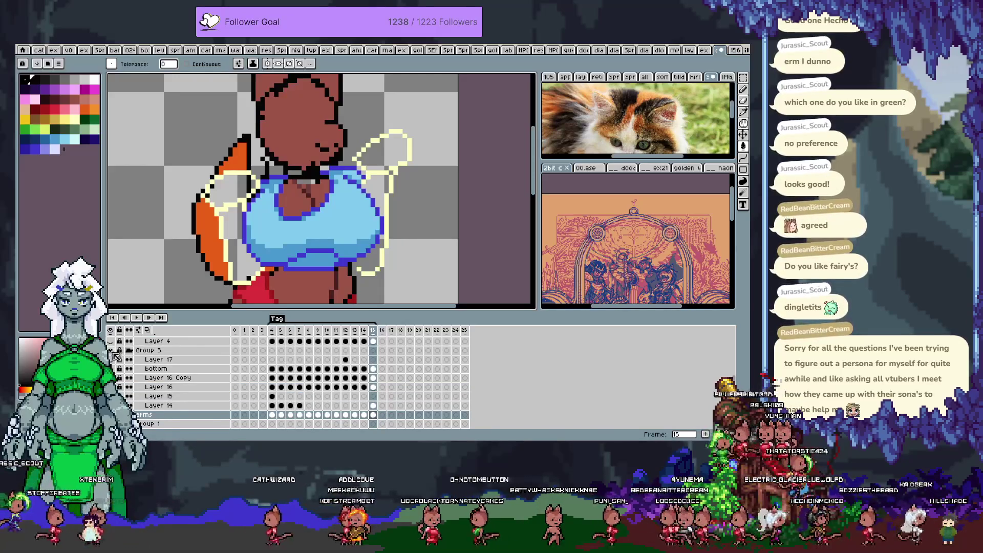
scroll(116, 356, "up", 1)
scroll(117, 369, "up", 4)
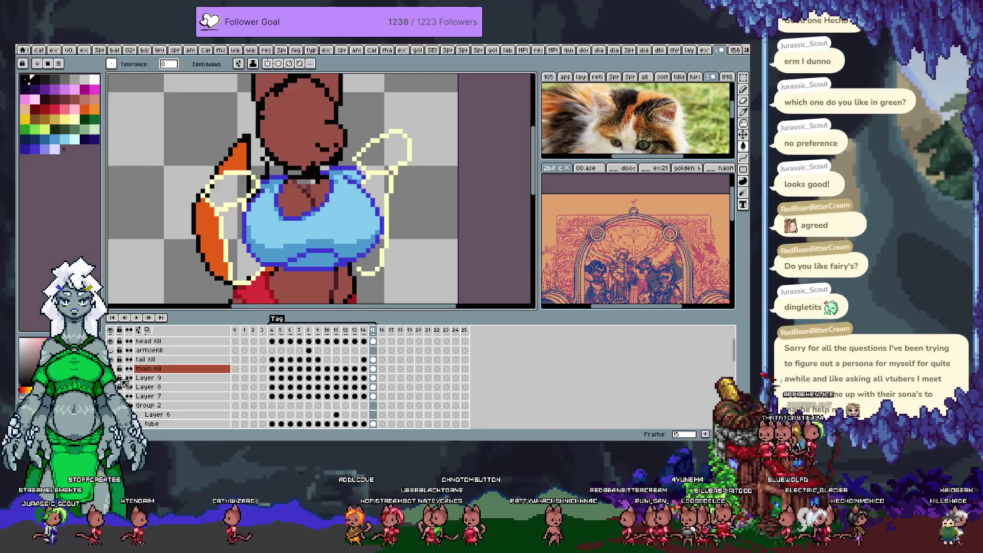
key("F3")
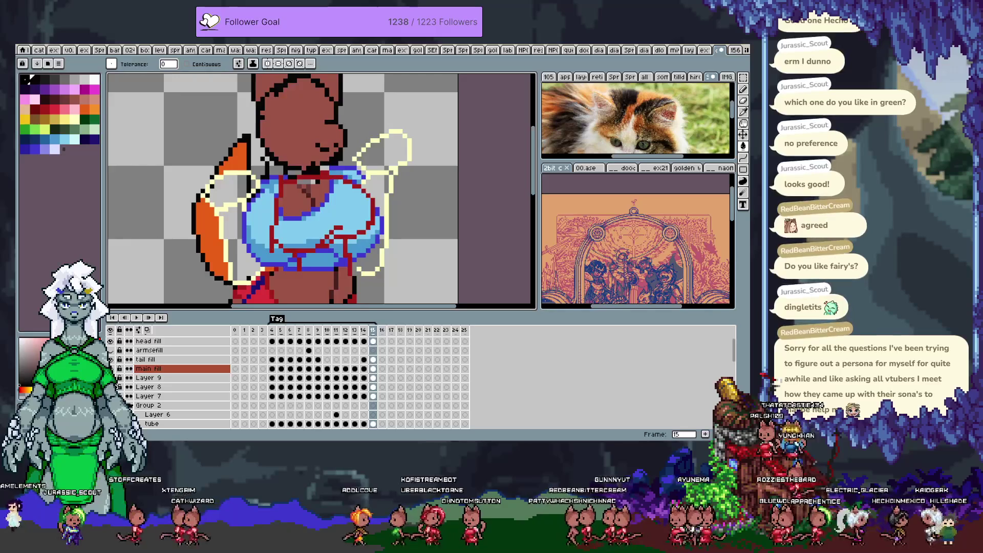
key("F3")
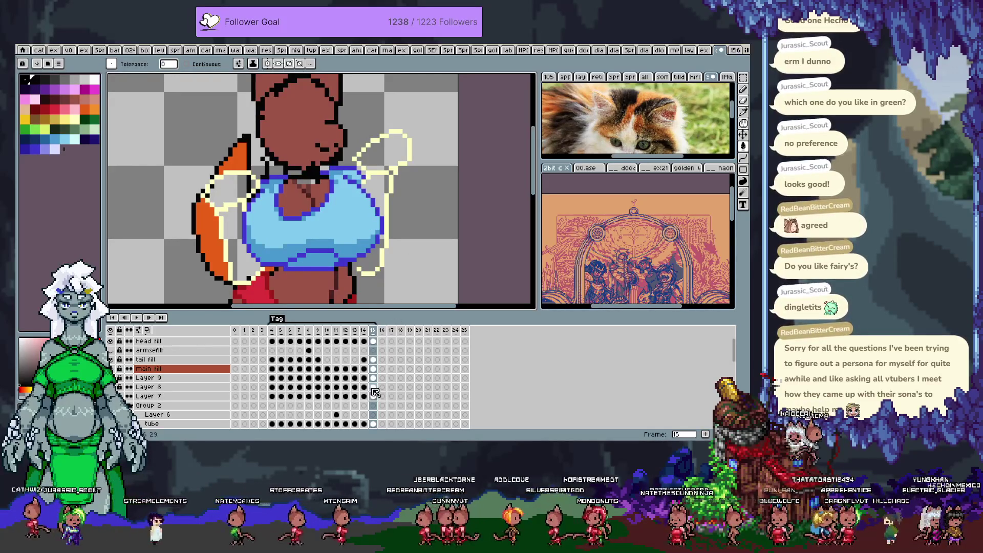
left_click(378, 368, "ctrl")
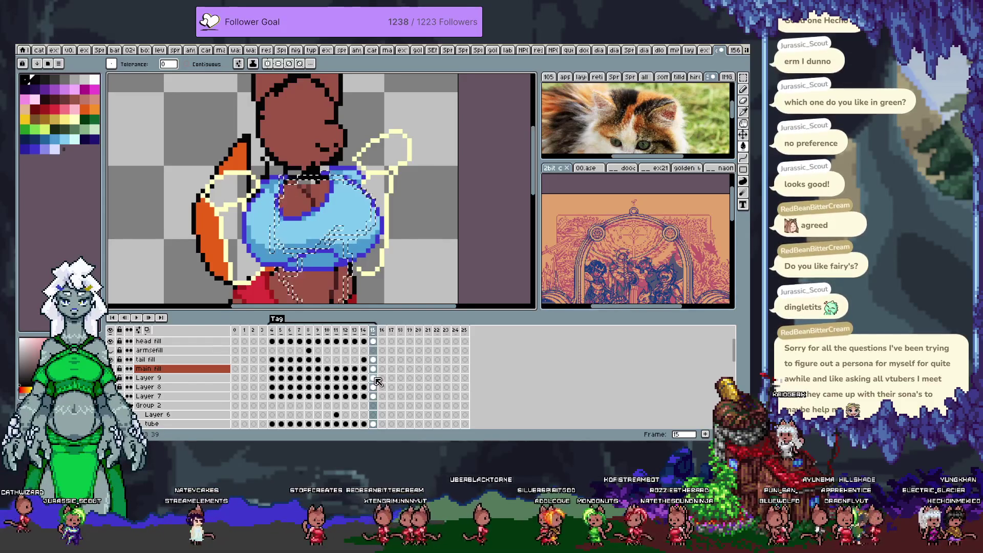
left_click(378, 368, "ctrl")
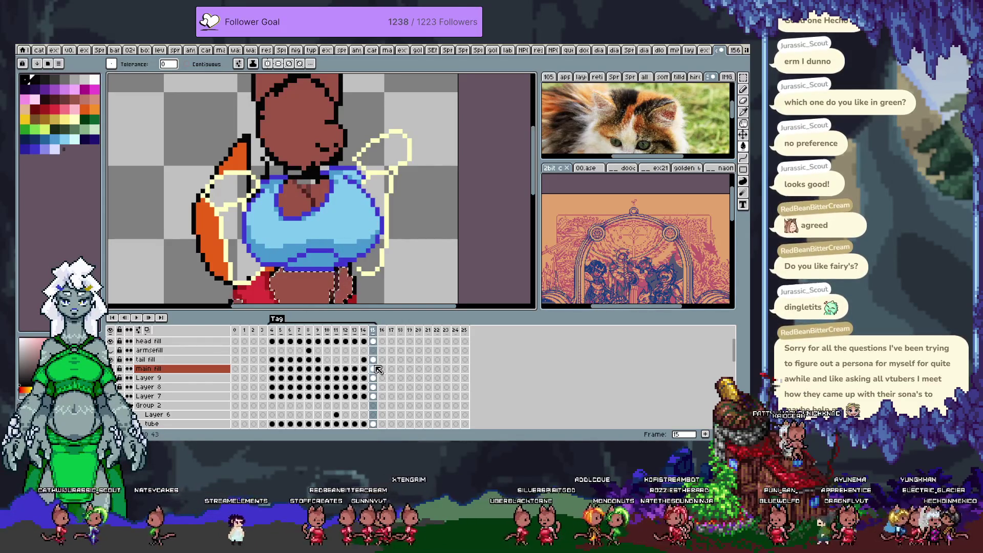
key("ctrl+d")
key("v")
key("w")
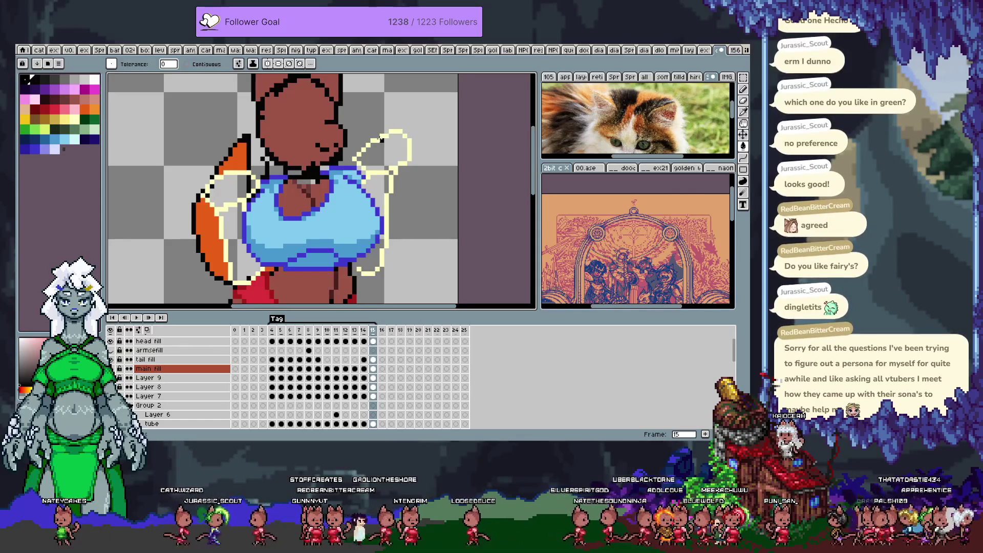
key("Tab")
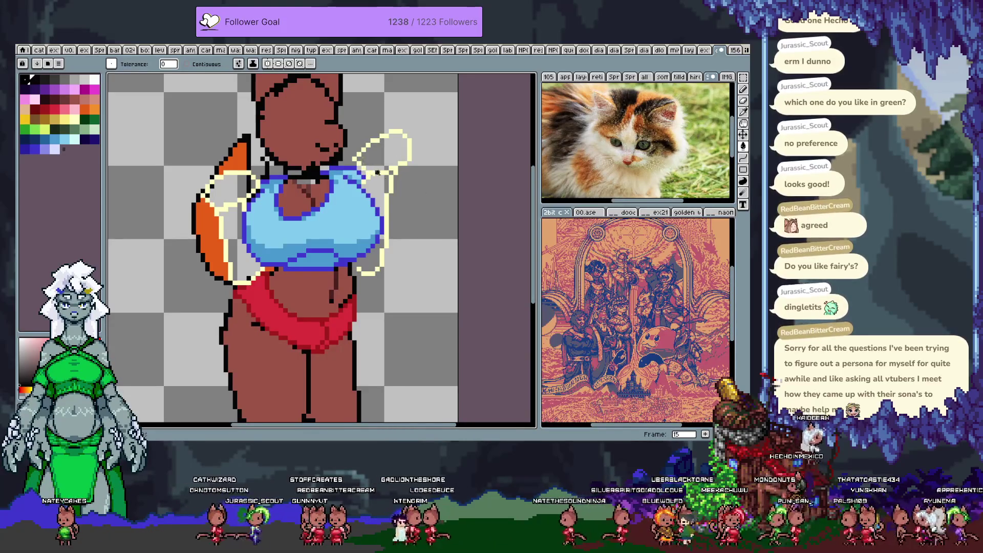
key("b")
left_click_drag(377, 173, 360, 190)
key("Tab")
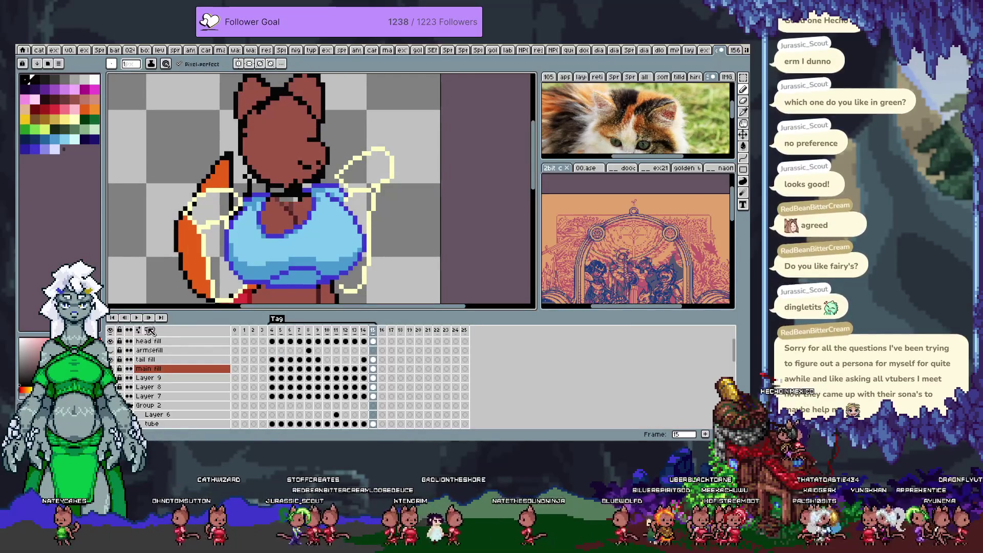
Preview the animation, undo a stray pale stroke on frame 6, and sample the cream sketch colour
key("Tab")
key("Return")
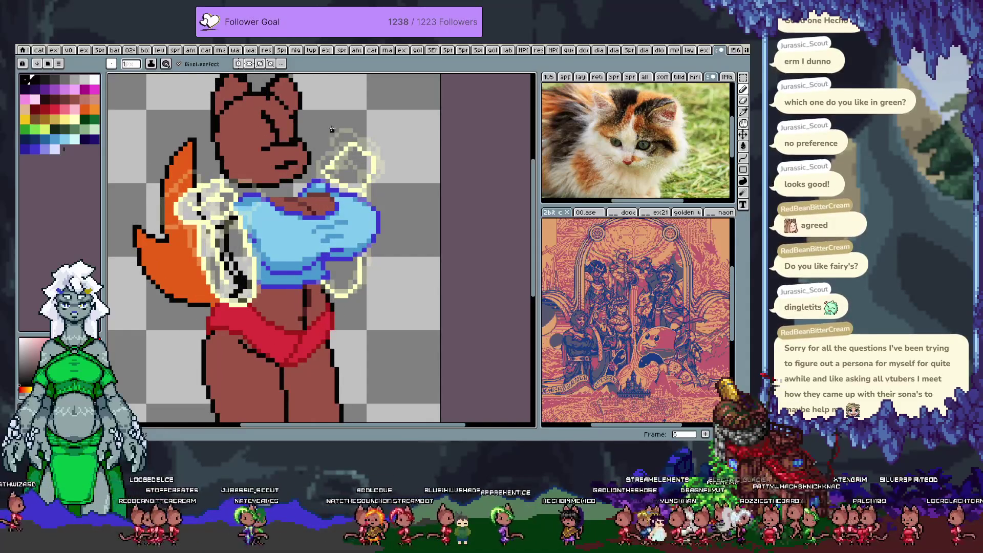
left_click_drag(332, 172, 309, 196)
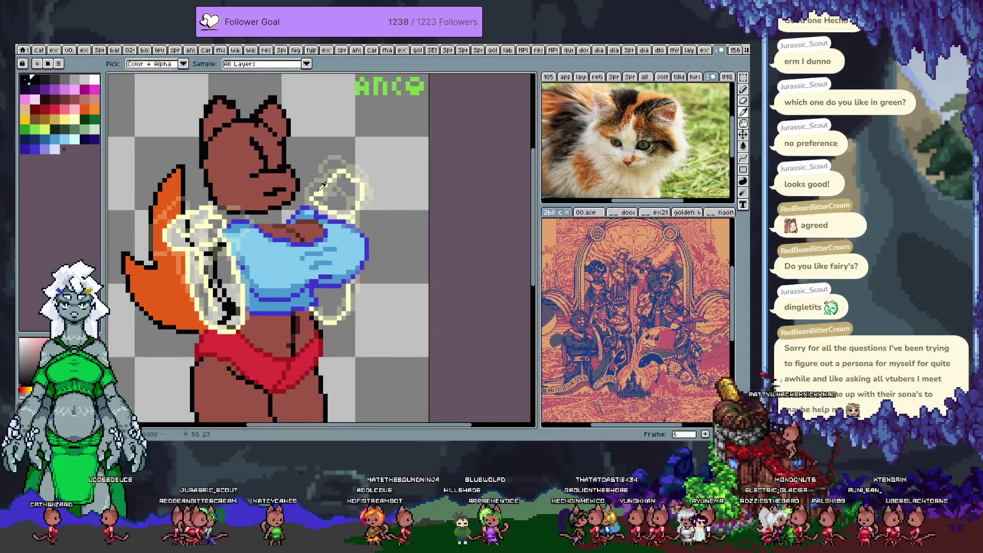
key("b")
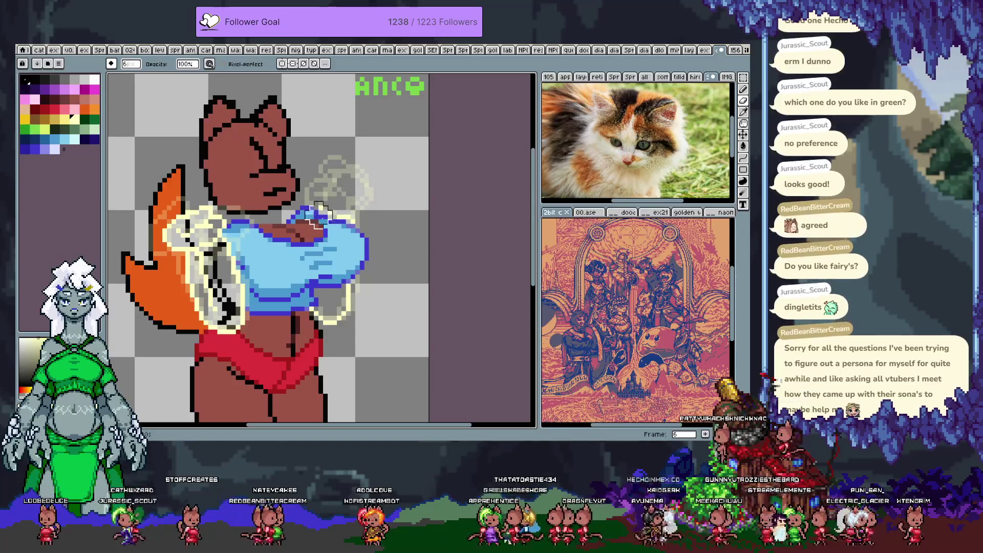
key("b")
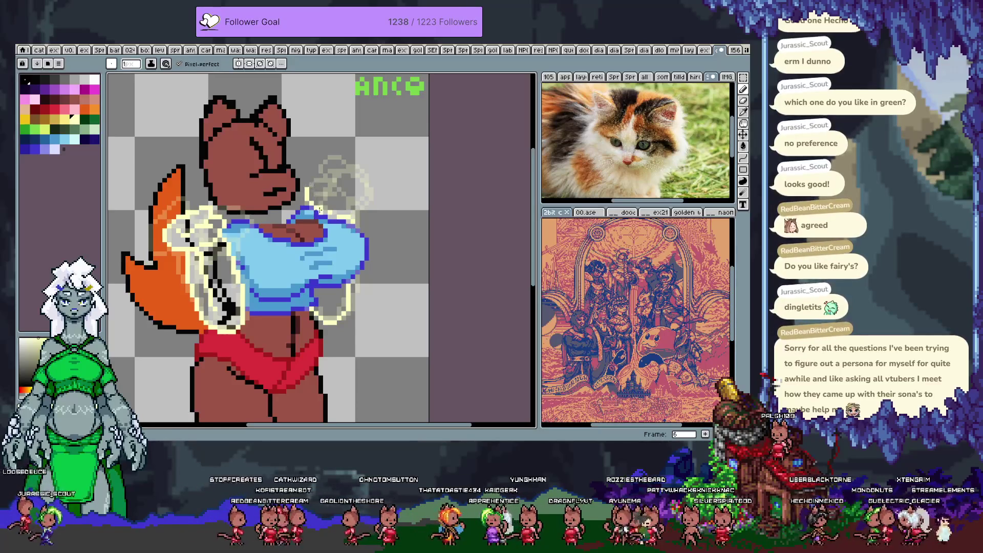
key("ctrl+z")
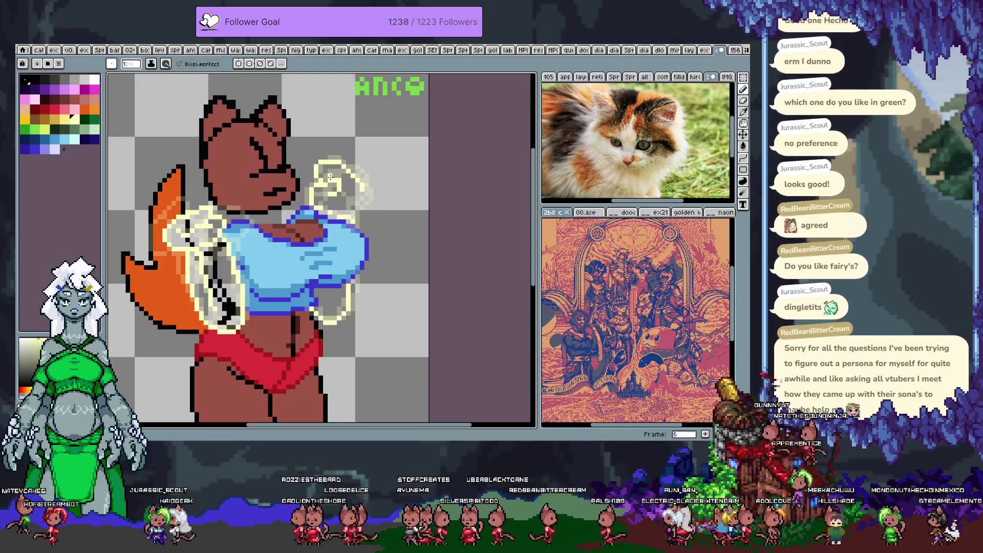
key("x")
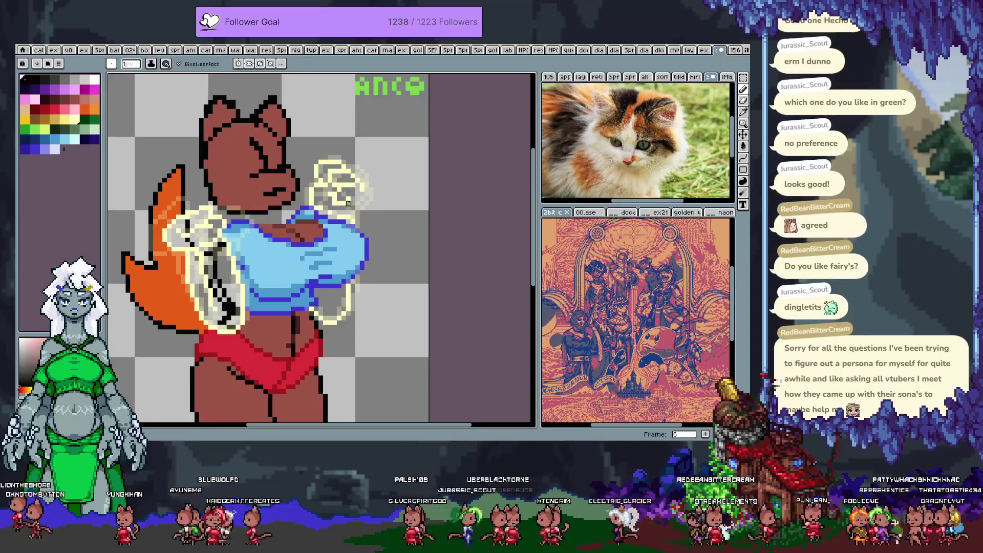
left_click(344, 197, "alt")
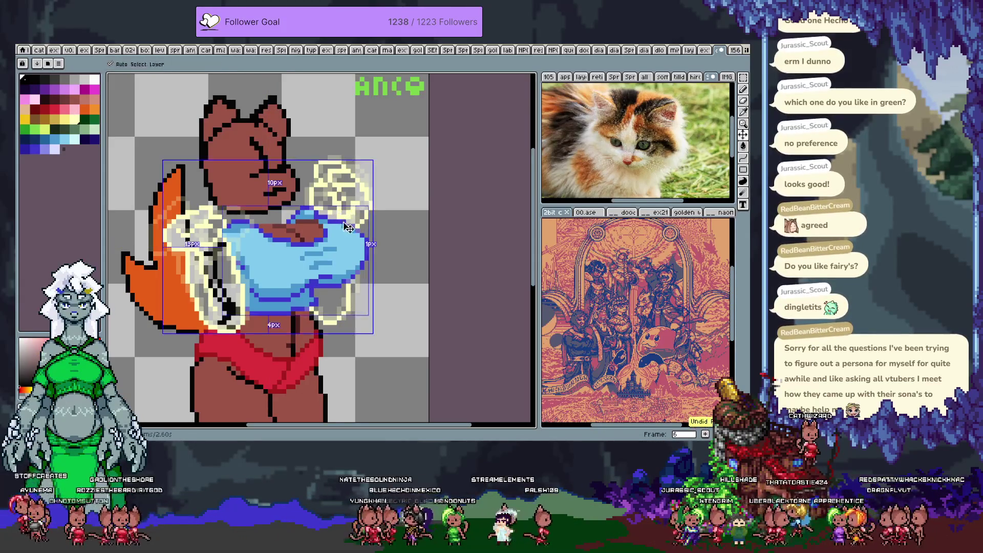
key("ctrl+z")
key("ctrl+y")
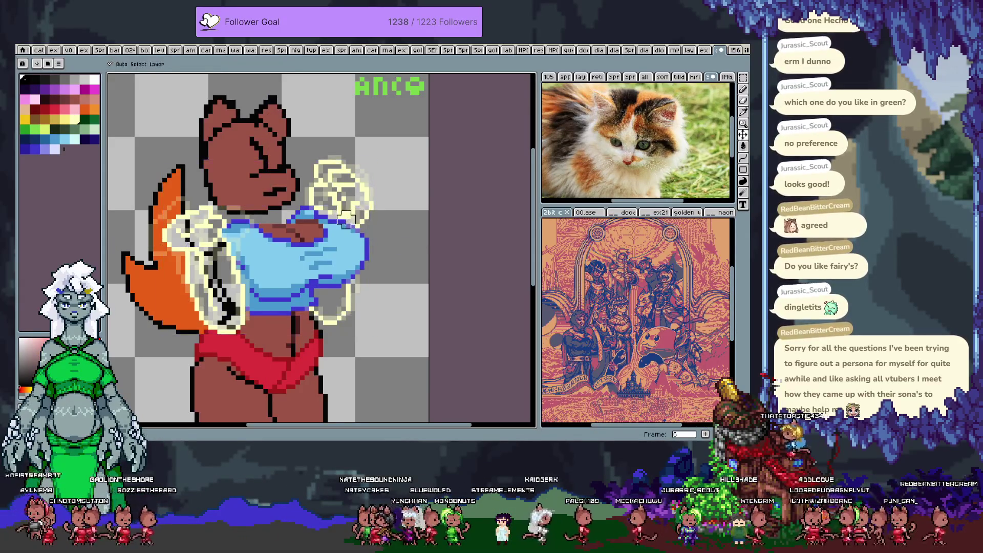
key("ctrl+alt+c")
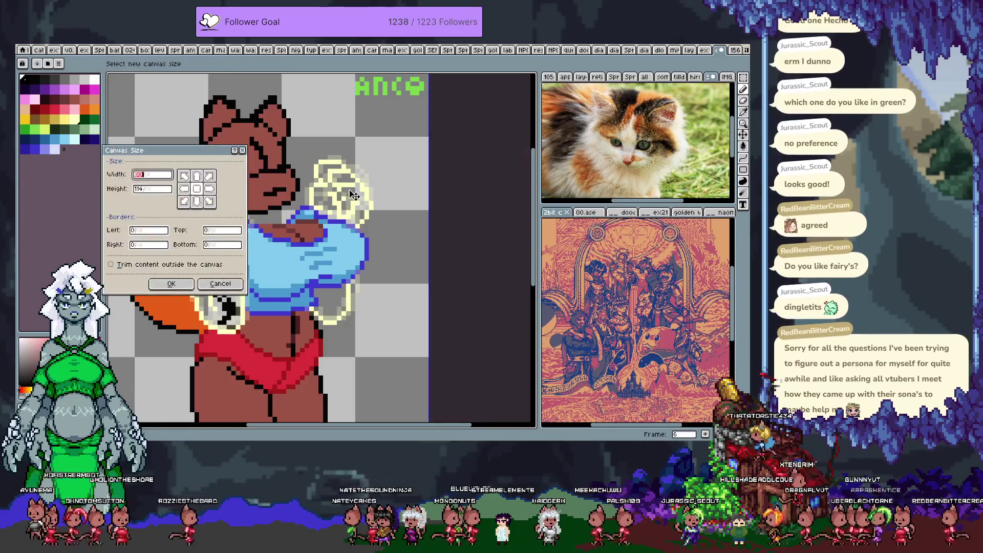
key("Escape")
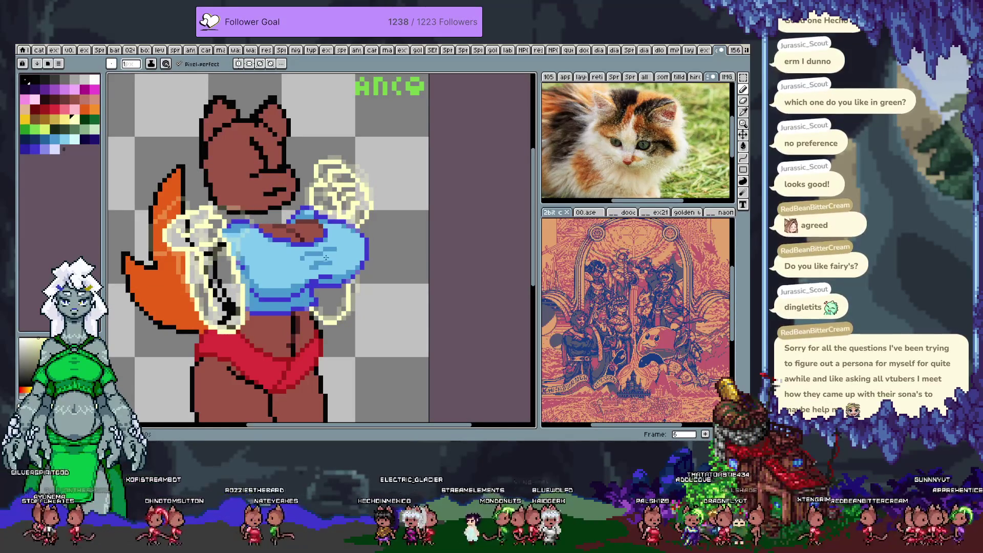
key("Left")
Advance to frame 7 and make pale yellow the drawing colour
key("Right")
key("Right")
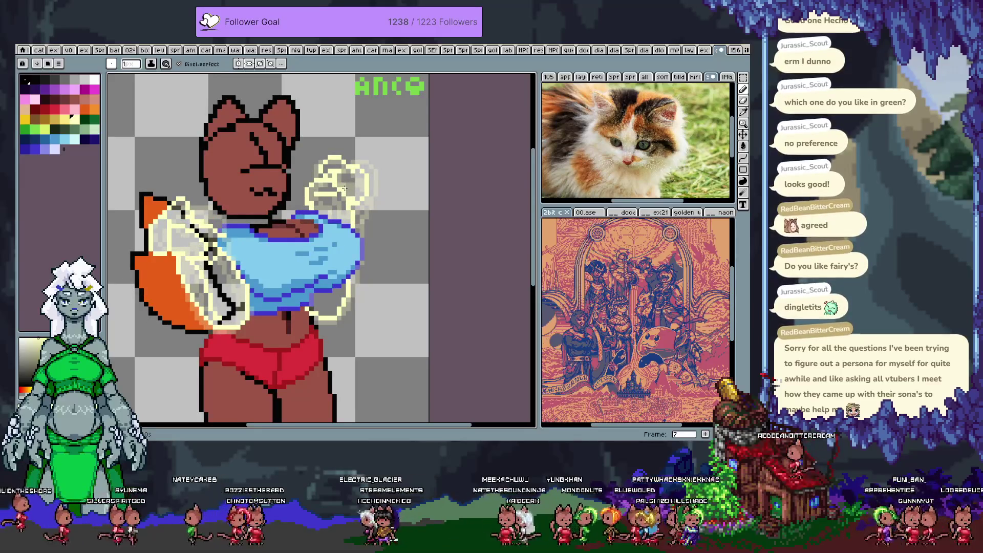
key("ctrl+z")
key("ctrl+y")
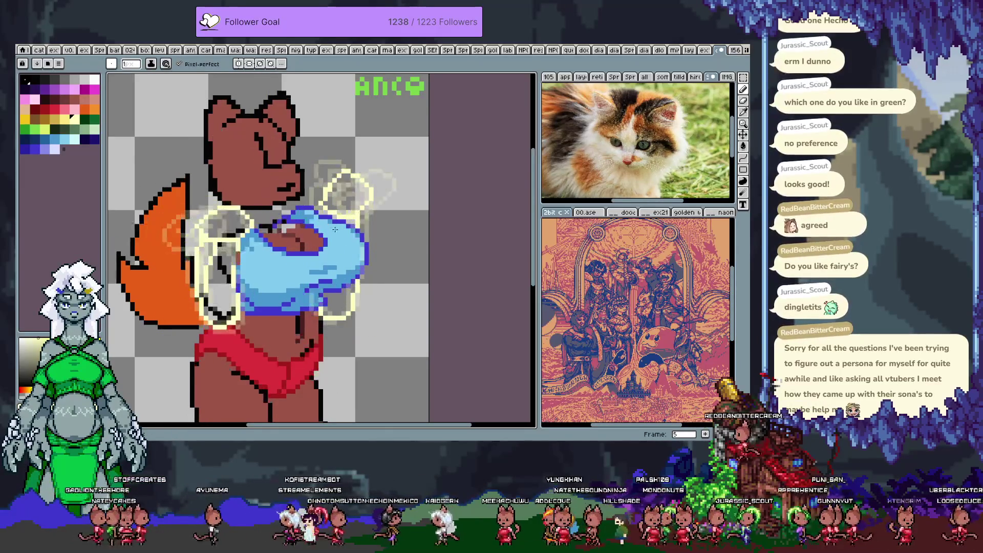
key("Right")
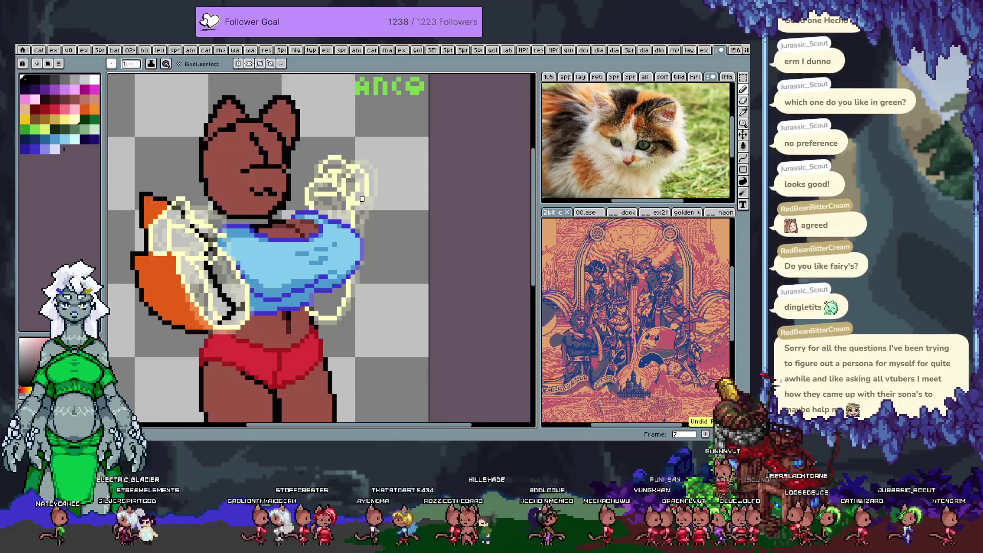
left_click(354, 194, "alt")
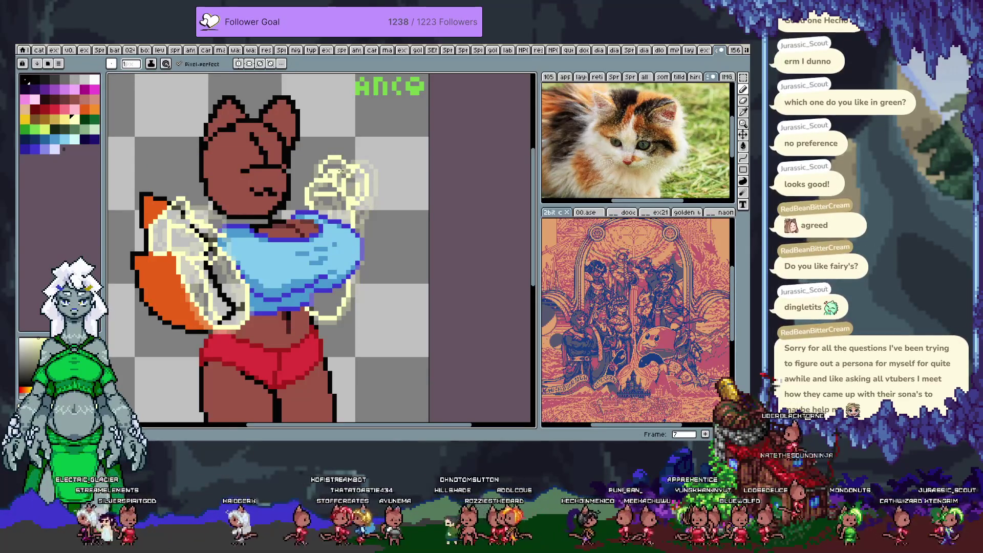
Compare frames 6 and 7, undo the last sketch stroke, and keep pale yellow selected
key("comma")
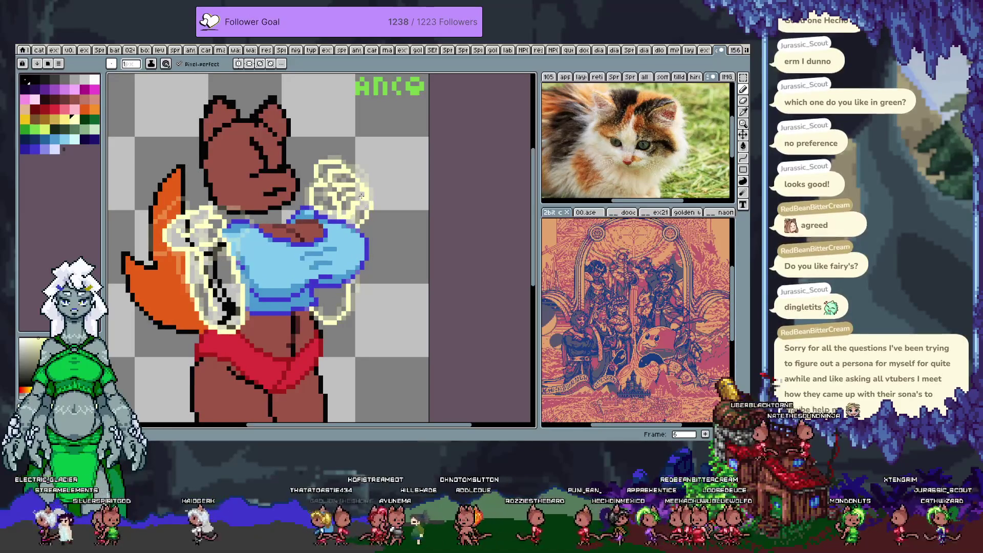
key("period")
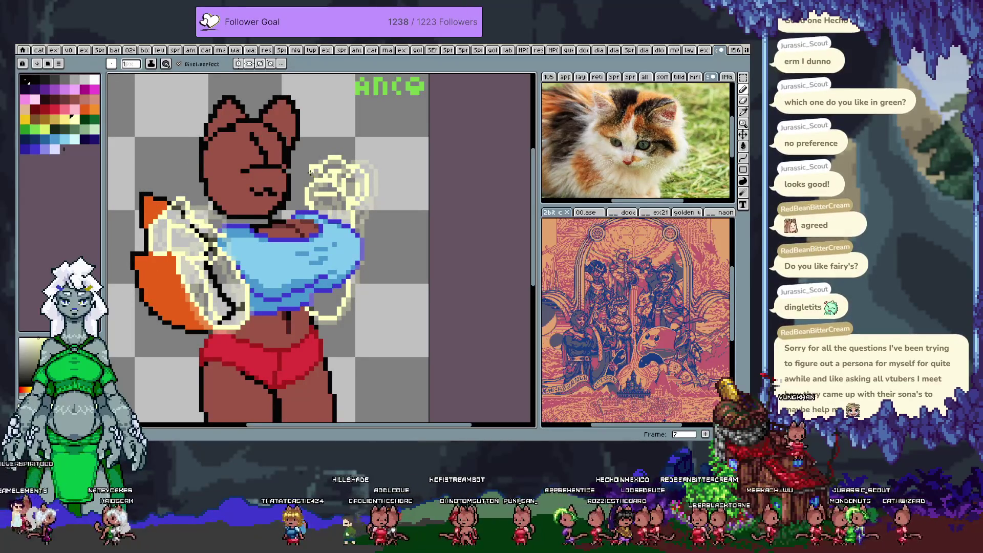
key("ctrl+z")
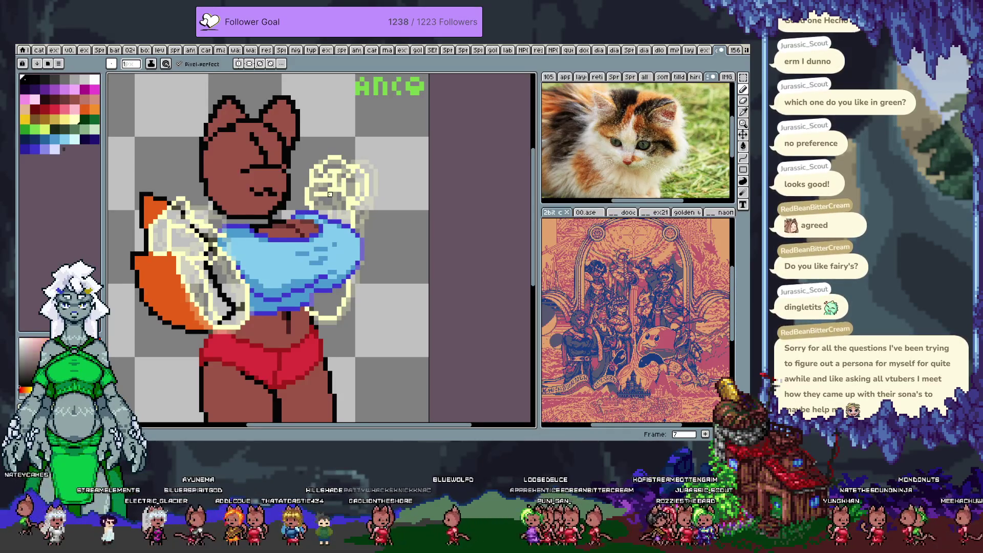
key("x")
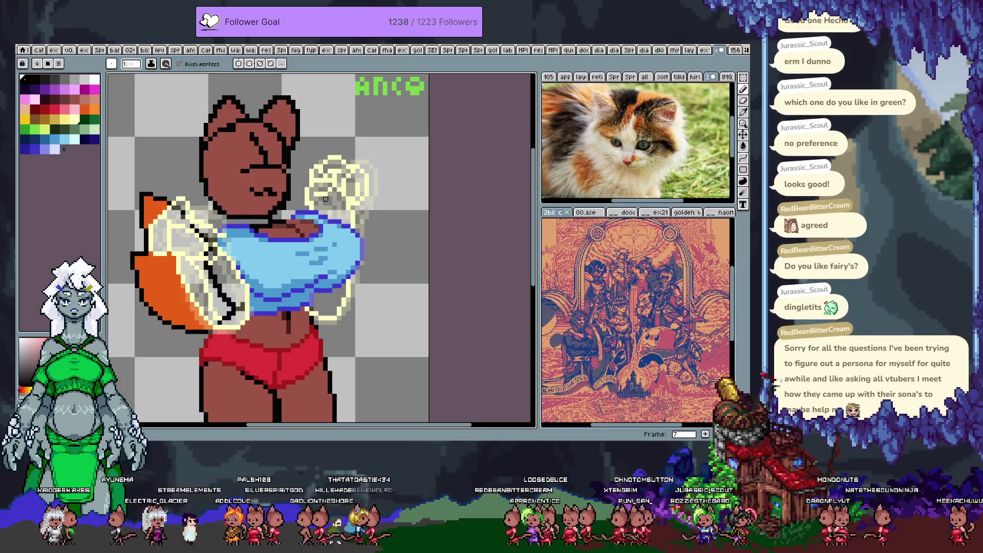
key("x")
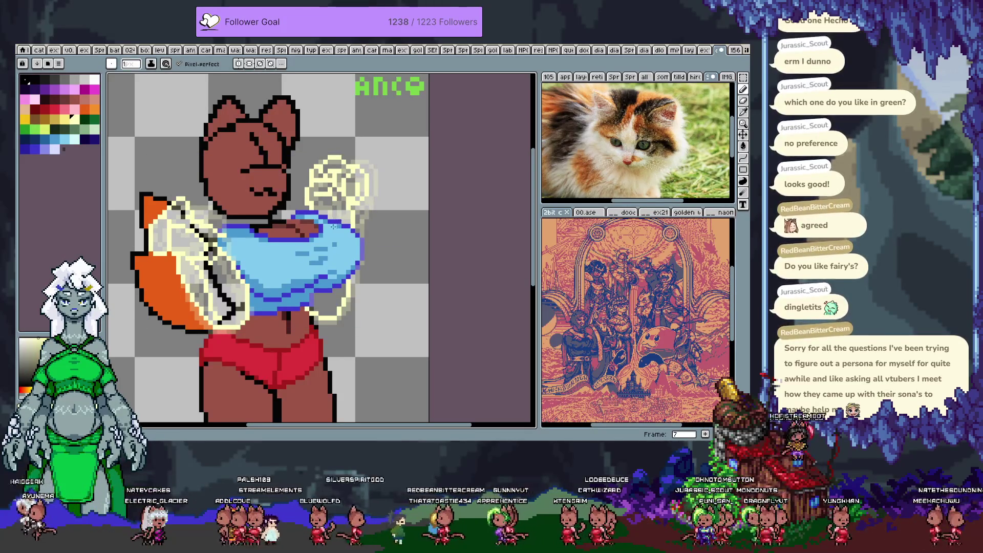
Flip back and forth through frames 6 to 9 to compare poses, settling on frame 8
key("Right")
key("Left")
key("Right")
key("Left")
key("Right")
key("Left")
key("Left")
key("Right")
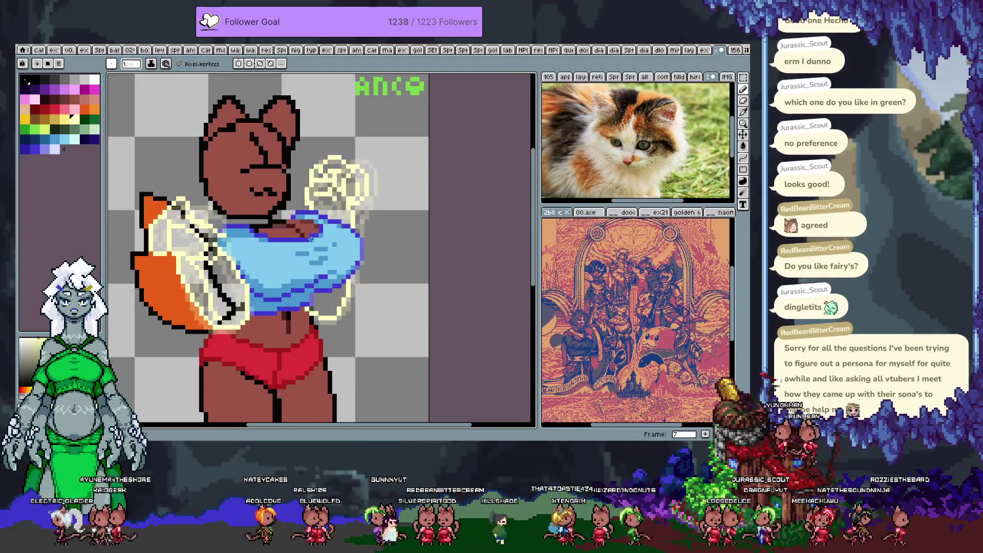
key("Right")
key("Right")
key("Left")
key("Left")
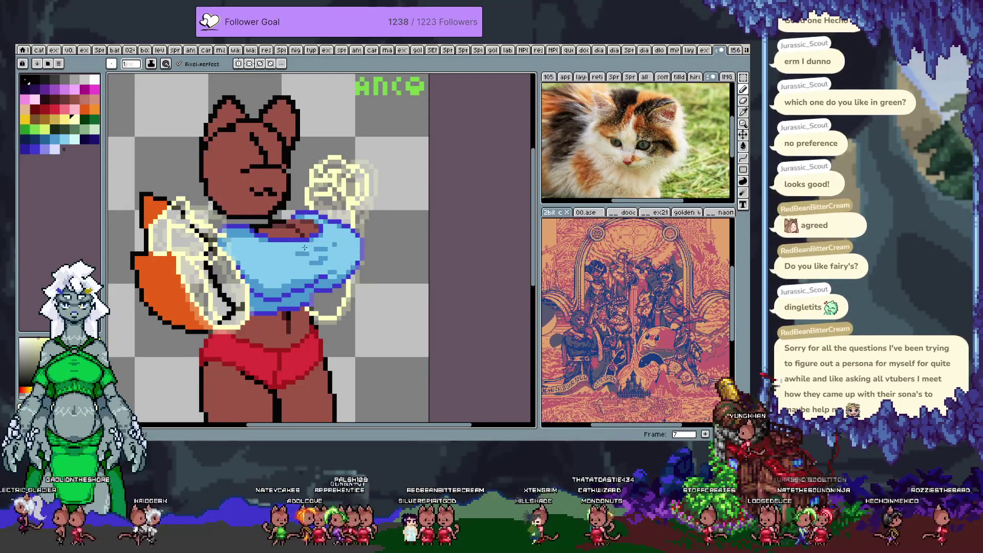
key("Right")
key("Right")
key("Left")
key("Left")
key("Left")
key("Left")
key("Right")
key("Right")
key("Right")
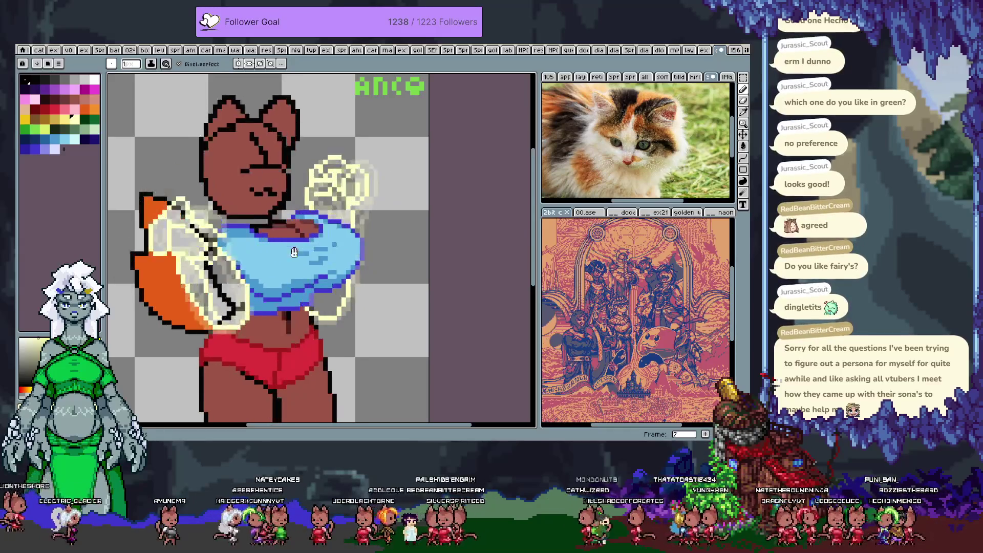
key("Left")
key("Left")
key("Left")
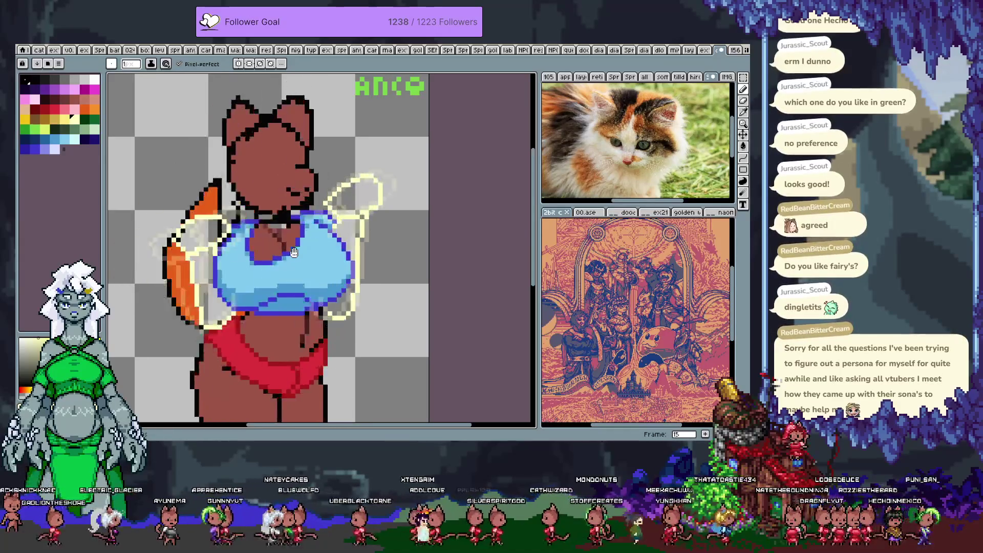
key("Right")
key("Right")
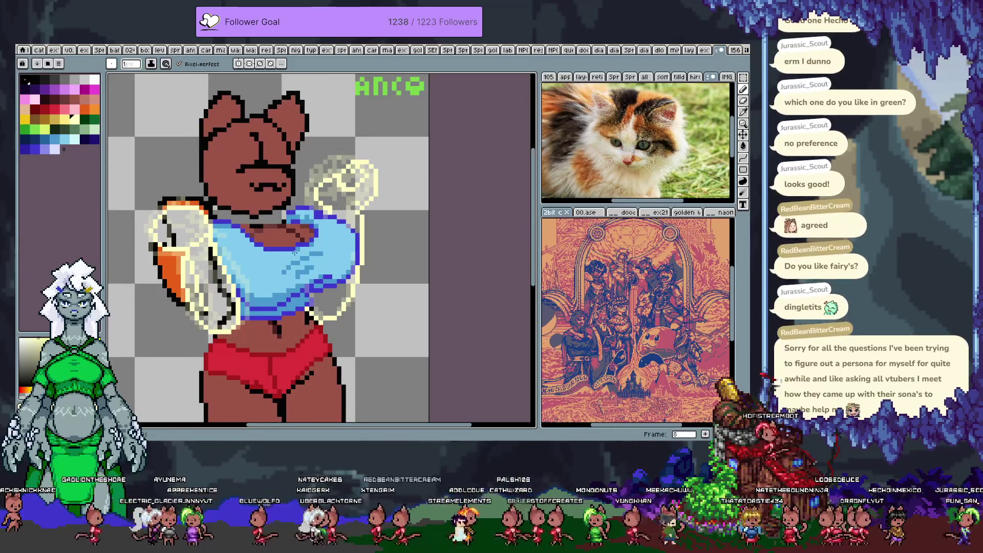
key("Left")
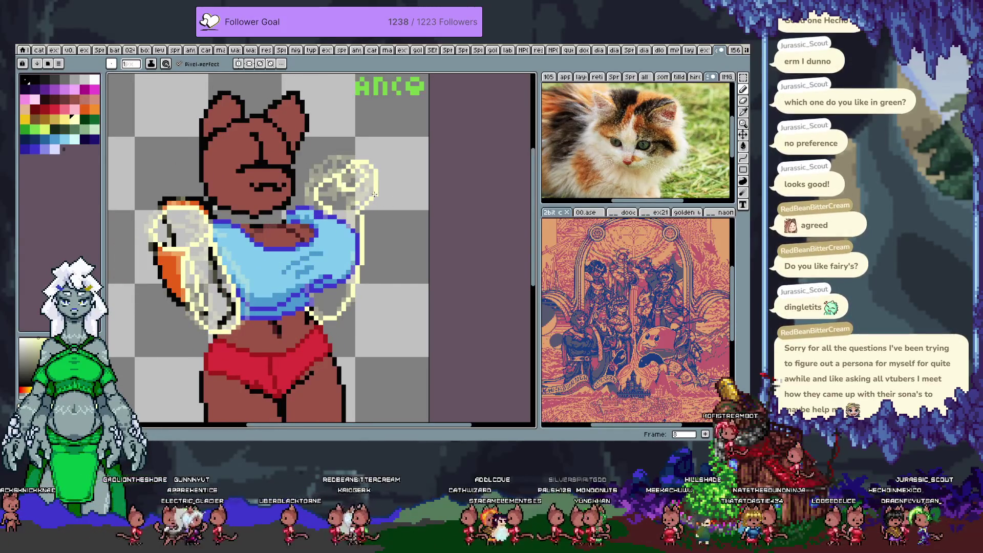
Erase the old arm outline, redraw it in pale yellow, and edge the top's right side dark blue
key("e")
mouse_move(354, 191)
left_mouse_down()
mouse_move(328, 174)
mouse_move(317, 200)
mouse_move(338, 215)
mouse_move(369, 164)
left_mouse_up()
key("b")
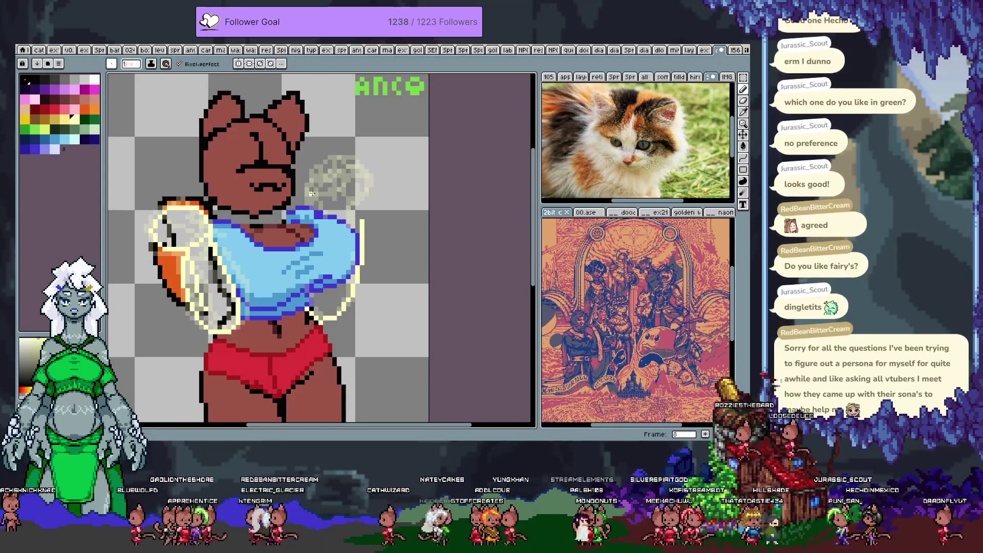
left_click_drag(312, 201, 334, 162)
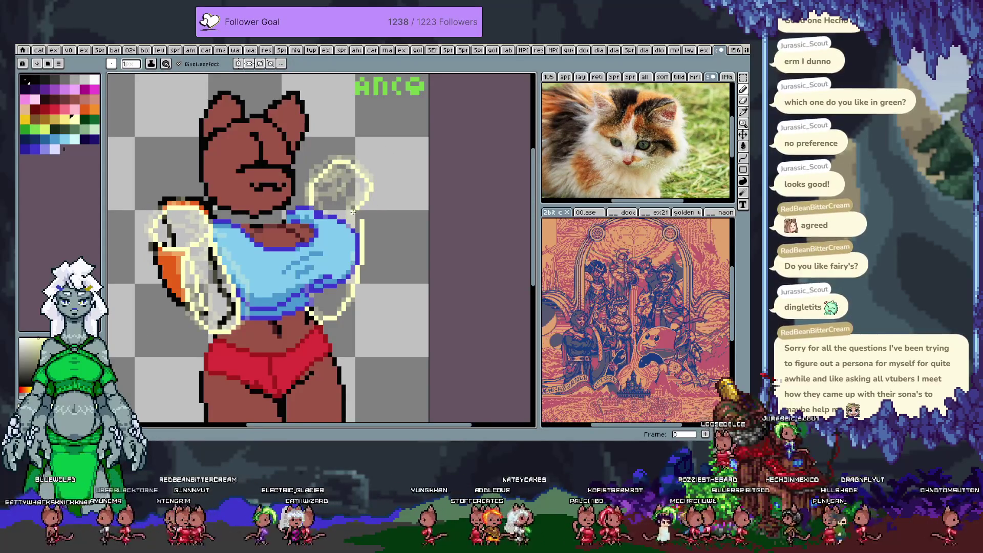
mouse_move(357, 207)
left_mouse_down()
mouse_move(370, 183)
mouse_move(330, 158)
left_mouse_up()
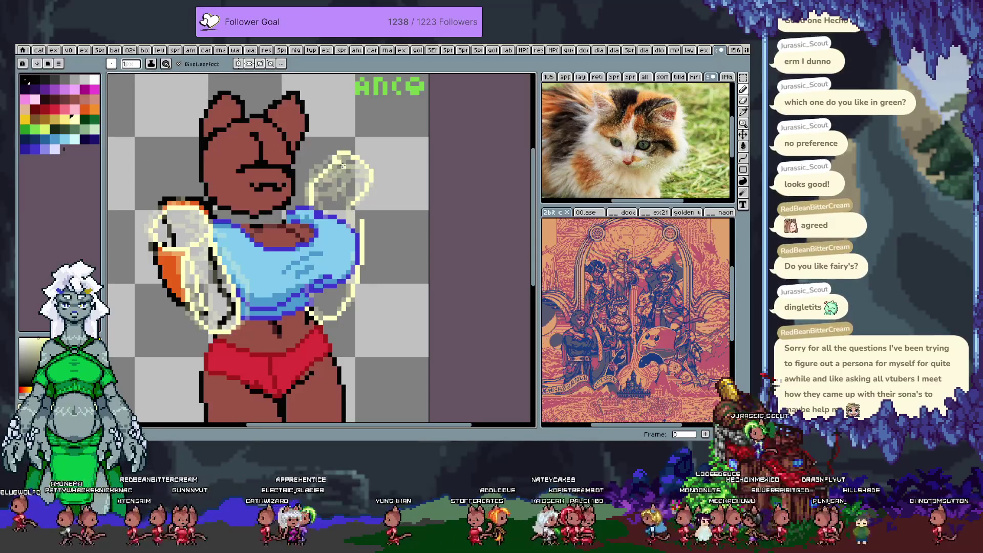
left_click_drag(359, 232, 360, 266)
Touch up the hand outline pixels, alternating between transparent and pale yellow
left_click(353, 216, "alt")
key("comma")
key("period")
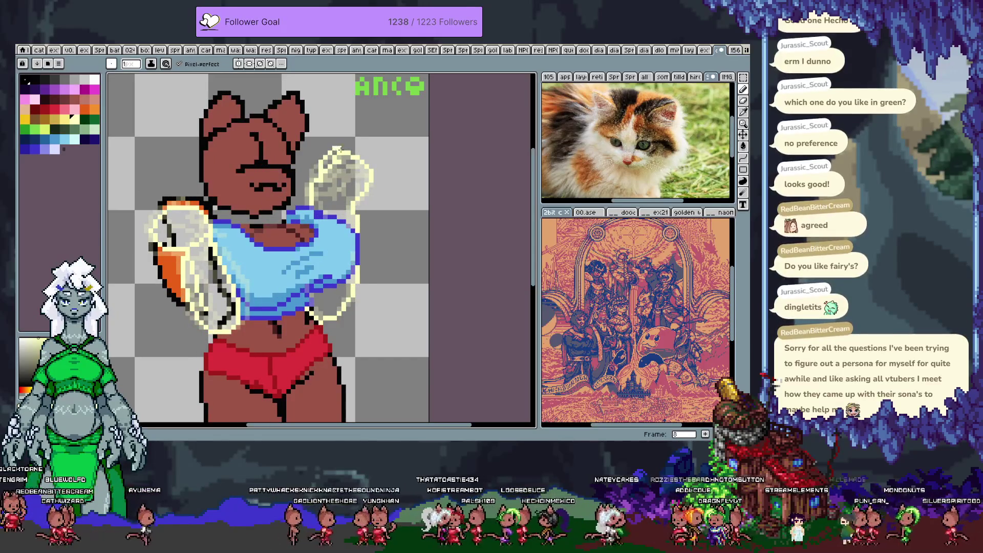
left_click(330, 180, "alt")
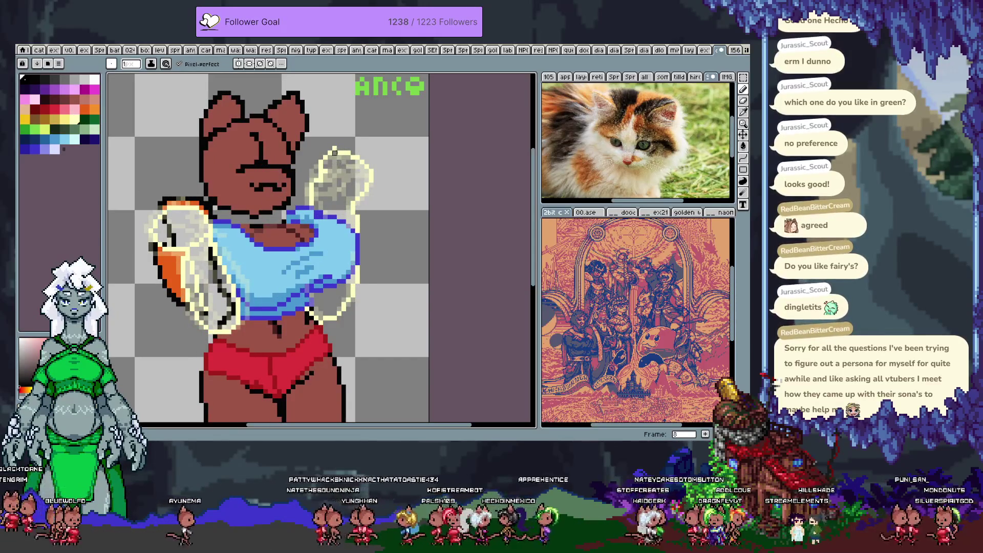
left_click(338, 153, "alt")
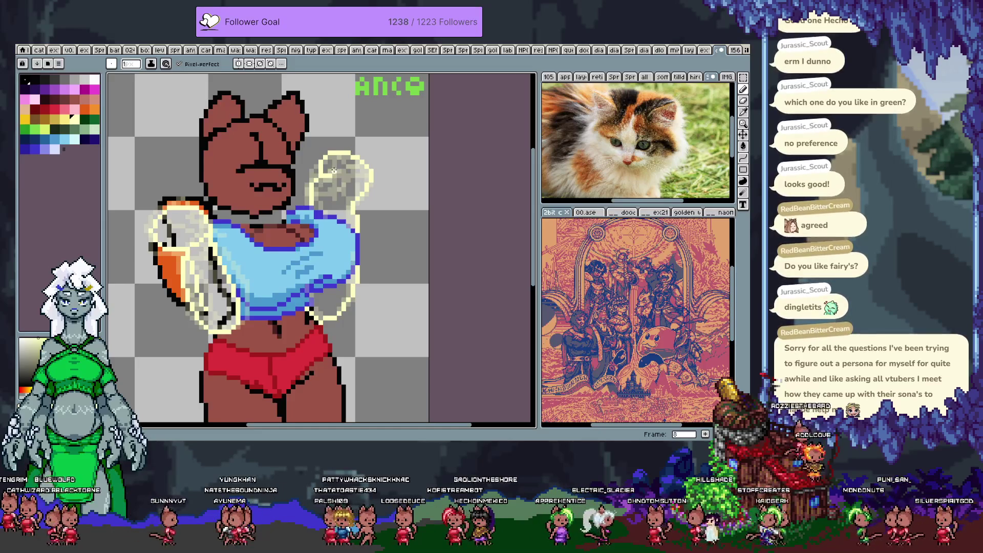
left_click(335, 171, "alt")
left_click(330, 171, "alt")
left_click(334, 170, "alt")
left_click(333, 169, "alt")
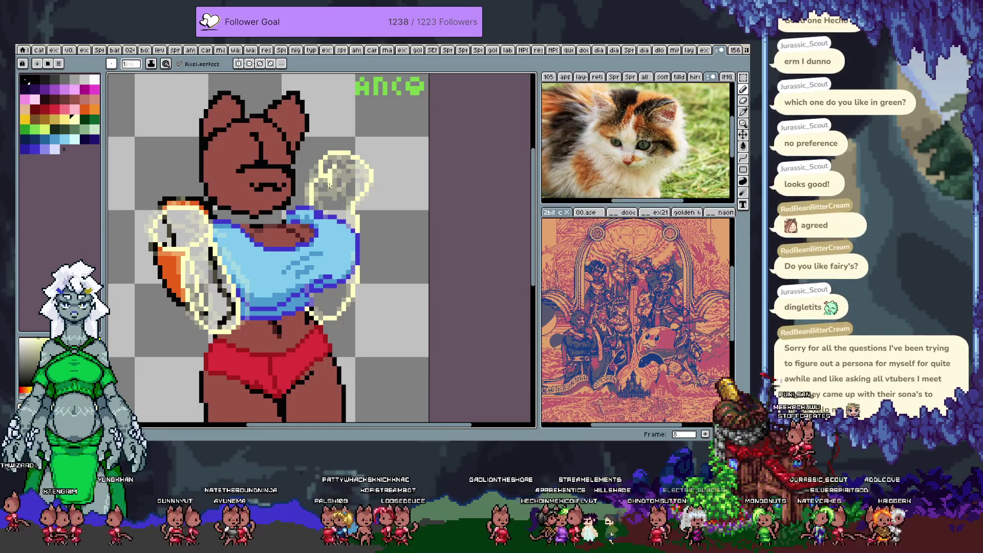
left_click(335, 190, "alt")
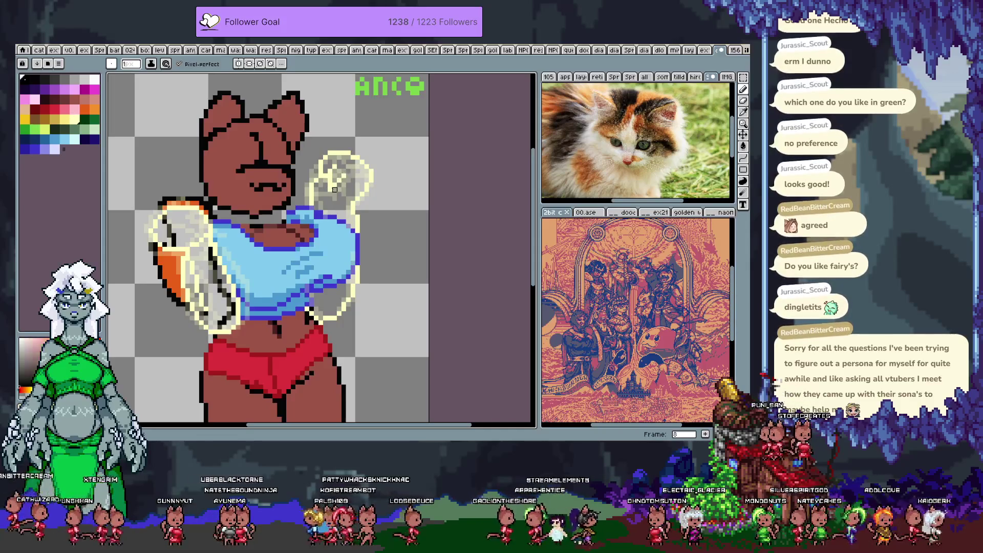
left_click(331, 183, "alt")
left_click(335, 172, "alt")
left_click(340, 164, "alt")
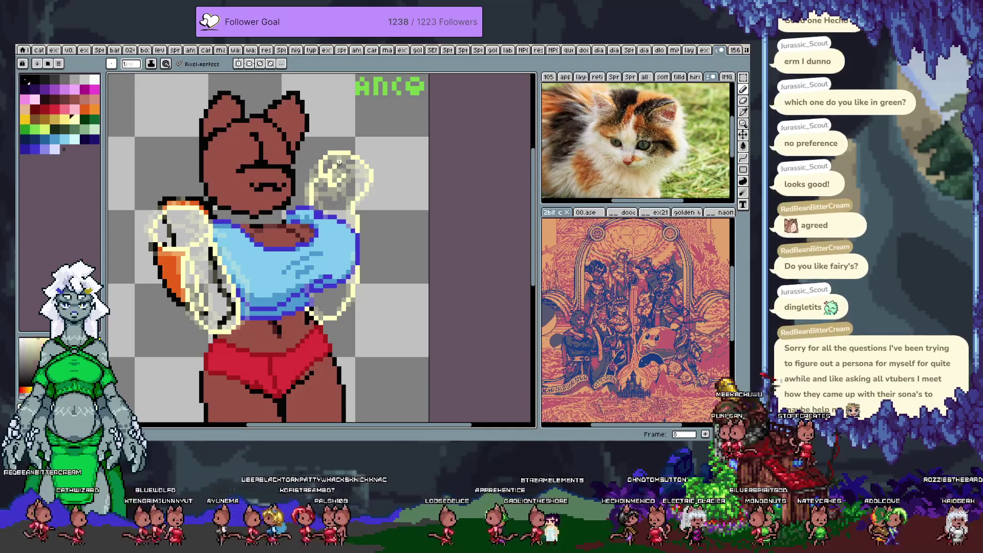
left_click(344, 180, "alt")
left_click(340, 178, "alt")
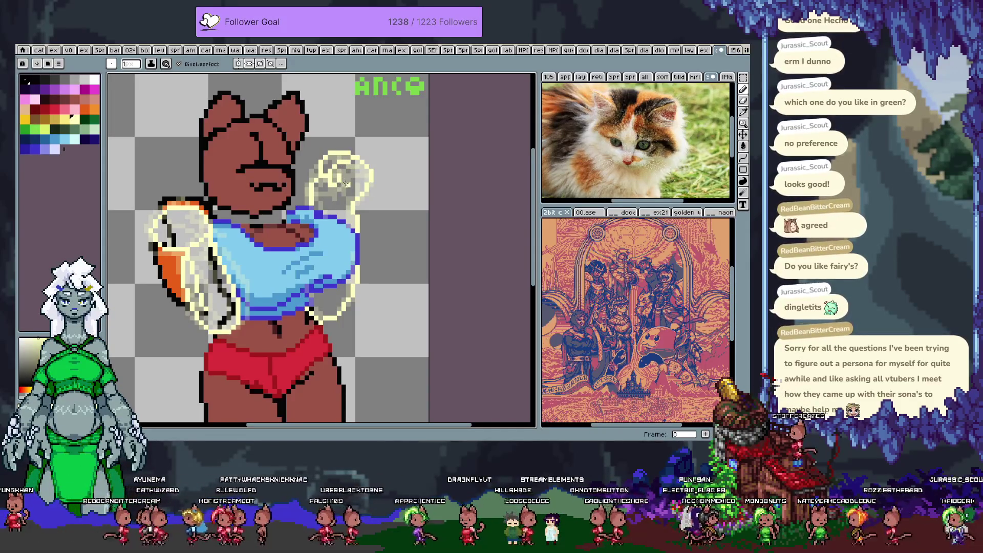
Undo the last hand-outline change and re-pick the pale yellow colour
key("ctrl+z")
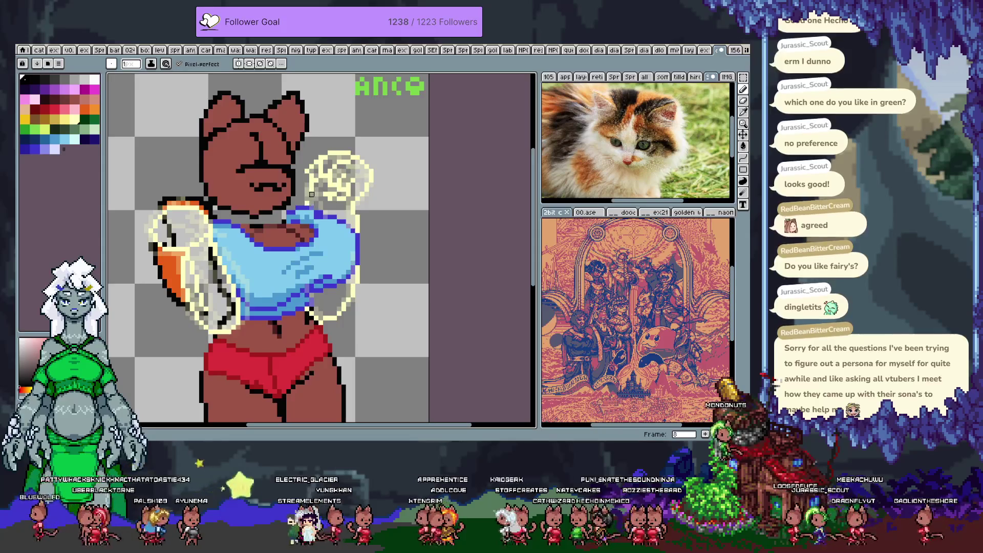
left_click(315, 193, "alt")
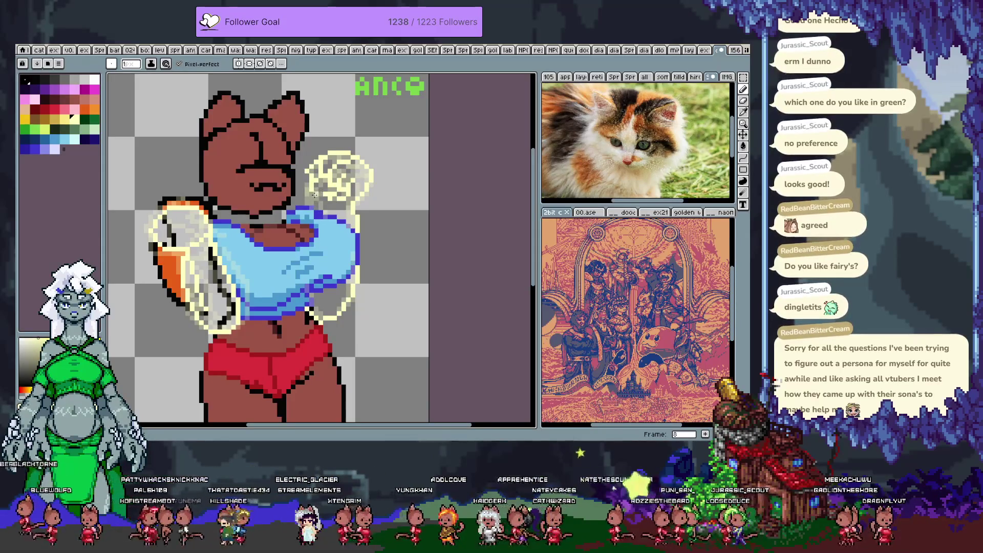
key("v")
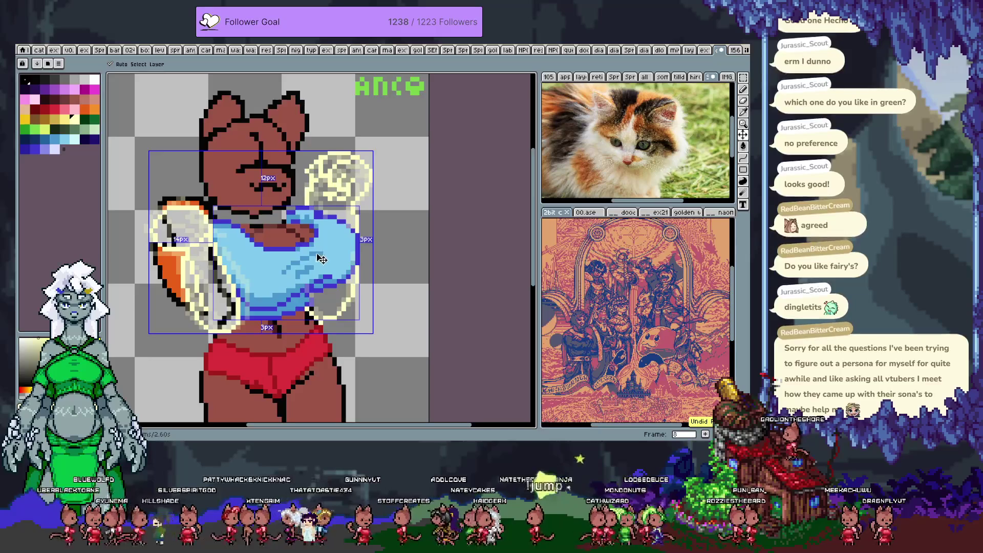
Pick pale yellow for the pencil and play the animation to preview the motion
key("b")
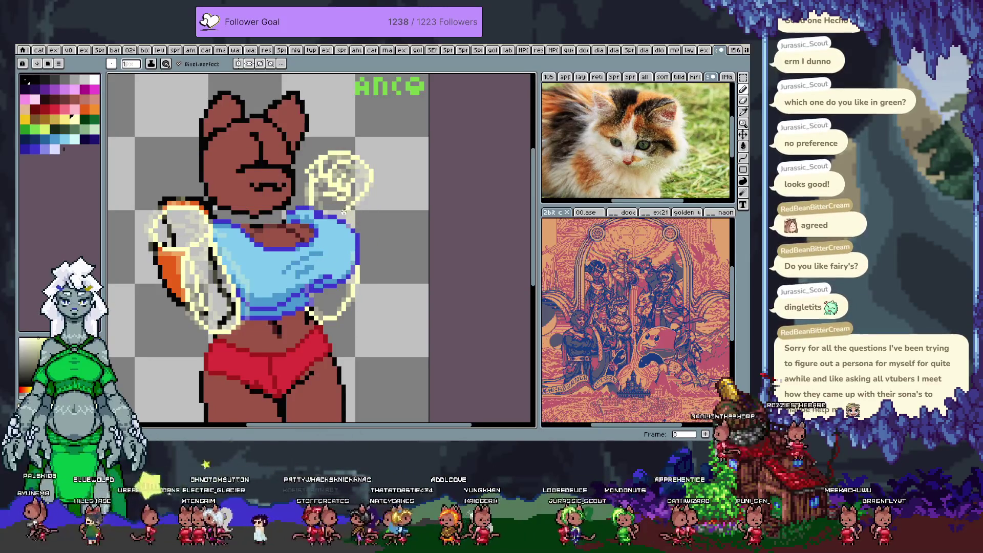
left_click(343, 207, "alt")
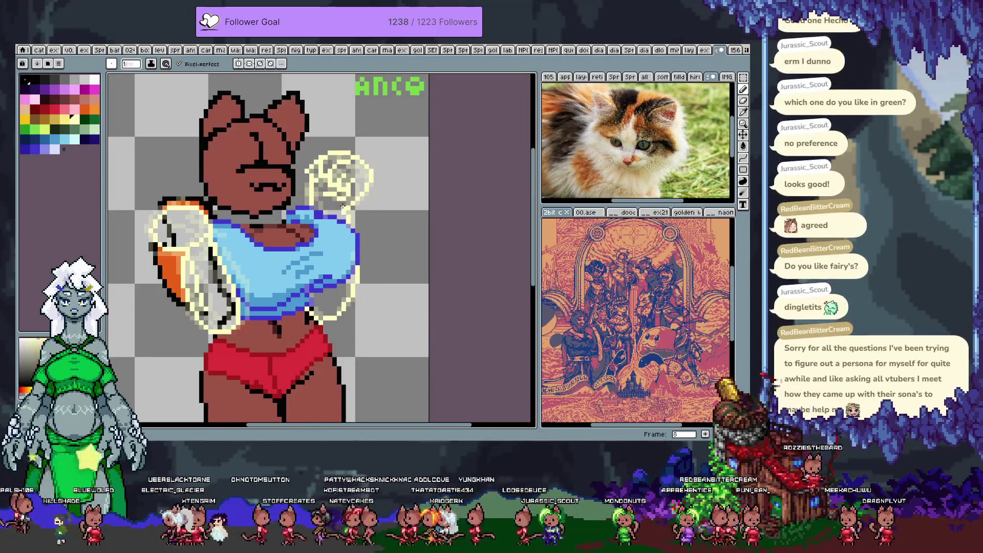
key("Return")
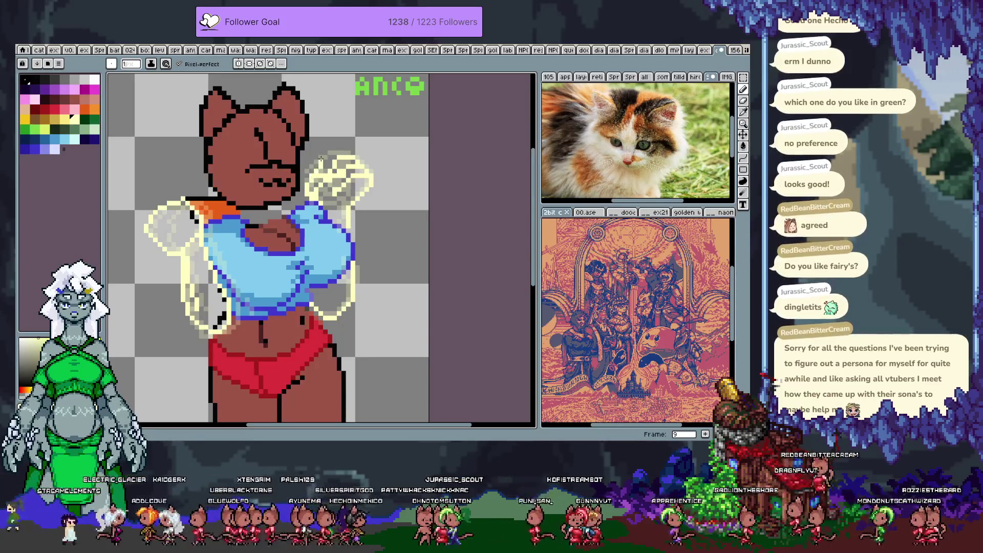
key("ctrl+alt+c")
key("Escape")
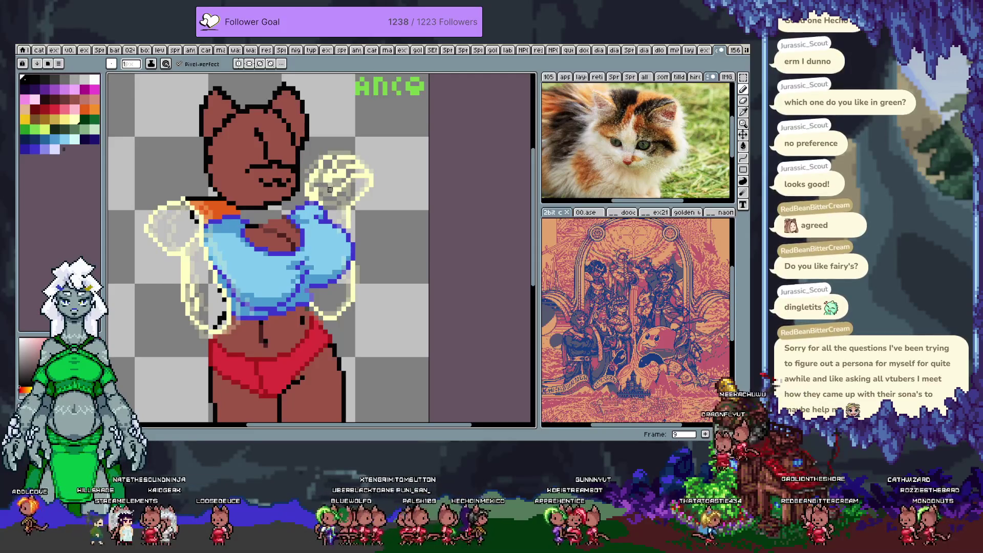
On frame 8, edit the hand outline pixels, alternating transparent and pale yellow
left_click(361, 158, "alt")
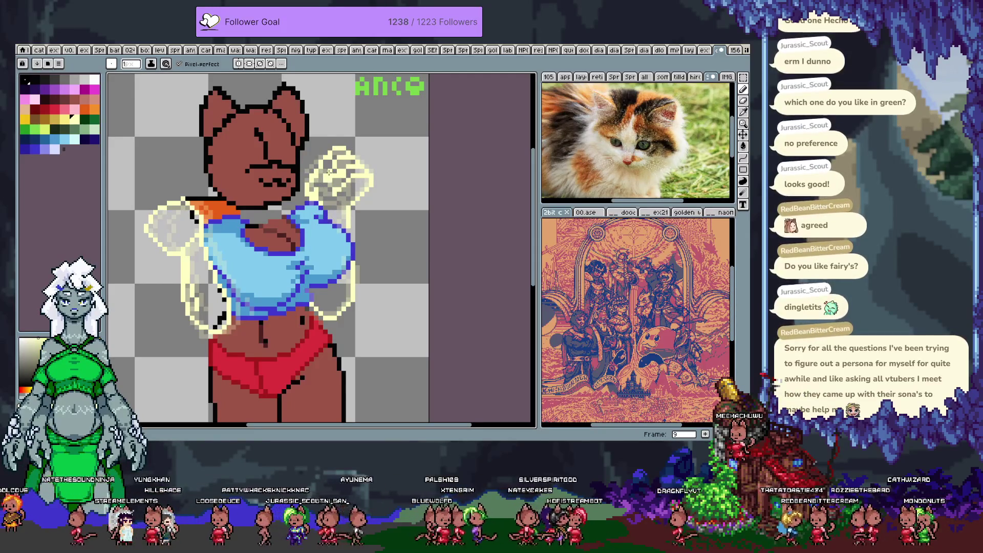
left_click(324, 160, "alt")
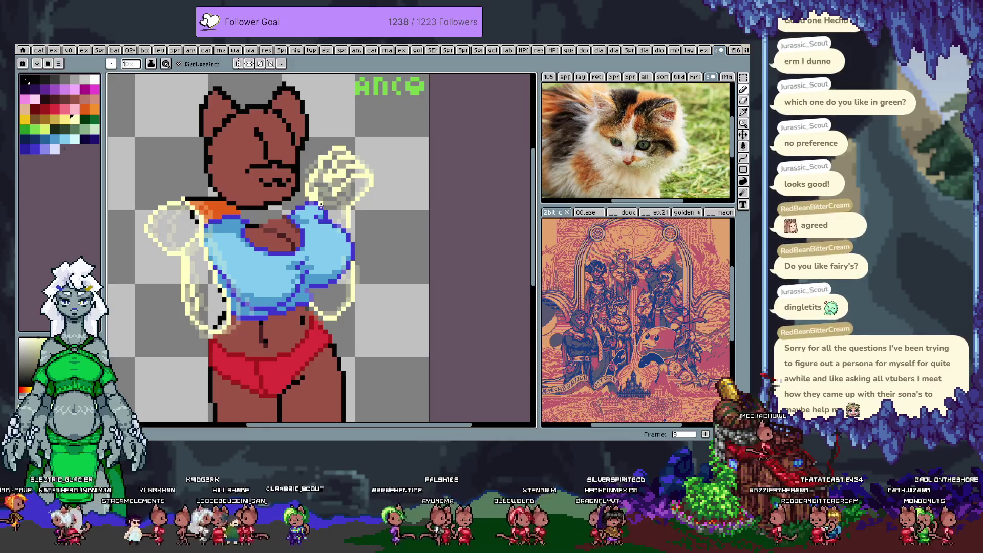
key("comma")
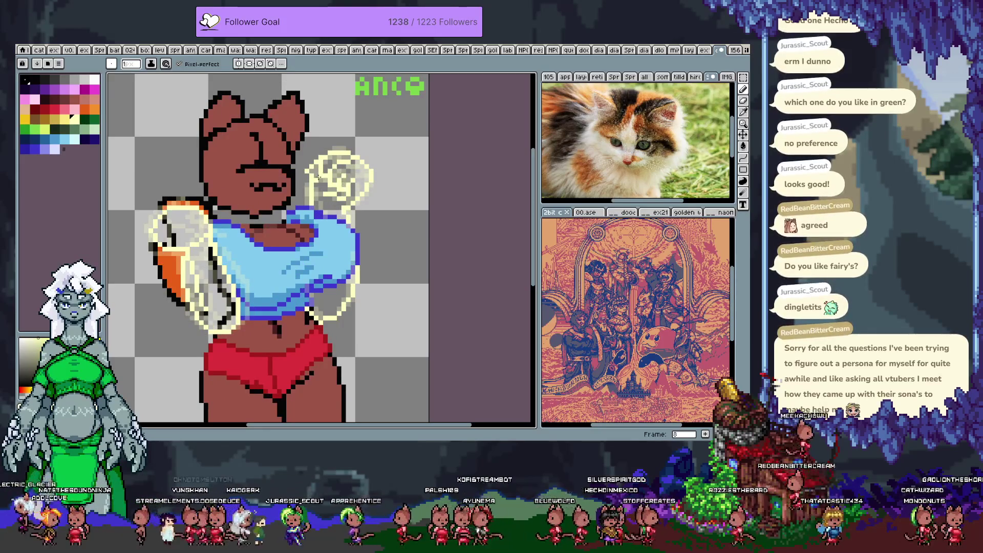
left_click(316, 176, "alt")
left_click(311, 162, "alt")
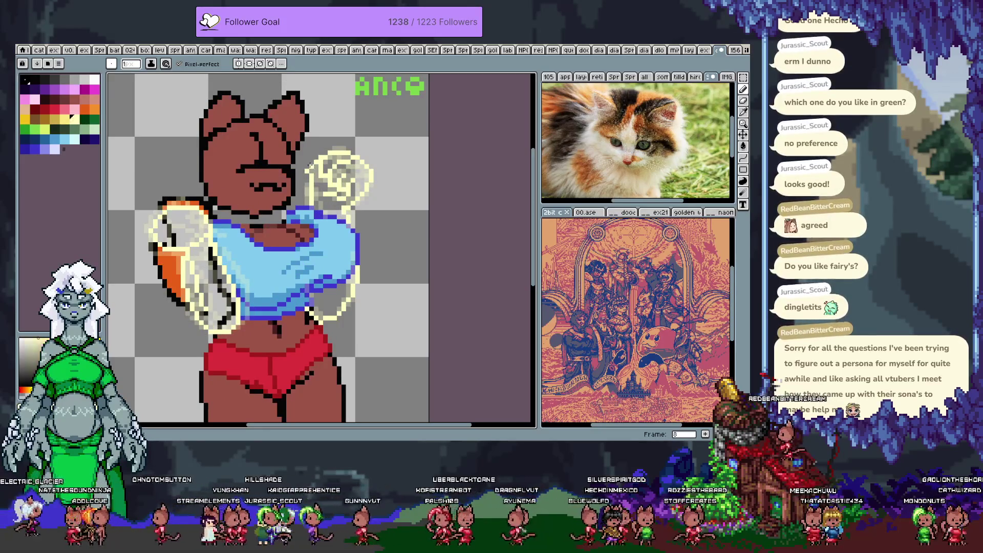
left_click(316, 158, "alt")
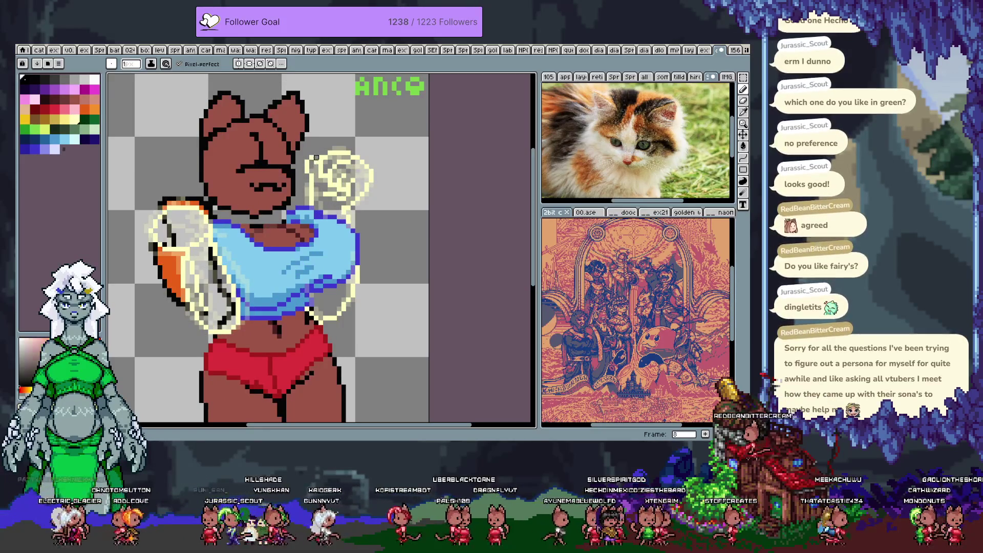
left_click(312, 162, "alt")
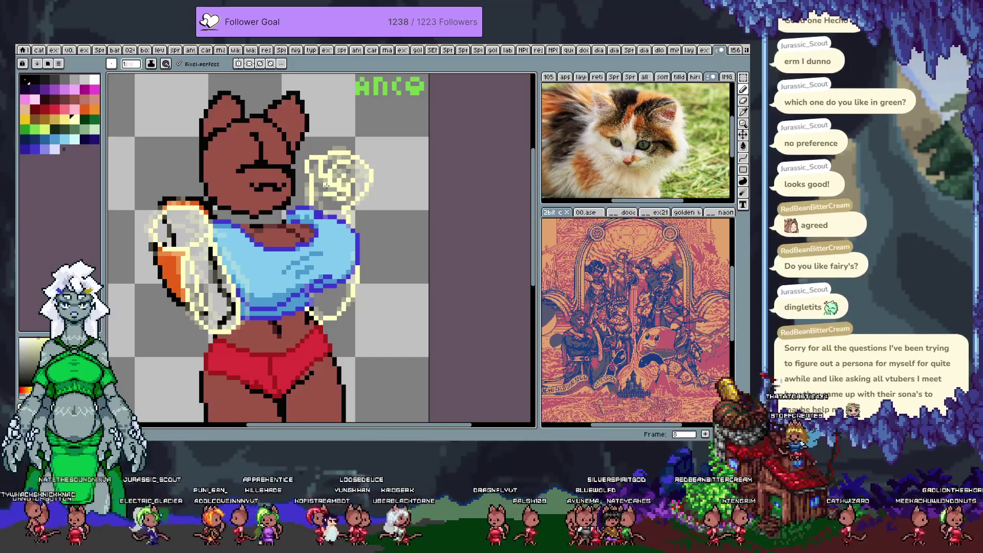
left_click(325, 193, "alt")
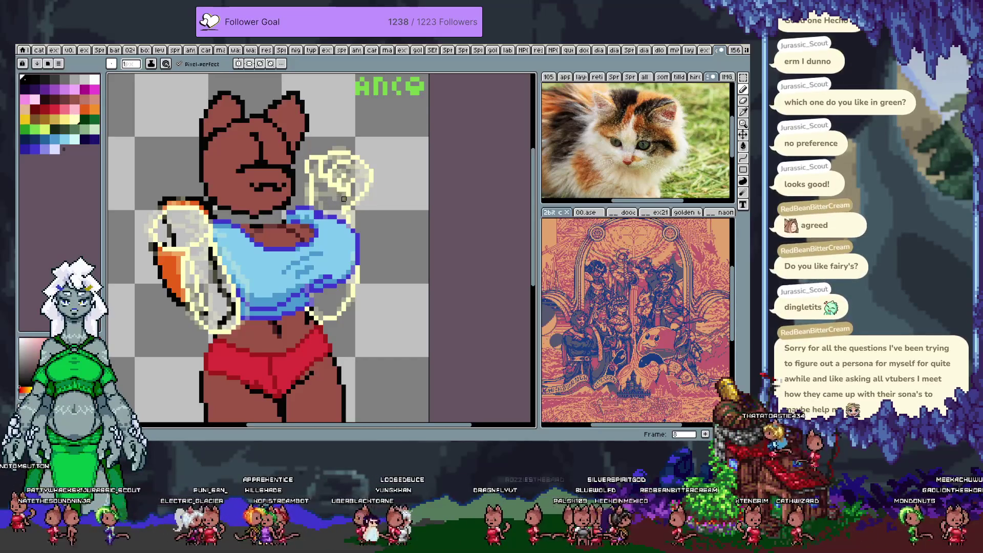
left_click(312, 171, "alt")
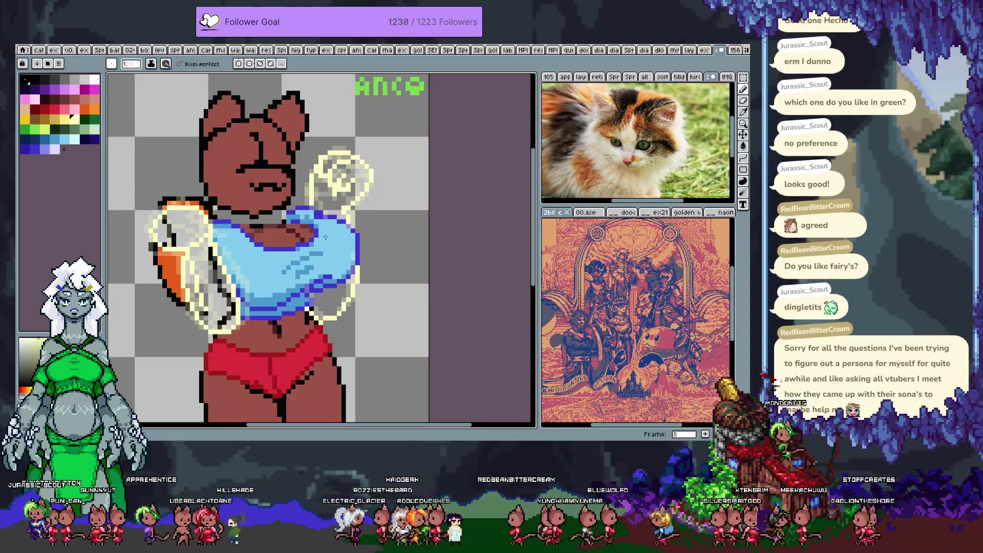
On frame 7, edit the hand outline pixels, alternating transparent and pale yellow
key("comma")
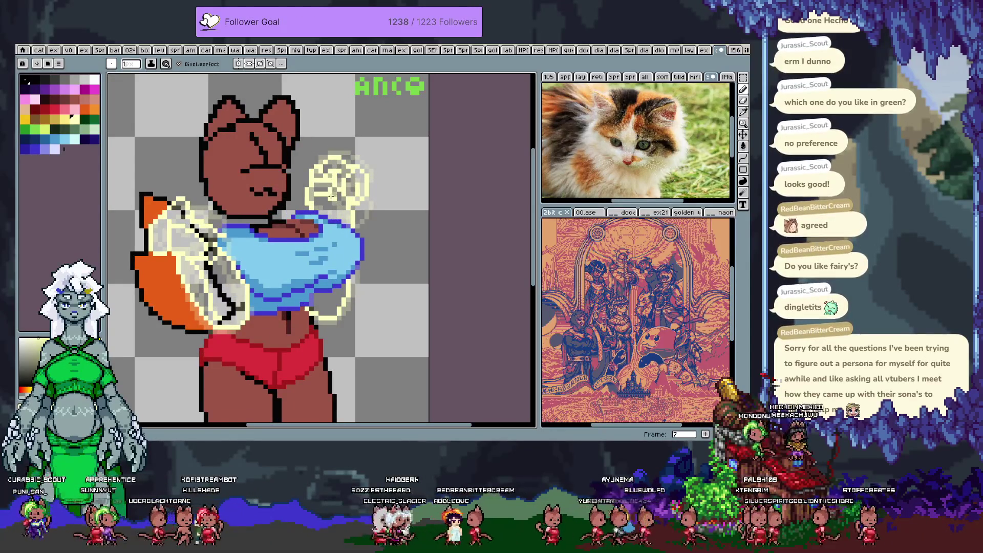
left_click(325, 190, "alt")
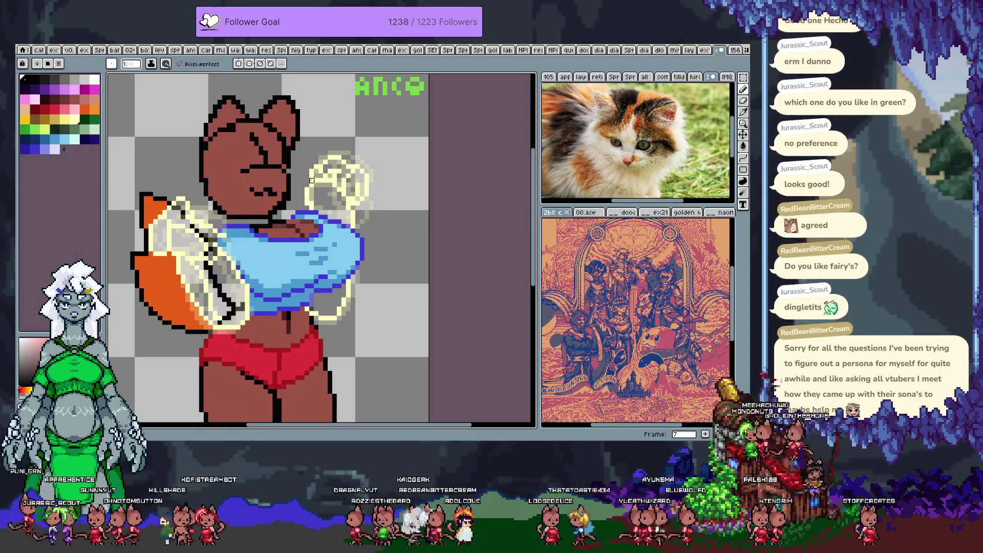
left_click(306, 182, "alt")
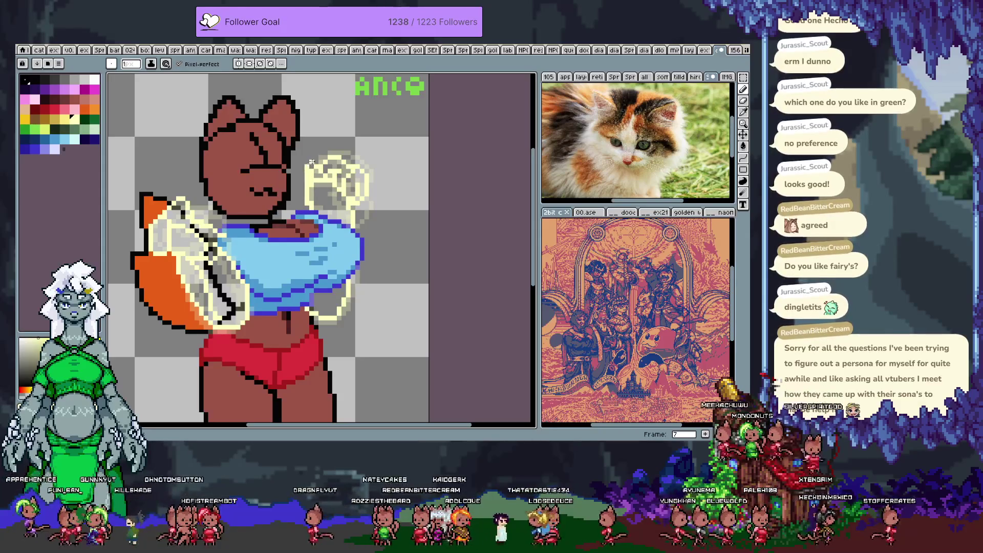
left_click(311, 162, "alt")
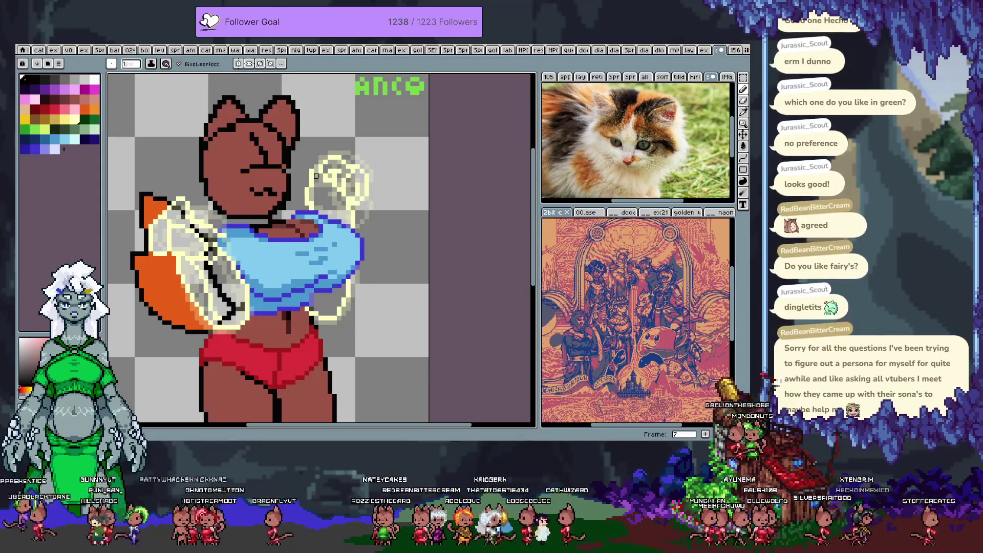
left_click(315, 162, "alt")
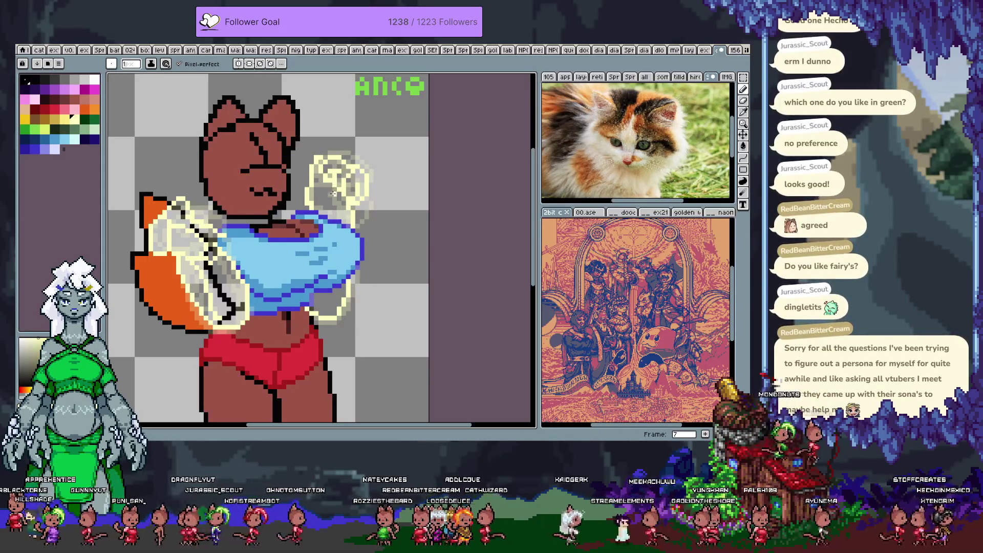
Lasso-select the raised hand outline, adjust it, then deselect
key("q")
mouse_move(324, 168)
left_mouse_down()
mouse_move(327, 197)
mouse_move(348, 202)
mouse_move(349, 179)
mouse_move(336, 169)
left_mouse_up()
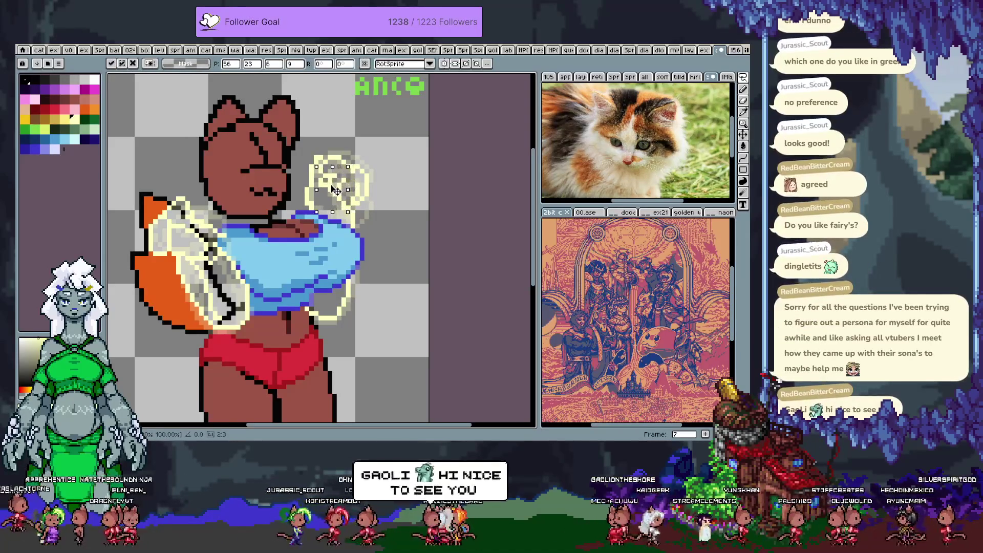
key("ctrl+d")
key("b")
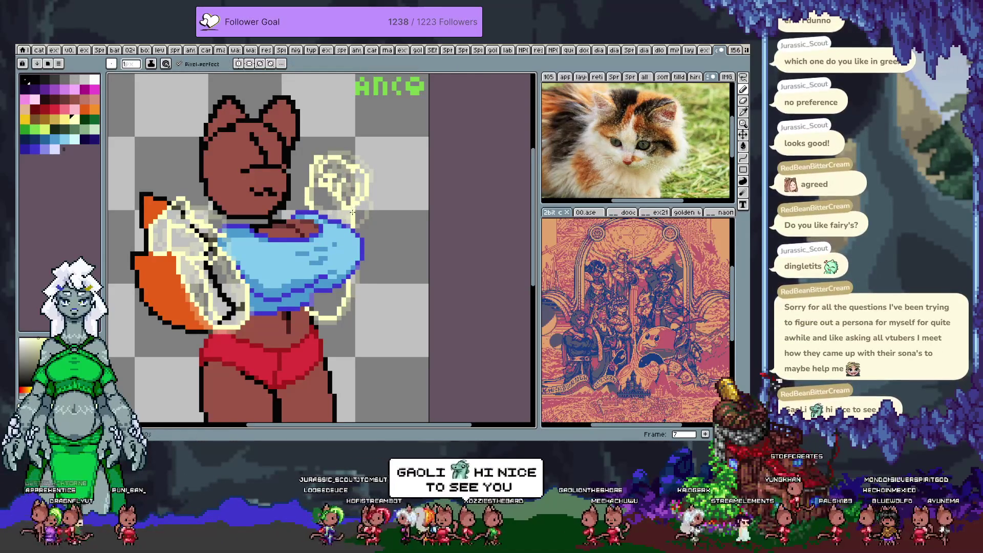
right_click(353, 233)
key("Escape")
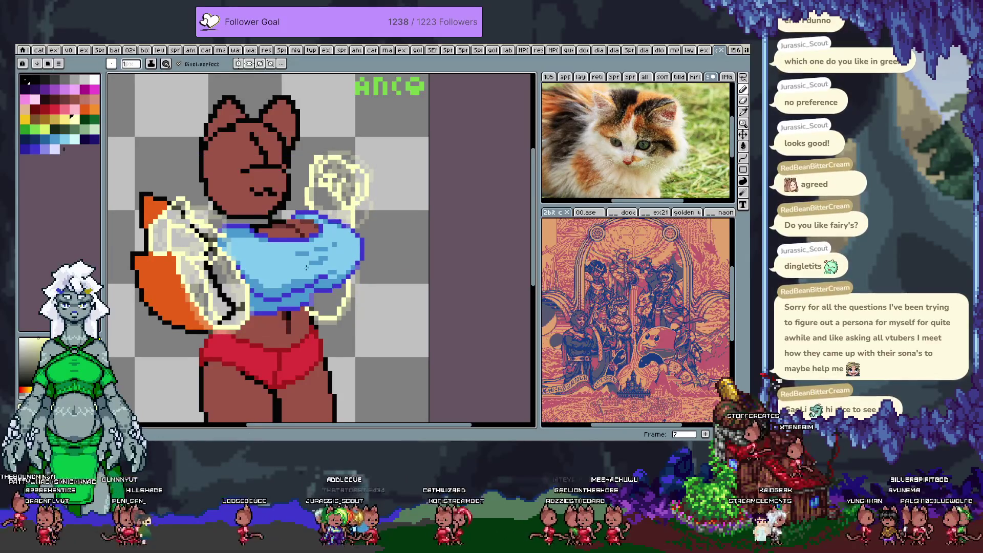
Compare frames 7 and 6, ending on frame 6
key("comma")
key("period")
key("comma")
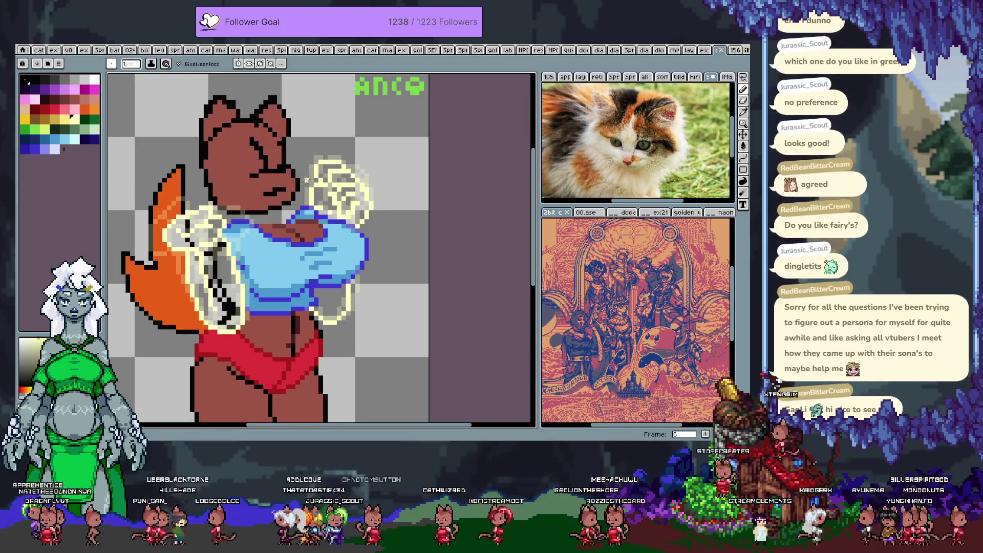
Extend the pale outline leftward on frame 6, erase stray pixels, and play the animation
left_click_drag(311, 189, 307, 167)
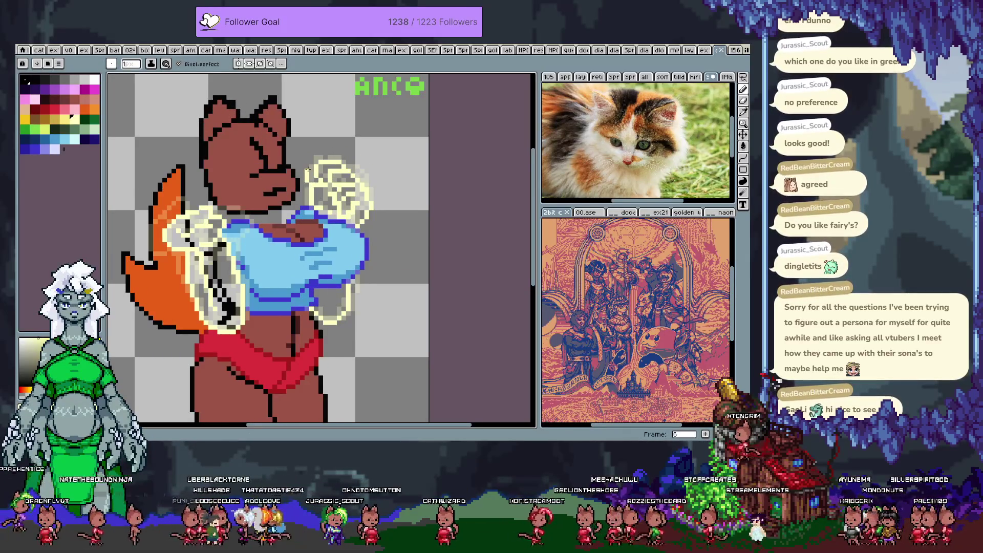
left_click(318, 202, "alt")
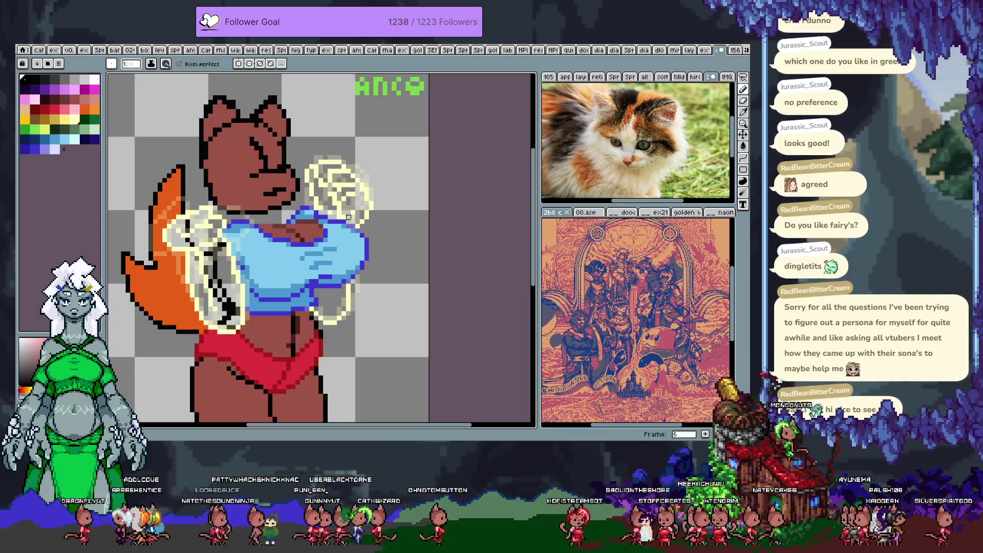
key("e")
mouse_move(344, 213)
left_mouse_down()
mouse_move(361, 208)
mouse_move(351, 220)
mouse_move(362, 196)
left_mouse_up()
key("b")
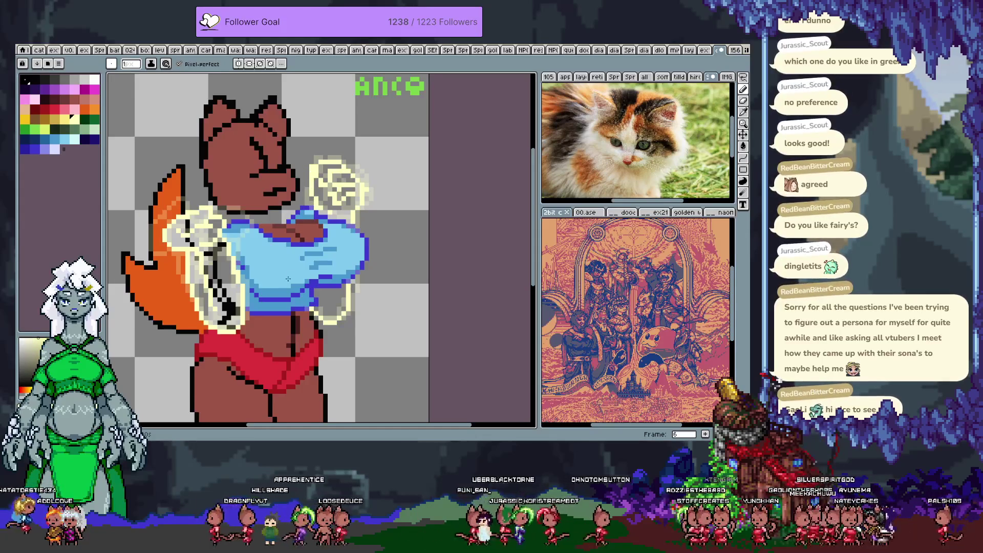
key("Return")
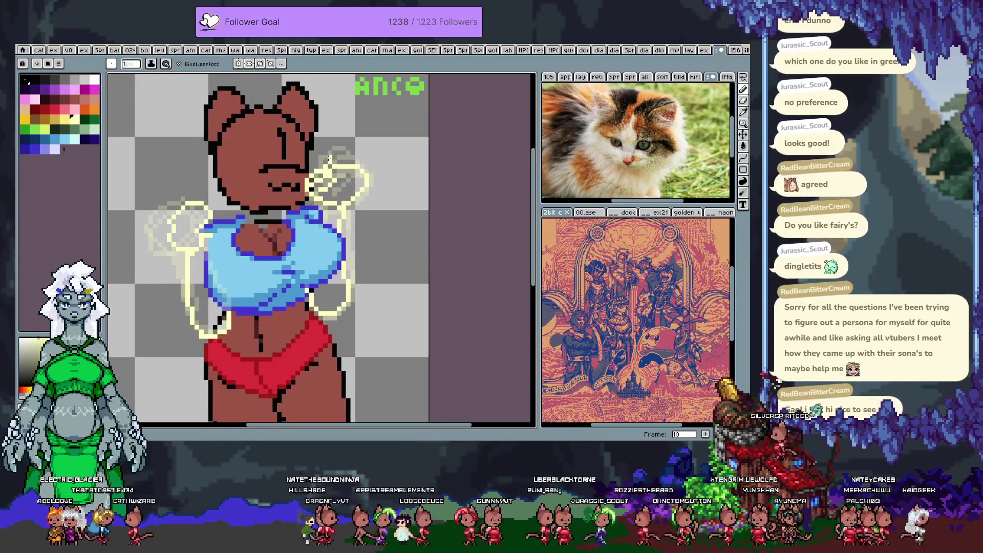
On frame 10, redraw the hand outline arc, then wide-erase it to a faint trace
key("e")
mouse_move(331, 200)
left_mouse_down()
mouse_move(330, 164)
mouse_move(356, 169)
left_mouse_up()
key("b")
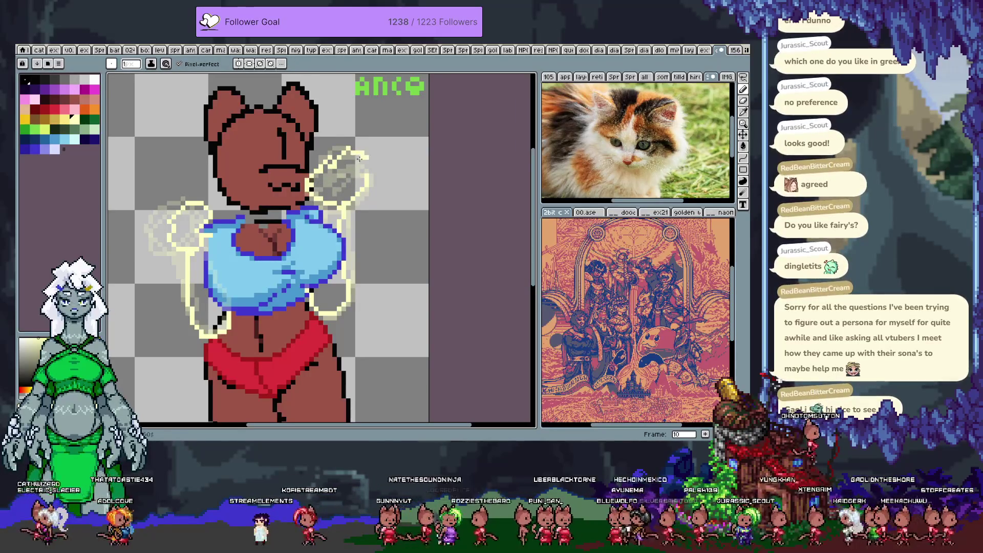
key("ctrl+z")
mouse_move(329, 162)
left_mouse_down()
mouse_move(365, 154)
mouse_move(374, 168)
mouse_move(360, 191)
left_mouse_up()
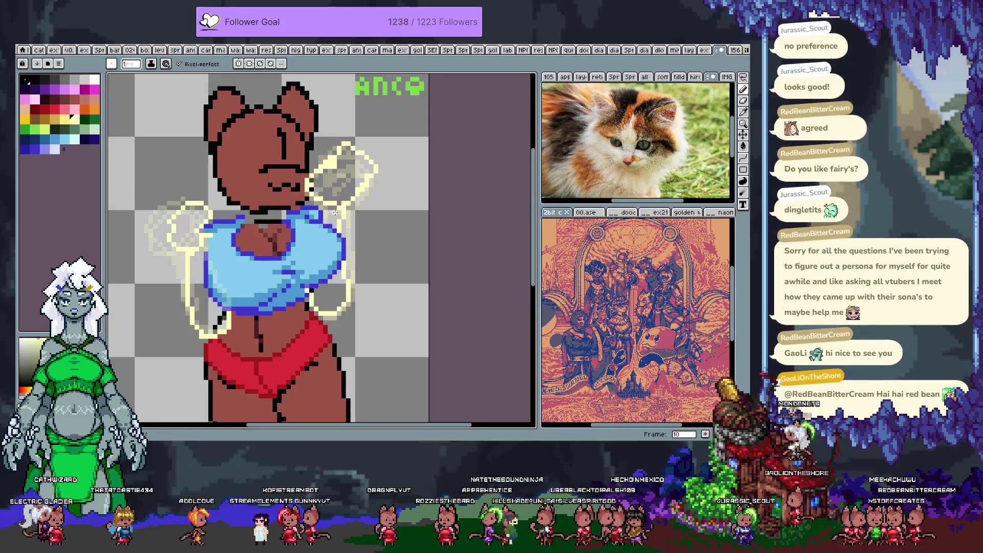
key("e")
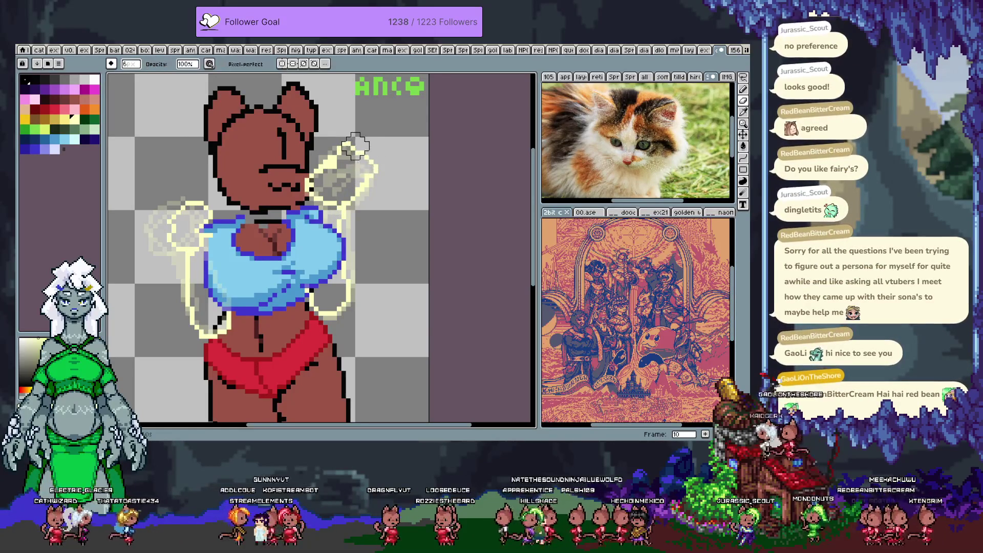
mouse_move(336, 151)
left_mouse_down()
mouse_move(315, 195)
mouse_move(333, 215)
mouse_move(350, 151)
left_mouse_up()
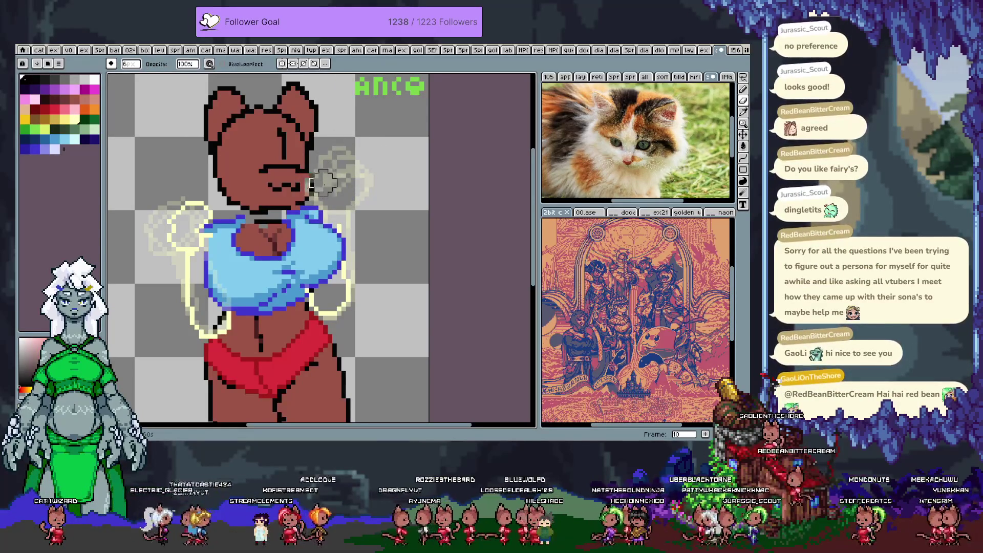
key("b")
left_click(357, 187, "alt")
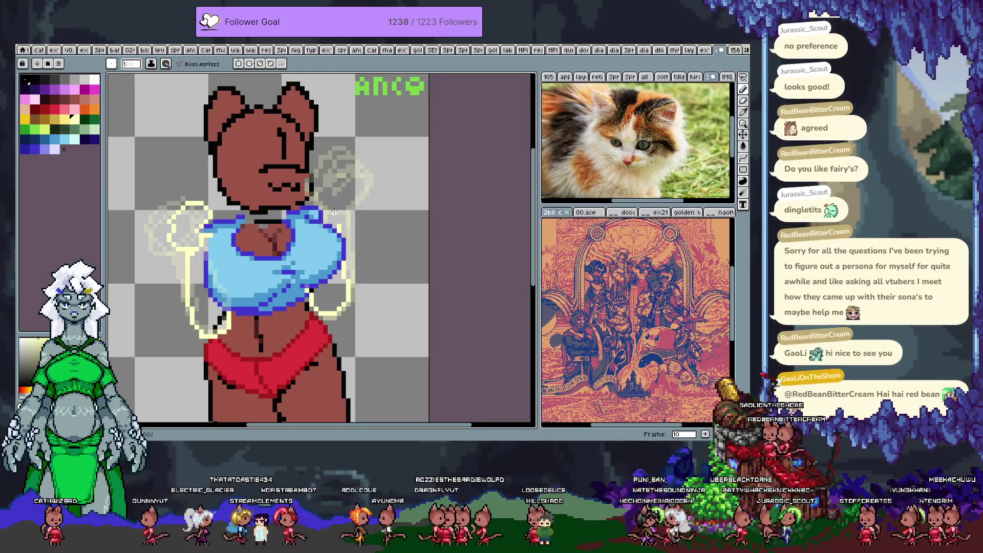
Check frames 9 to 11, play the animation twice, and dismiss the canvas size settings
key("period")
key("comma")
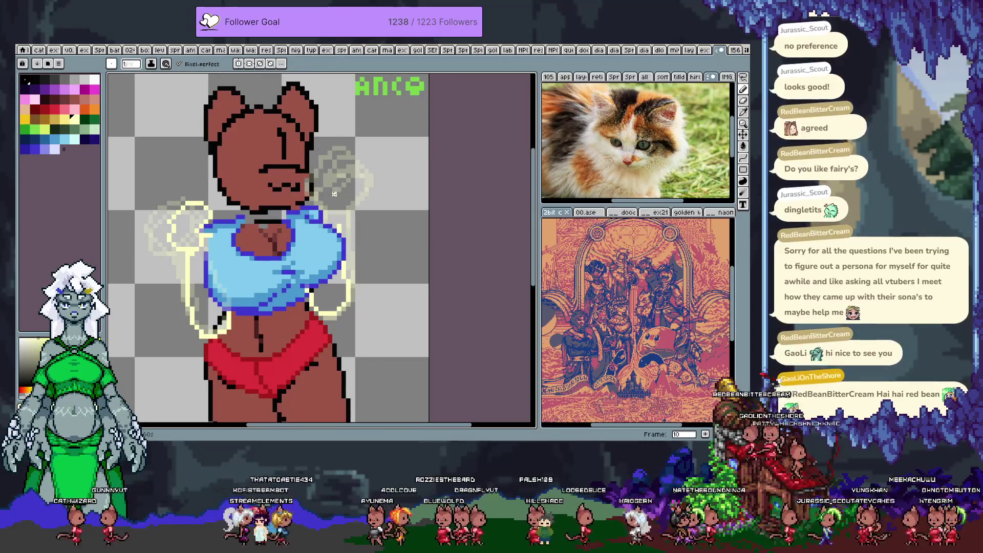
key("Return")
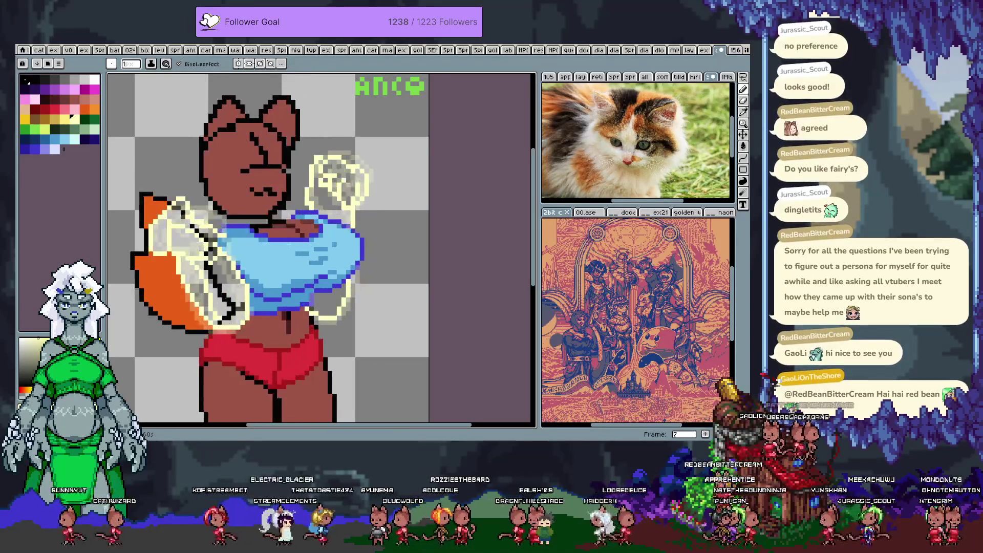
key("comma")
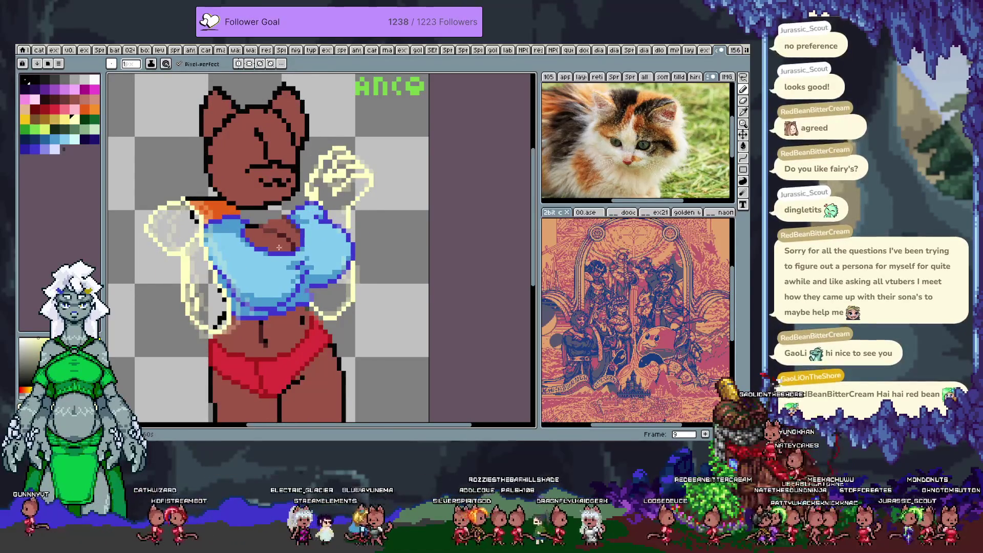
key("Return")
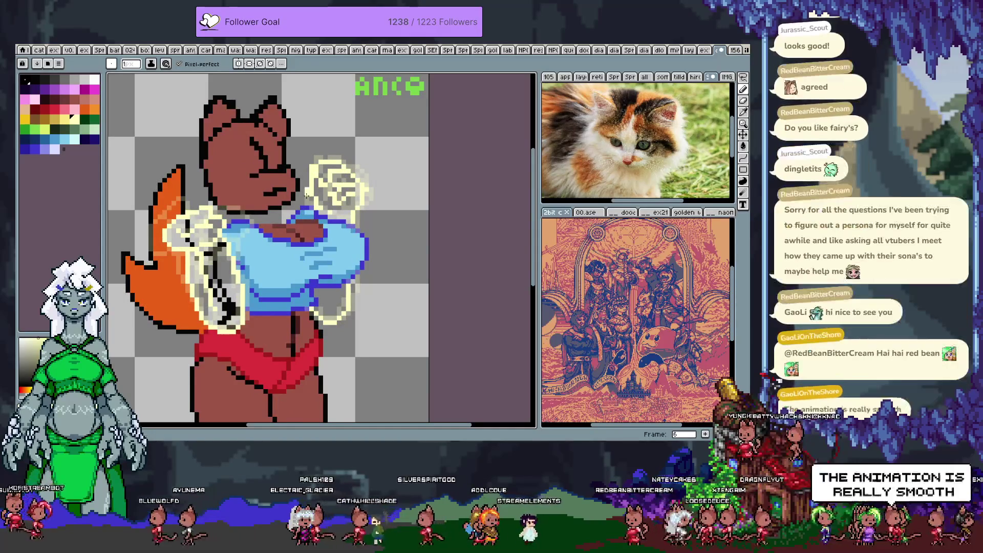
key("c")
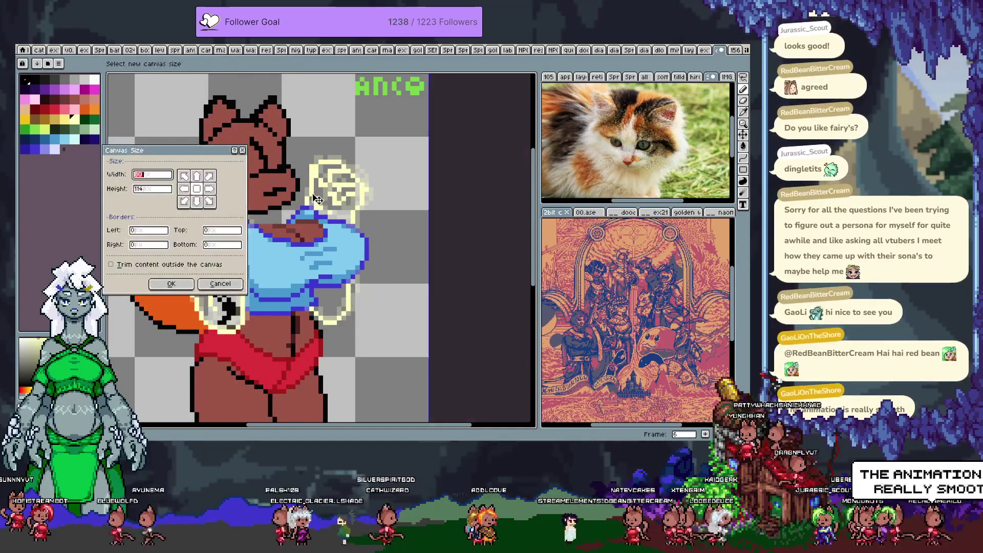
key("Escape")
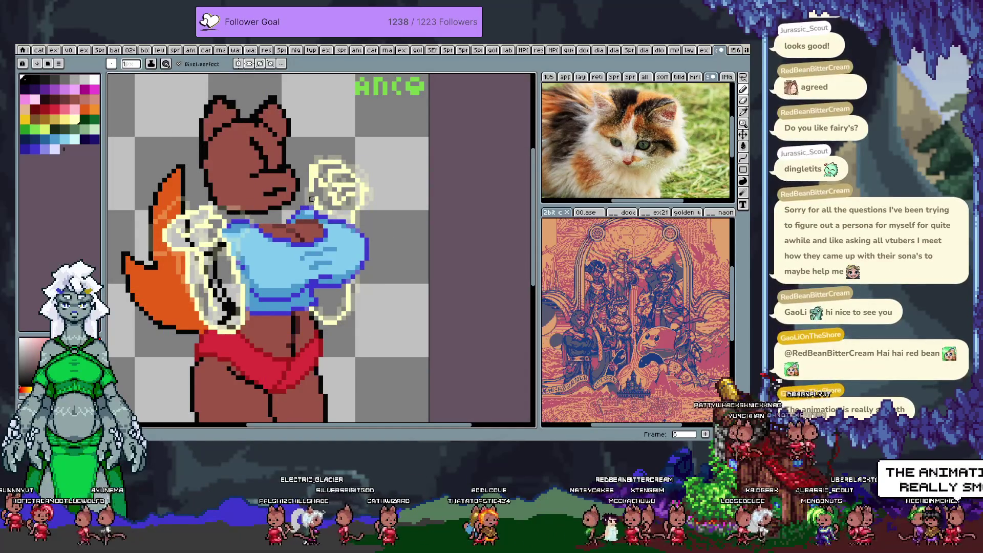
Set pale yellow and transparent as the drawing colours, then advance to frame 7 with the timeline shown
key("ctrl+alt+c")
key("Escape")
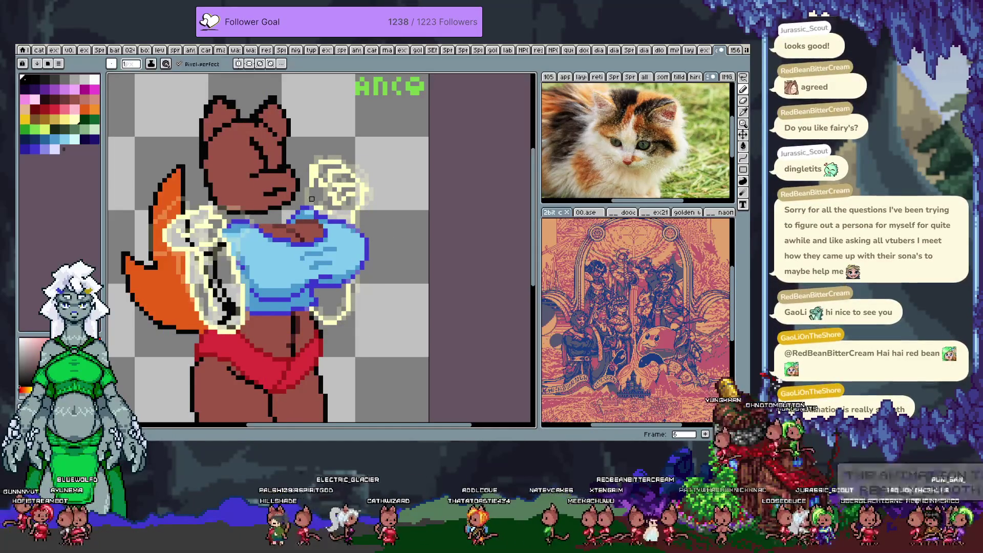
left_click(310, 190, "alt")
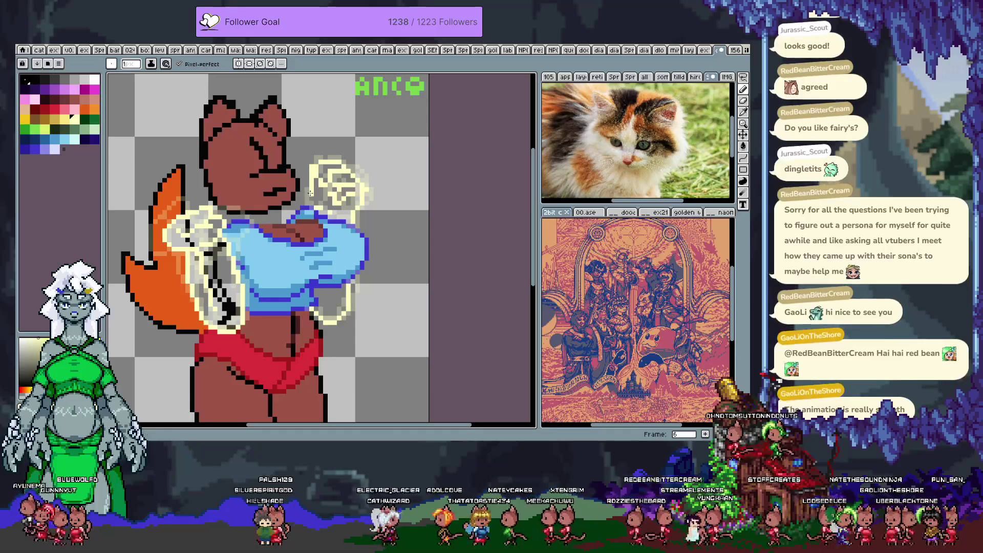
left_click(326, 208, "alt")
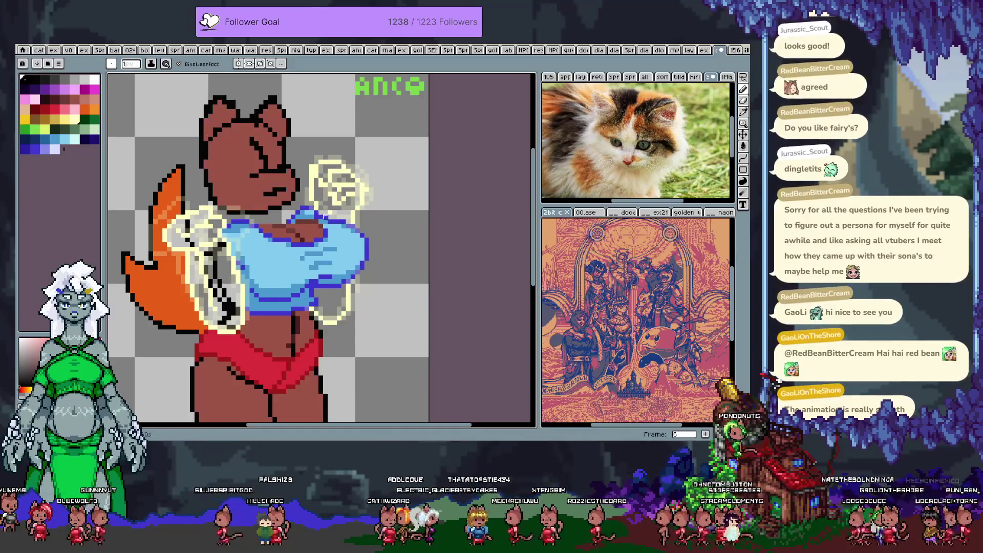
key("x")
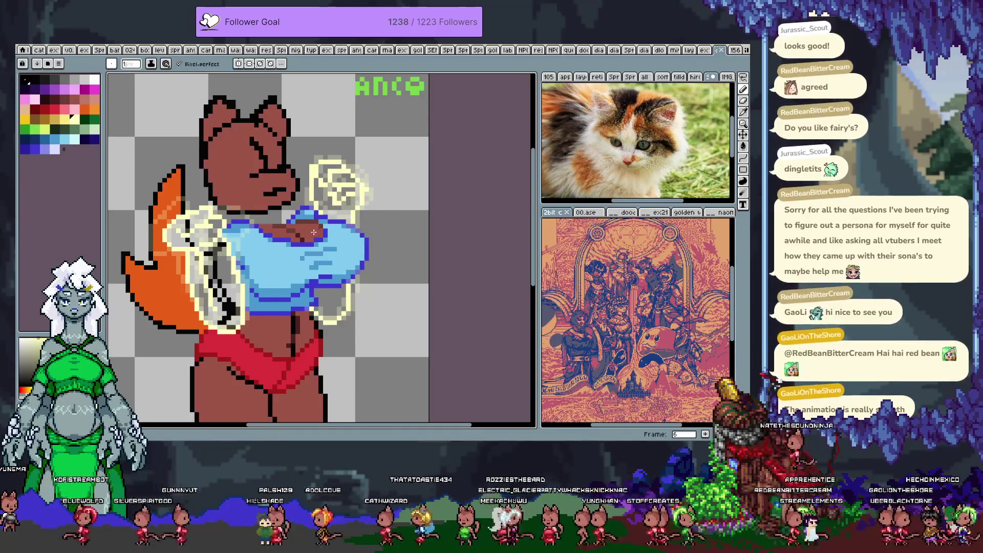
key("period")
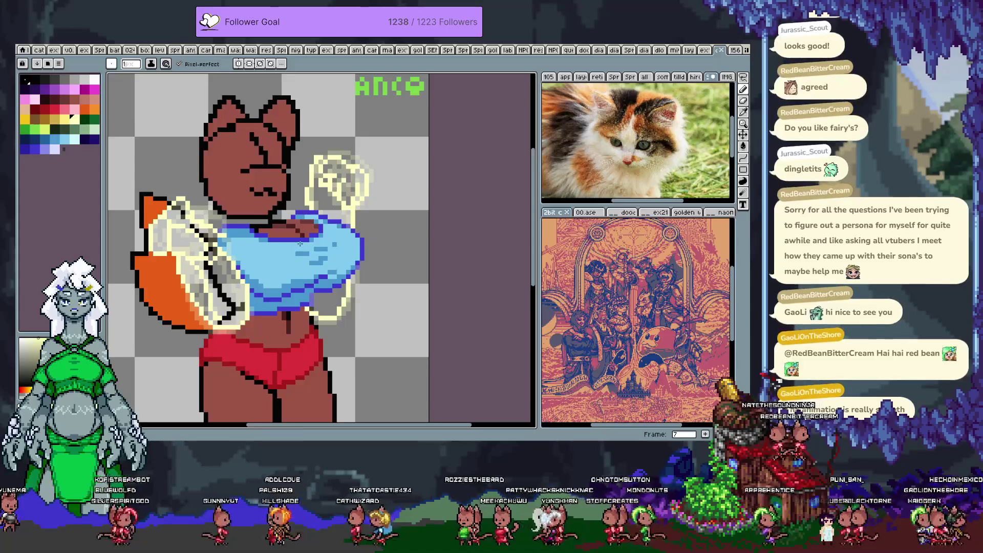
key("Tab")
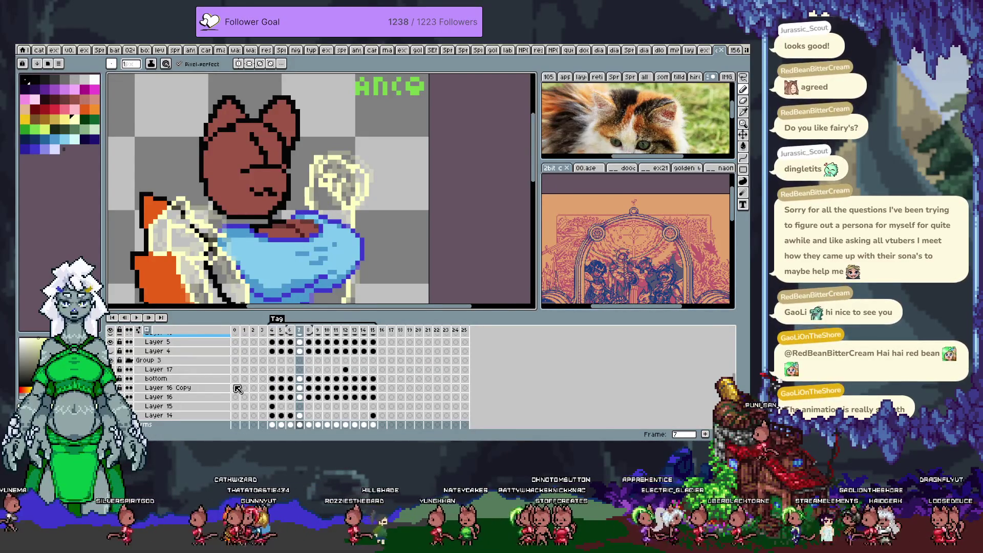
Play the animation to review the motion, then stop and hide the timeline on frame 10
key("Return")
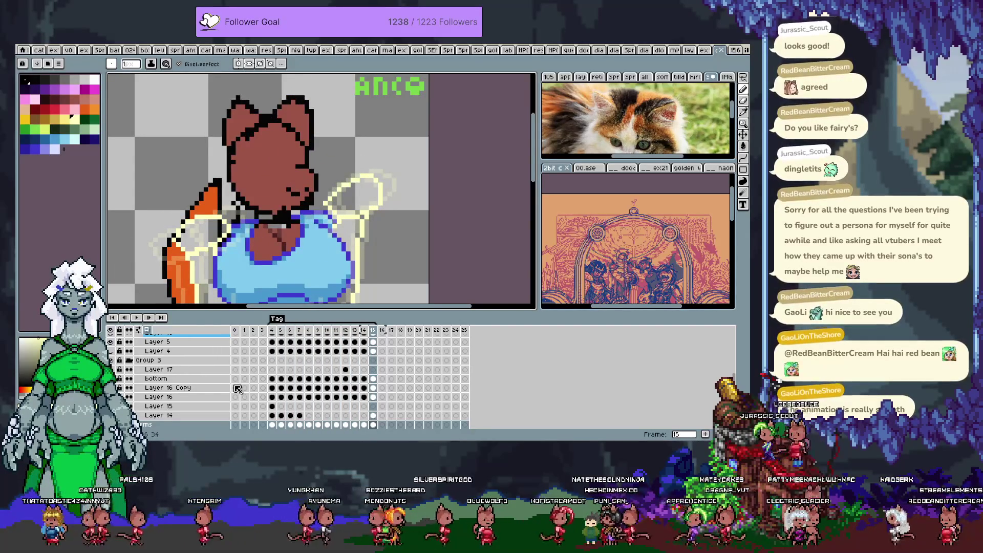
key("Tab")
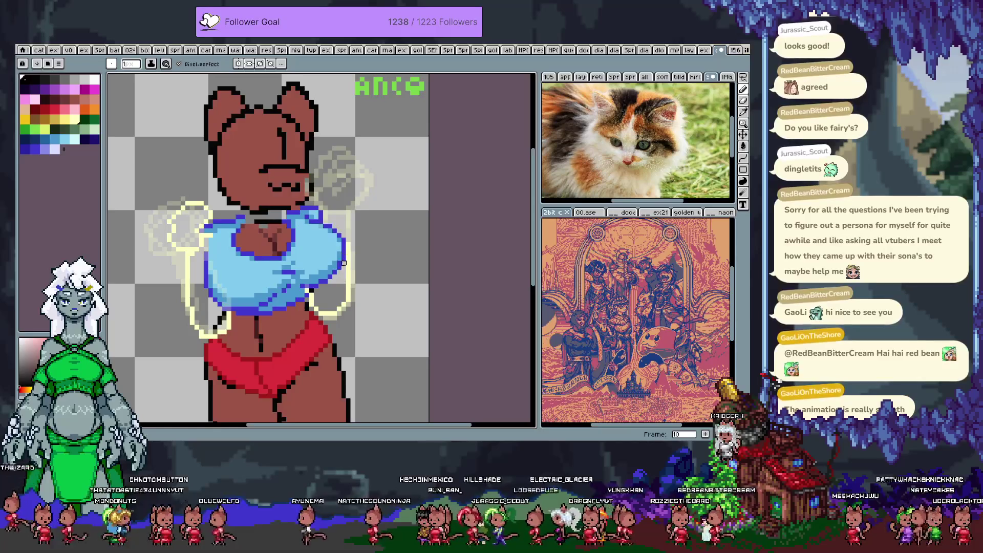
Draw pale-yellow arm strokes beside the torso and the raised hand on frame 10, toggling onion skin
left_click(348, 275, "alt")
left_click_drag(353, 278, 352, 235)
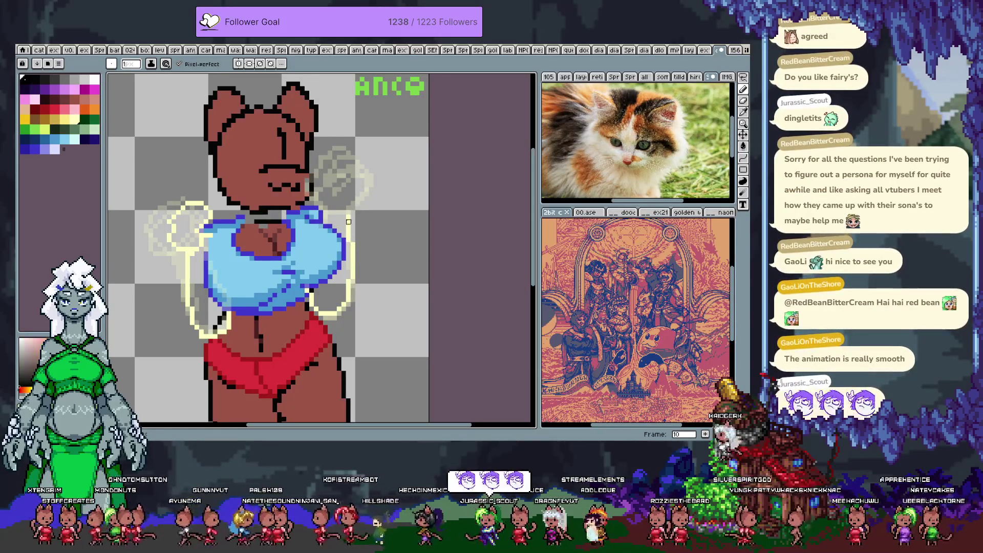
left_click(348, 217, "alt")
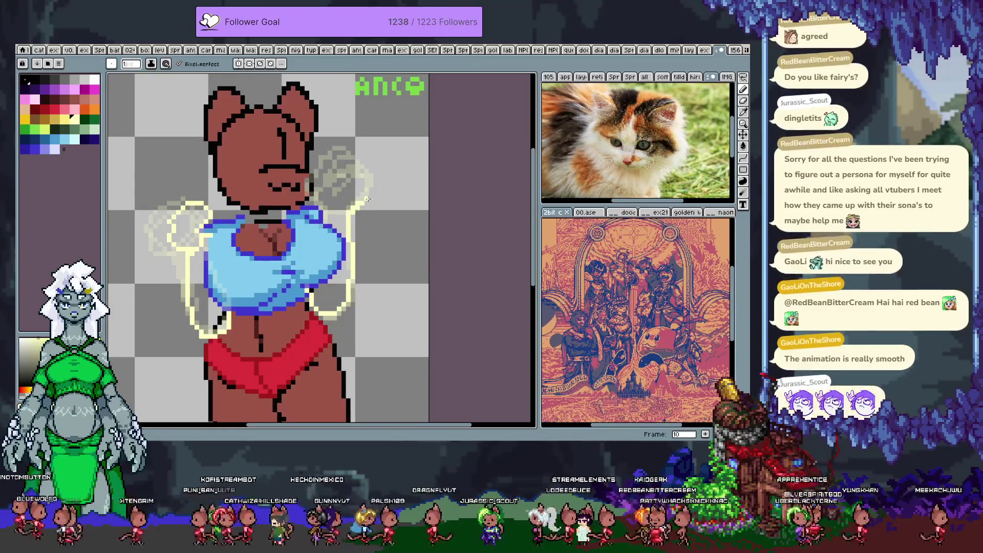
mouse_move(334, 184)
left_mouse_down()
mouse_move(351, 193)
mouse_move(345, 167)
mouse_move(352, 173)
left_mouse_up()
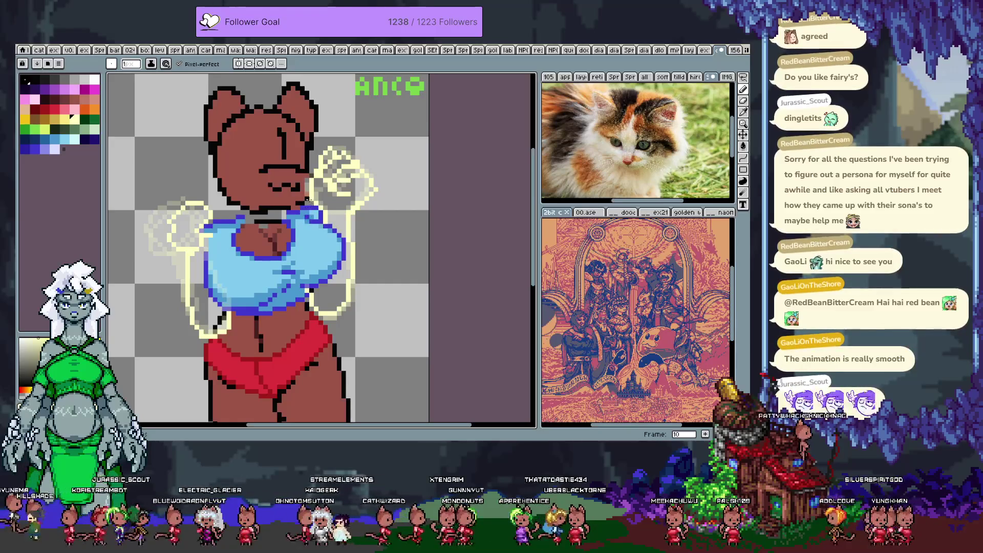
key("F3")
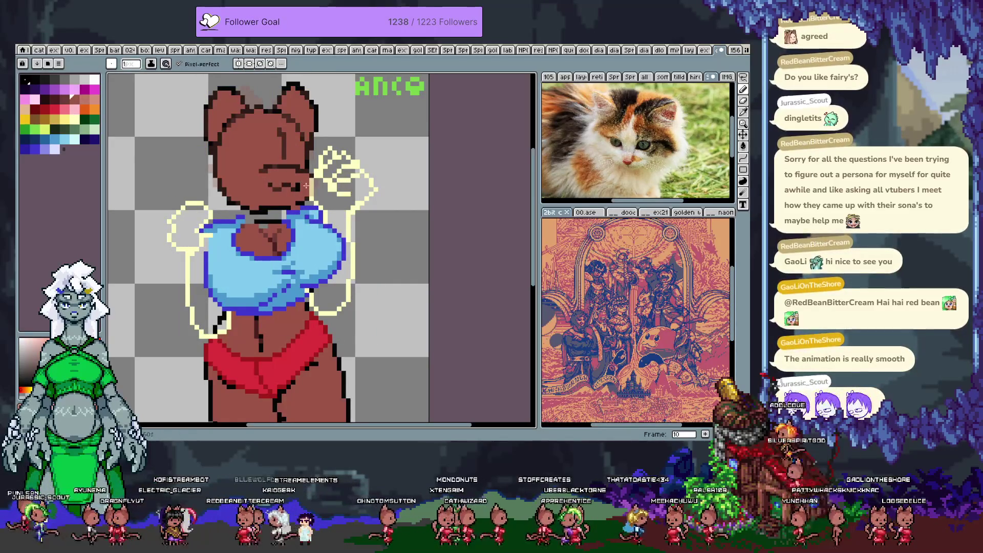
key("F3")
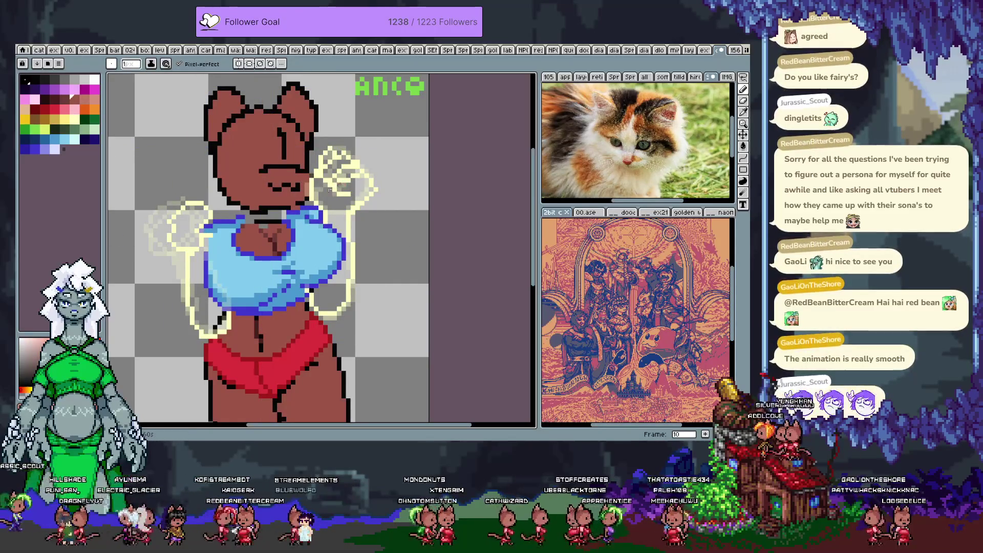
Touch up the hand outline, alternating between the pale-yellow and transparent colours
left_click(353, 153, "alt")
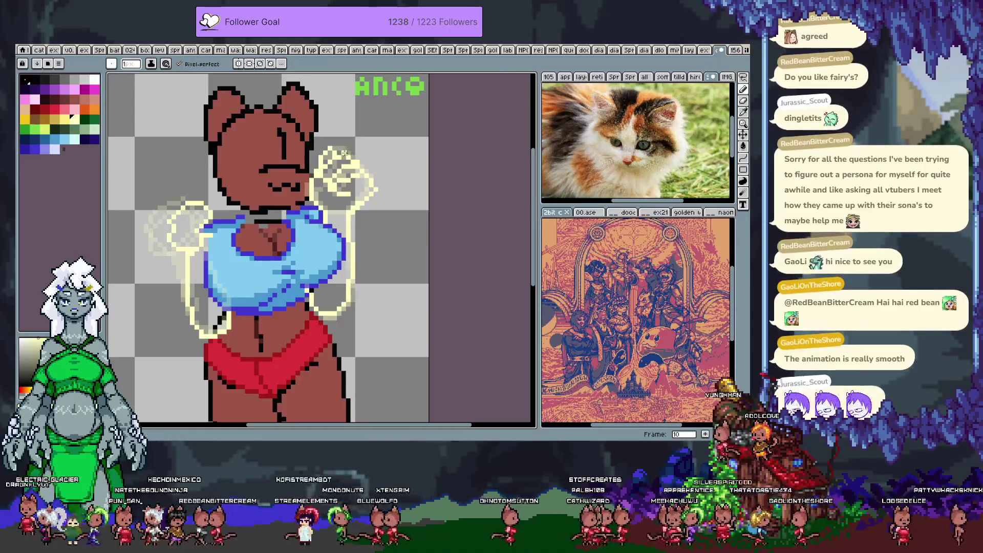
left_click(344, 167, "alt")
left_click(330, 171, "alt")
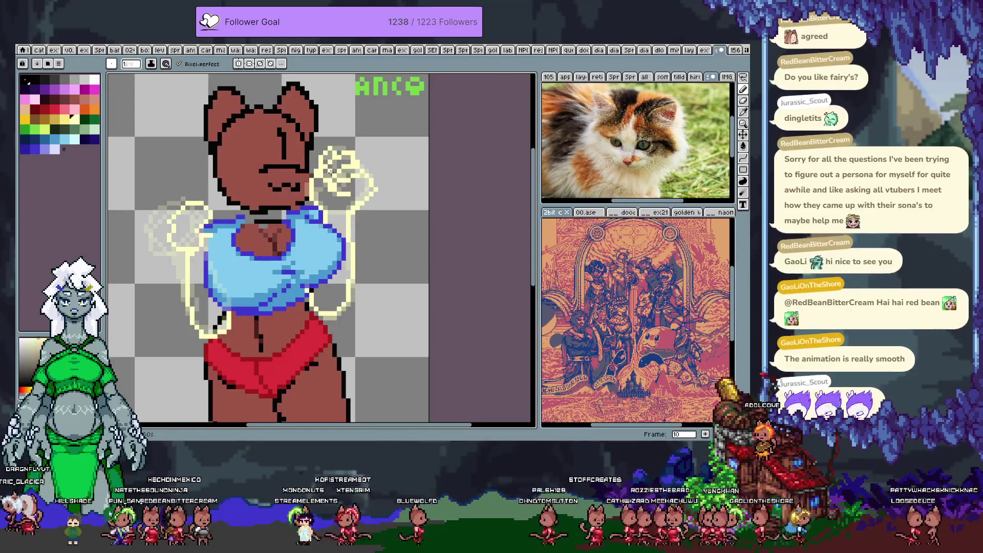
left_click(348, 166, "alt")
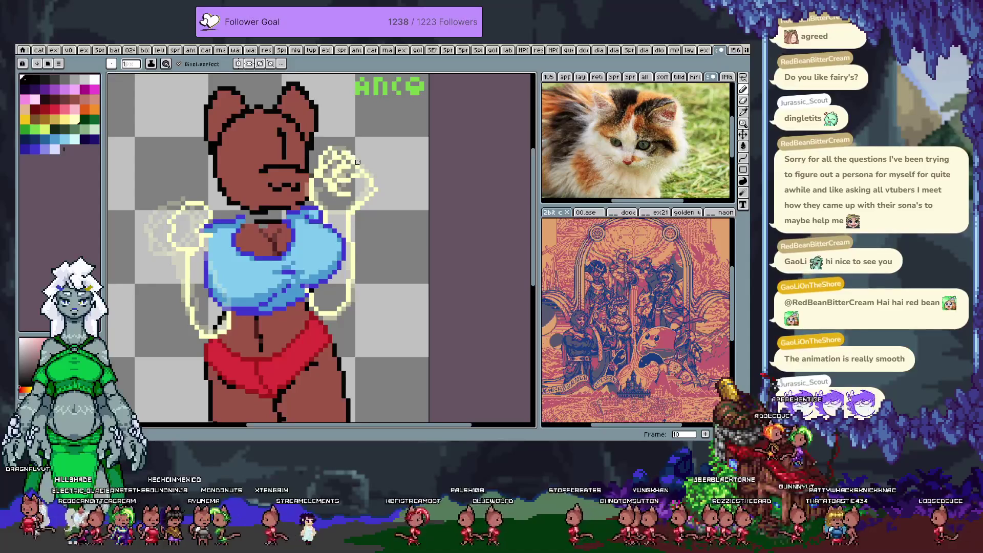
left_click(337, 151, "alt")
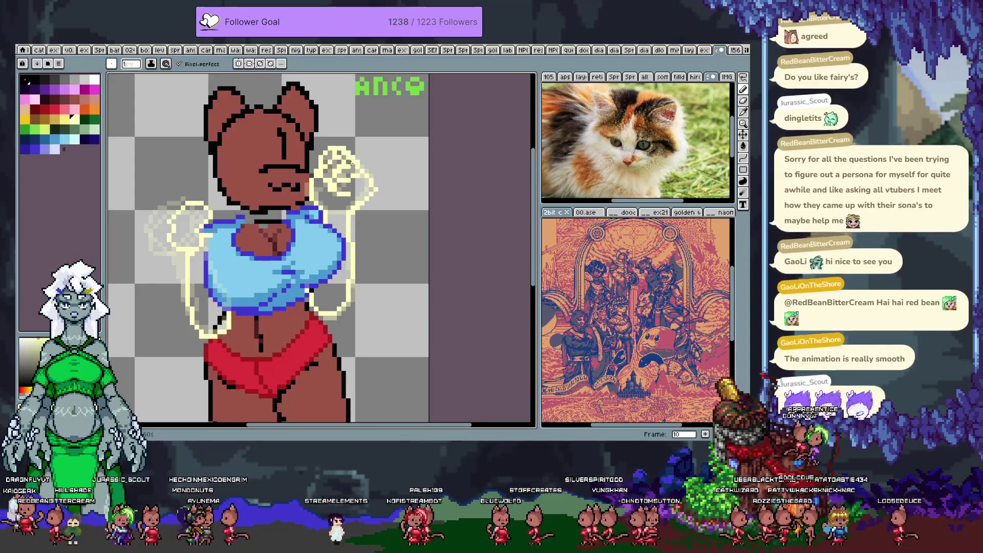
left_click(339, 161, "alt")
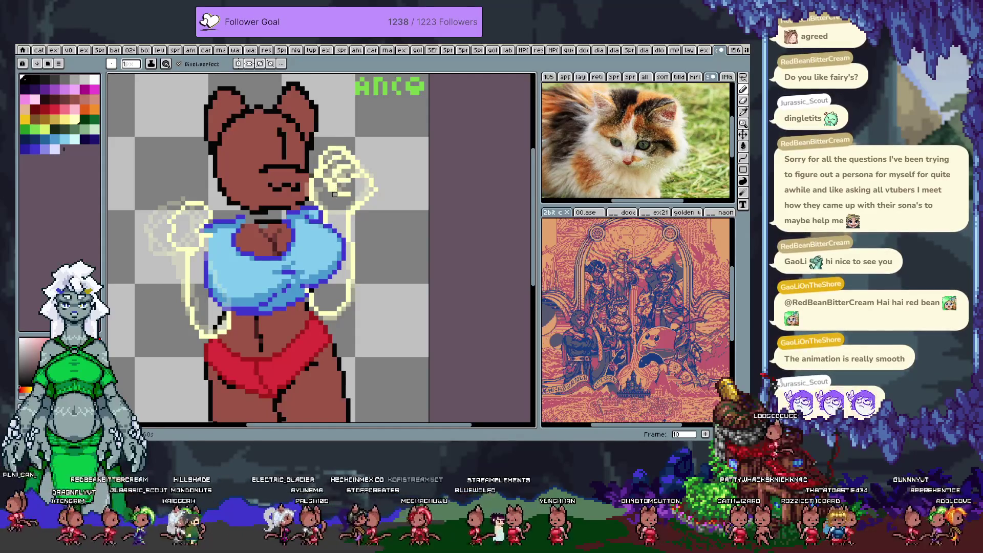
left_click(316, 169, "alt")
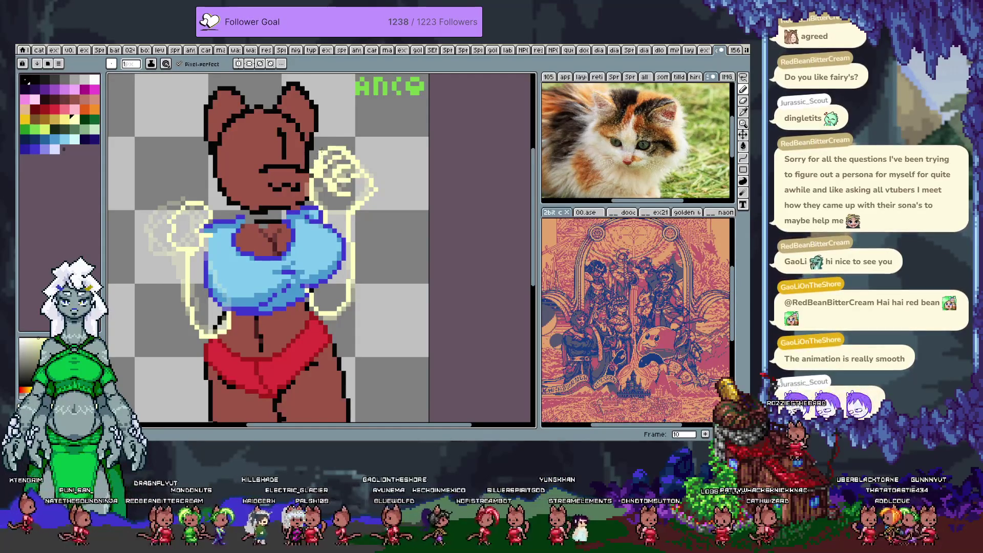
key("v")
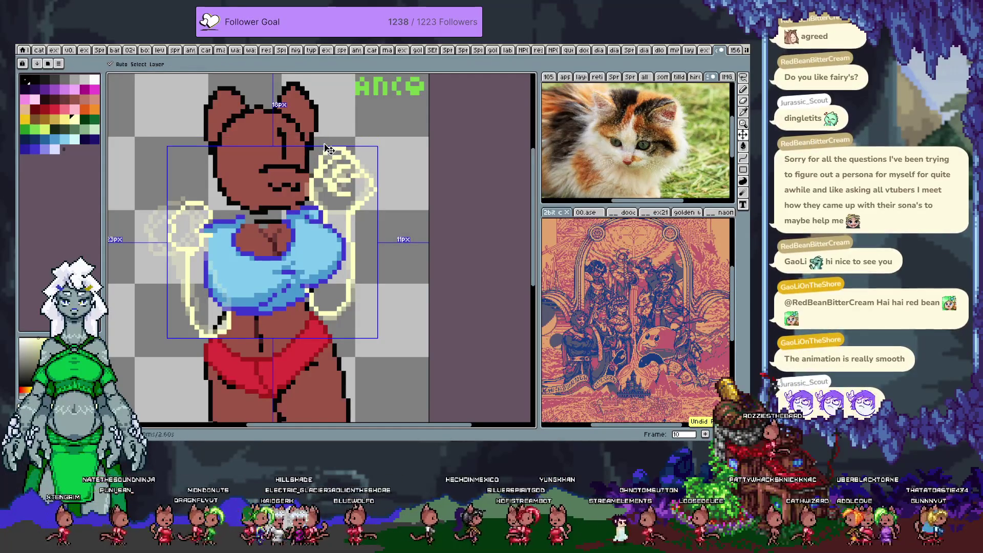
key("b")
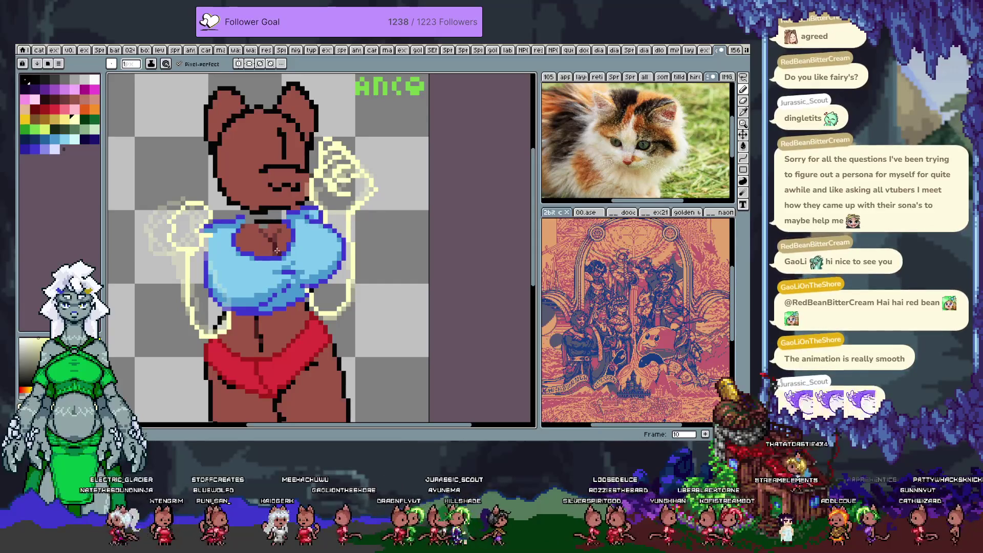
Step to frame 11 and play the animation to compare the arm poses
key("period")
key("Return")
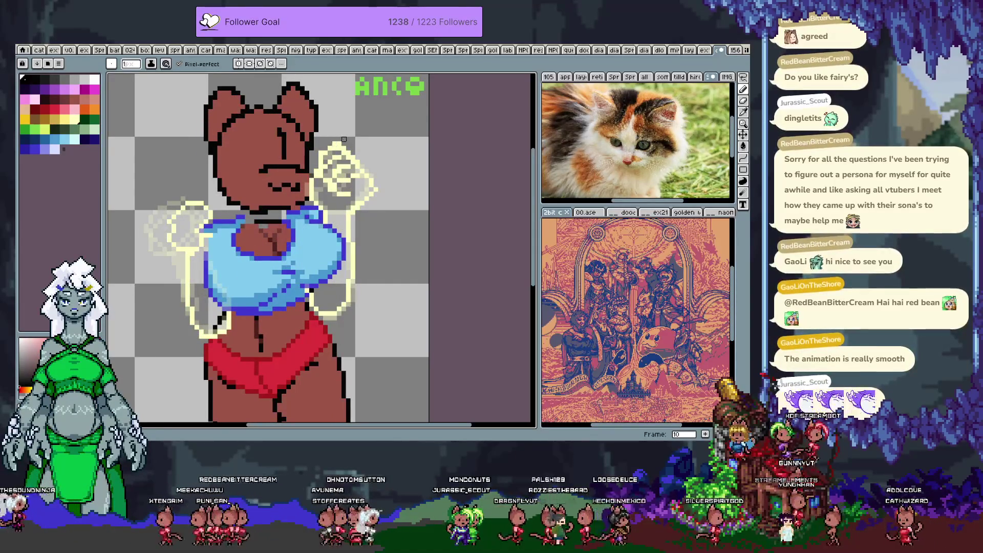
left_click(316, 157, "alt")
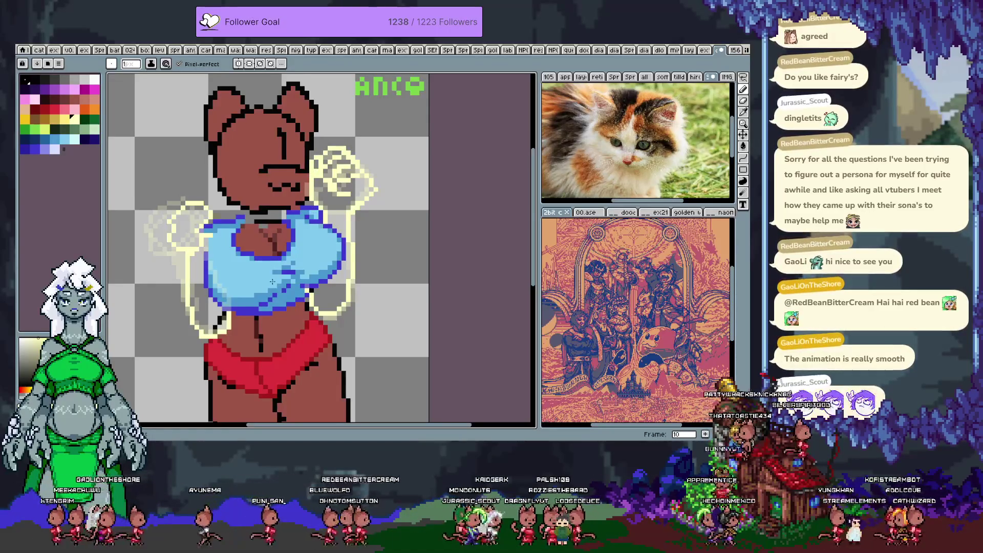
key("Left")
key("Right")
key("Right")
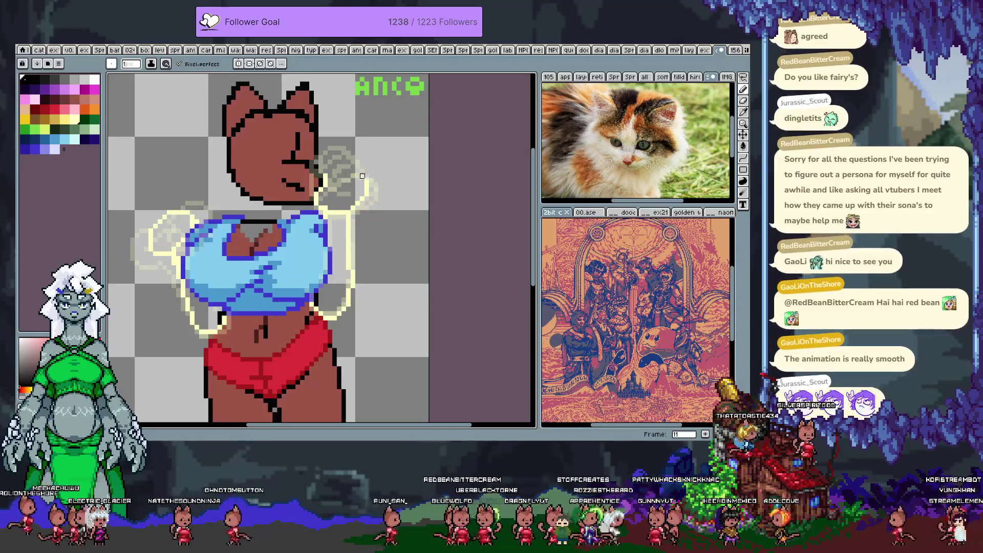
Erase the old upper outline on frame 11 and draw new pale-yellow diagonal edges
left_click(333, 175, "alt")
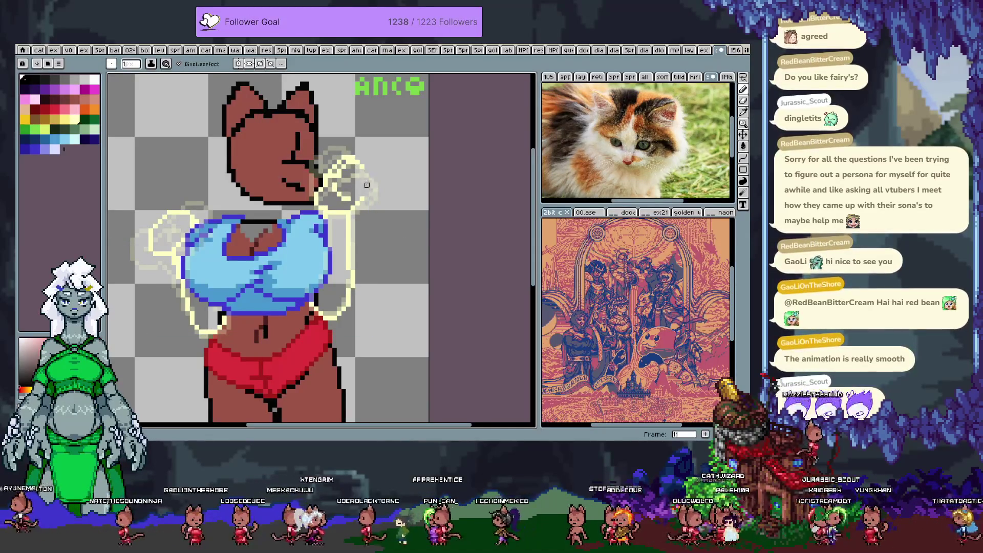
left_click_drag(377, 168, 346, 149)
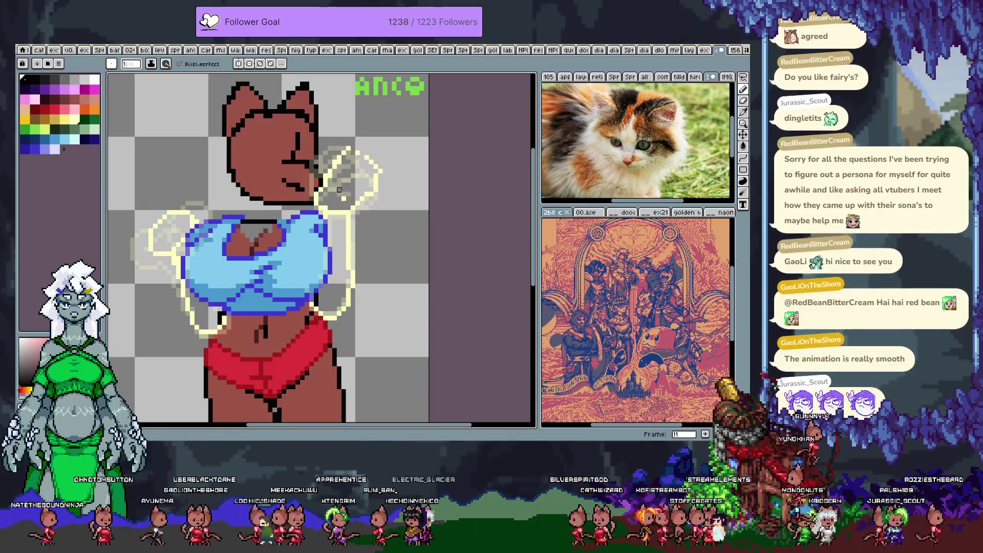
left_click(342, 164, "alt")
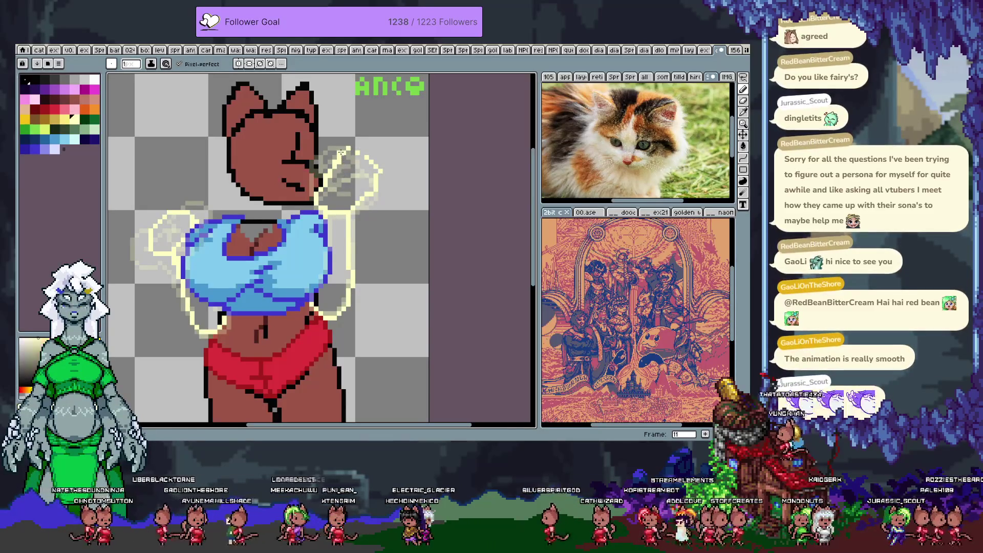
key("e")
mouse_move(348, 148)
left_mouse_down()
mouse_move(329, 174)
mouse_move(360, 160)
mouse_move(364, 201)
left_mouse_up()
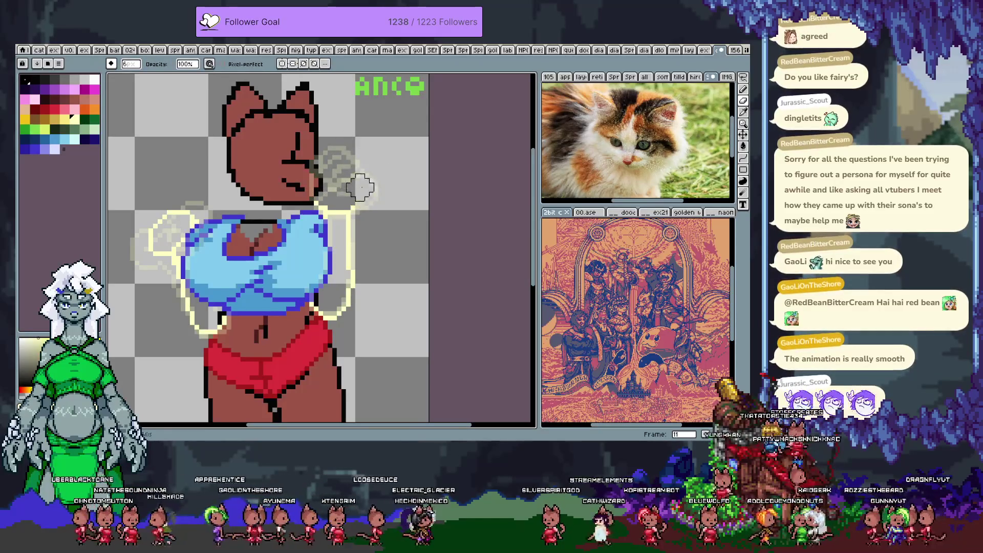
key("b")
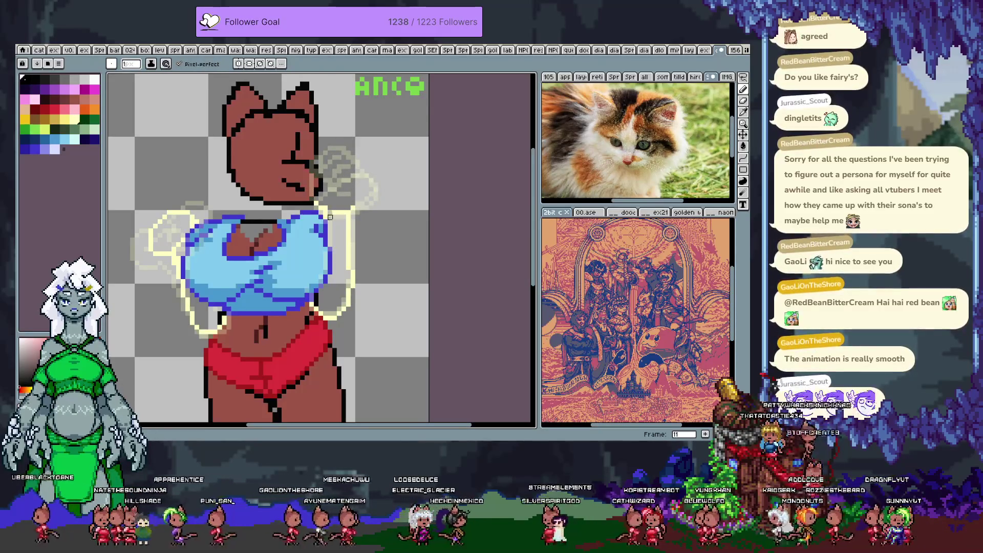
mouse_move(350, 206)
left_mouse_down()
mouse_move(367, 186)
mouse_move(362, 171)
mouse_move(333, 177)
mouse_move(330, 202)
left_mouse_up()
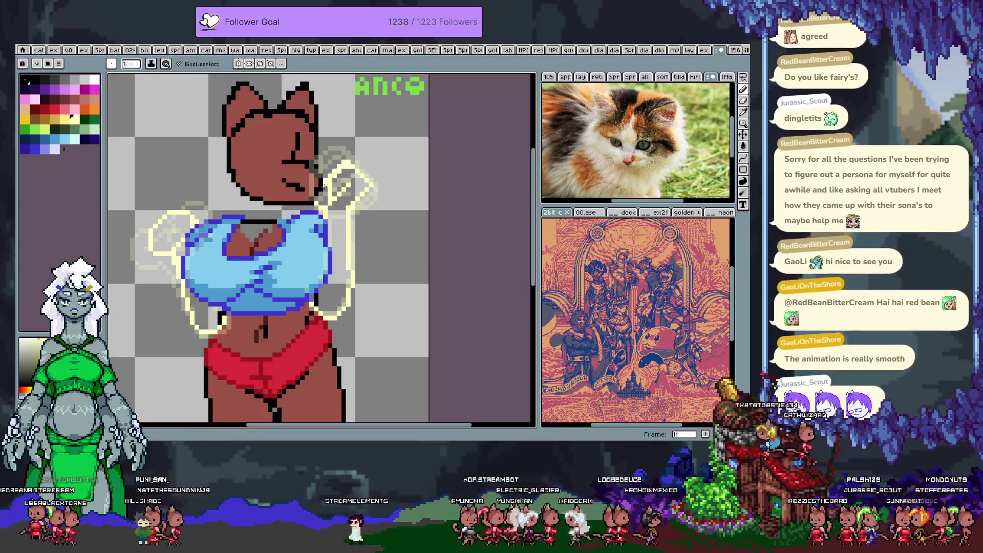
Draw the raised hand's loop outline beside the head, undoing and redoing recent strokes
key("v")
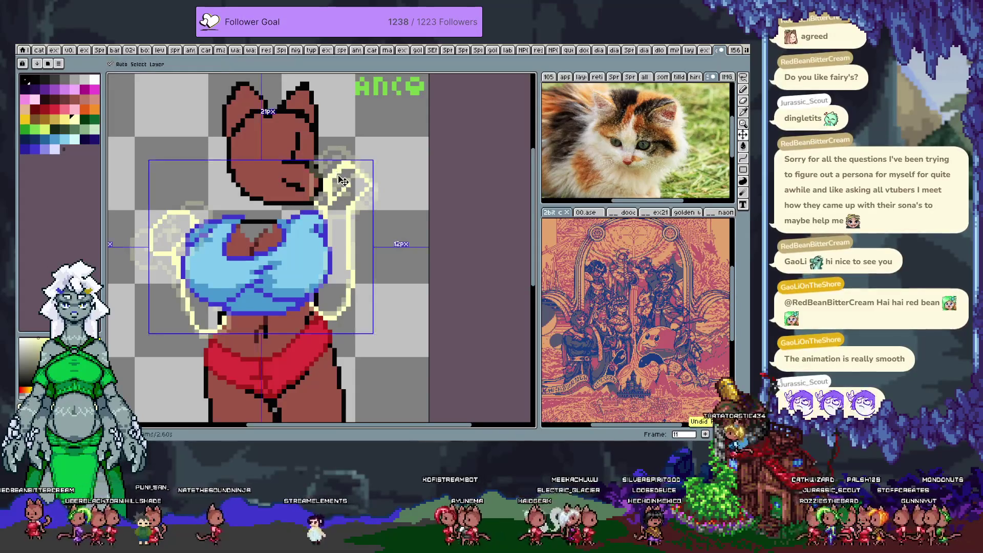
key("b")
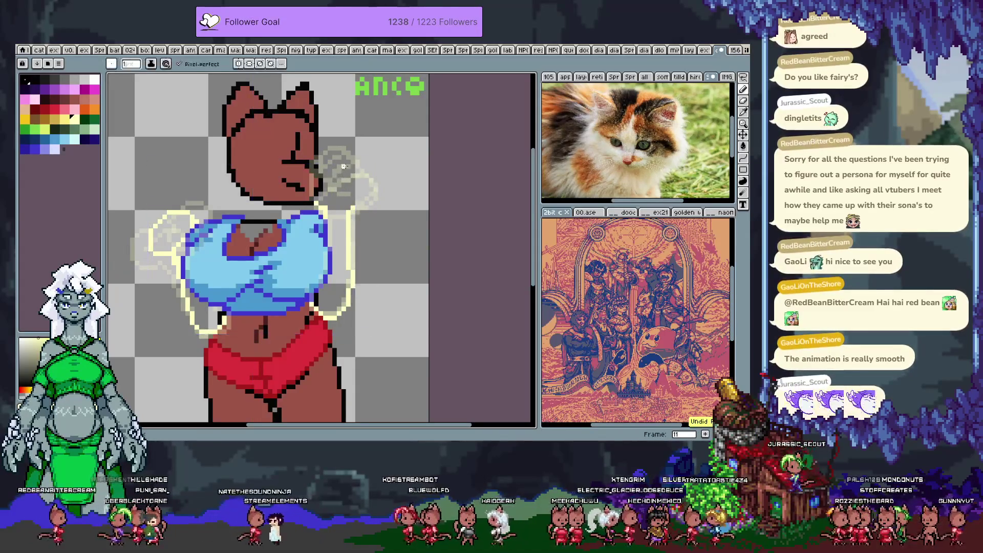
left_click_drag(348, 180, 346, 163)
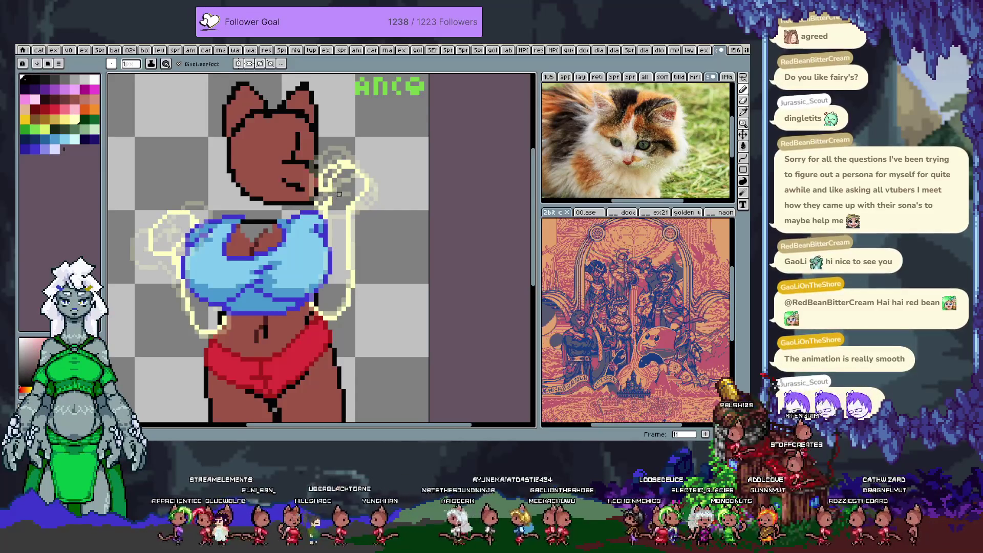
left_click(331, 195, "alt")
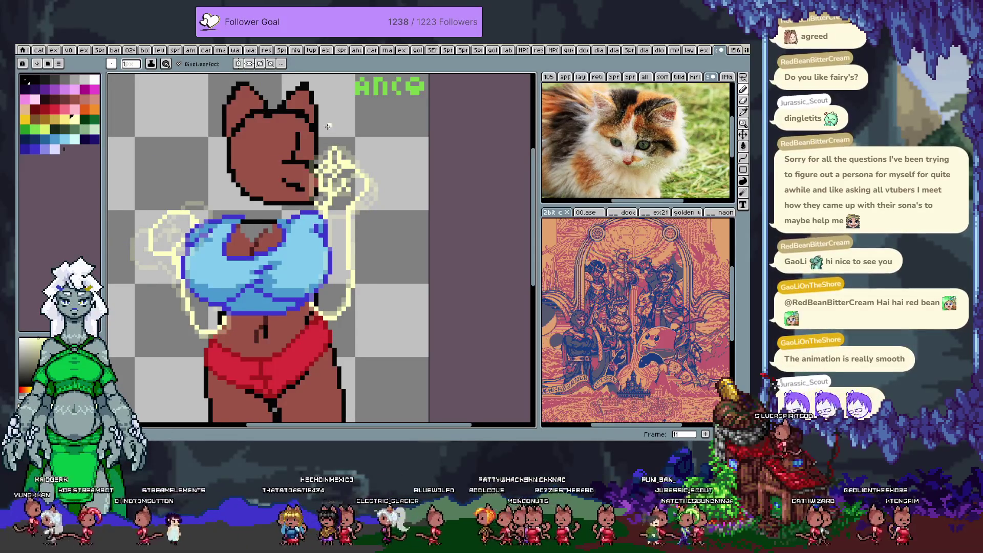
key("ctrl+z")
key("ctrl+y")
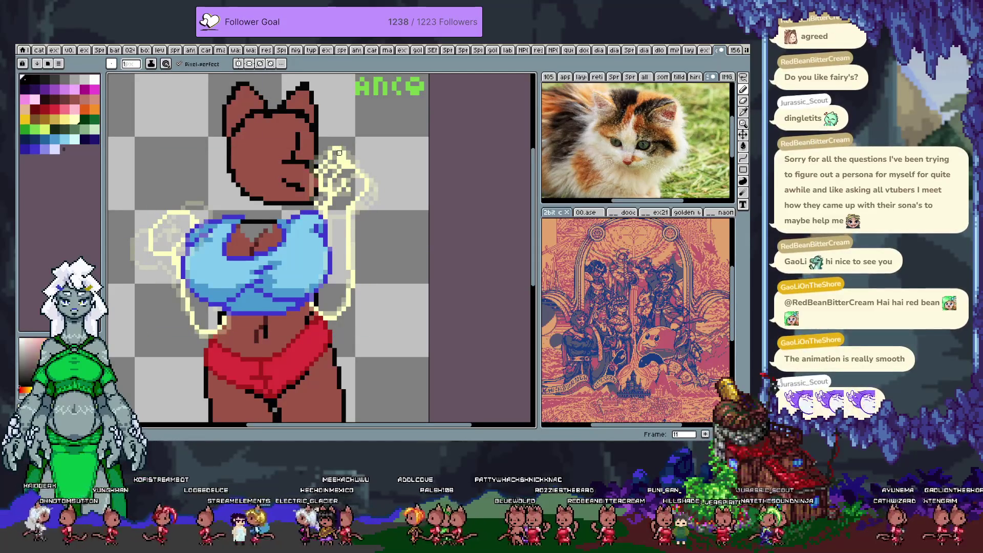
Undo the latest change and reselect pale yellow before advancing to frame 12
left_click(339, 153, "alt")
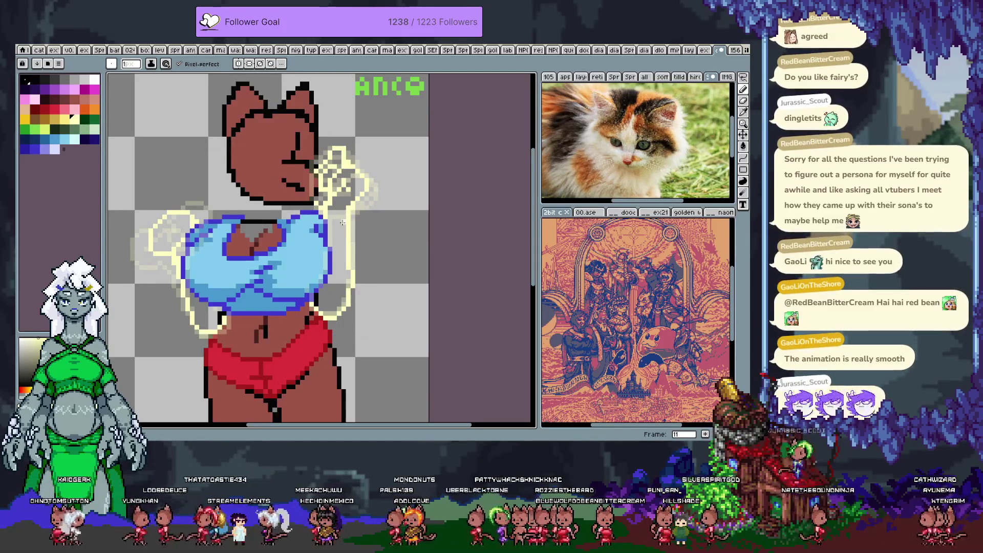
key("ctrl+z")
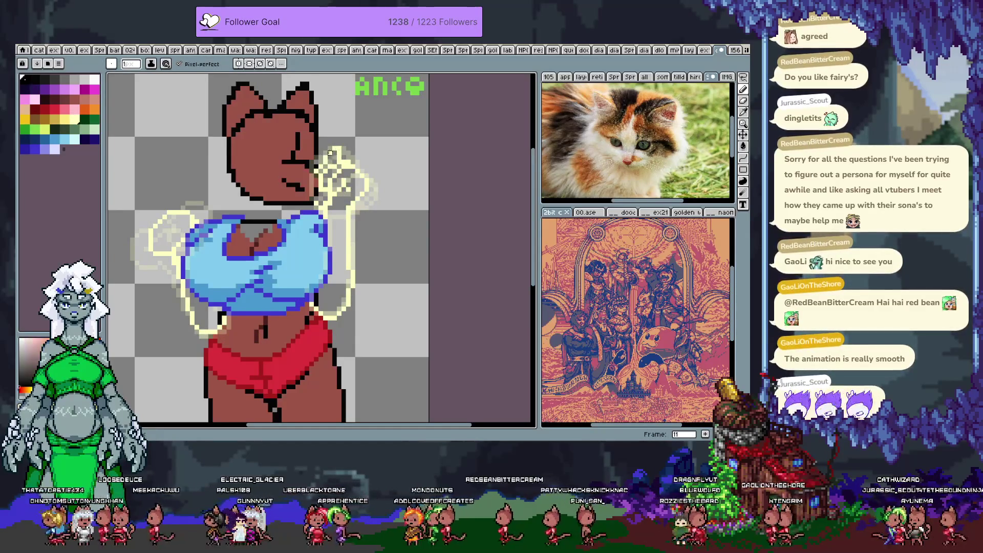
left_click(328, 164, "alt")
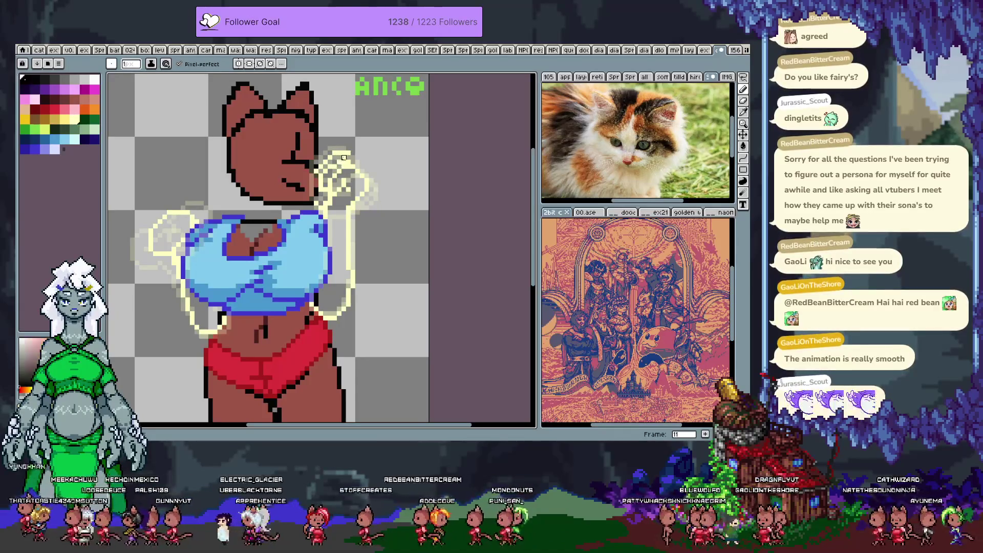
left_click(348, 152, "alt")
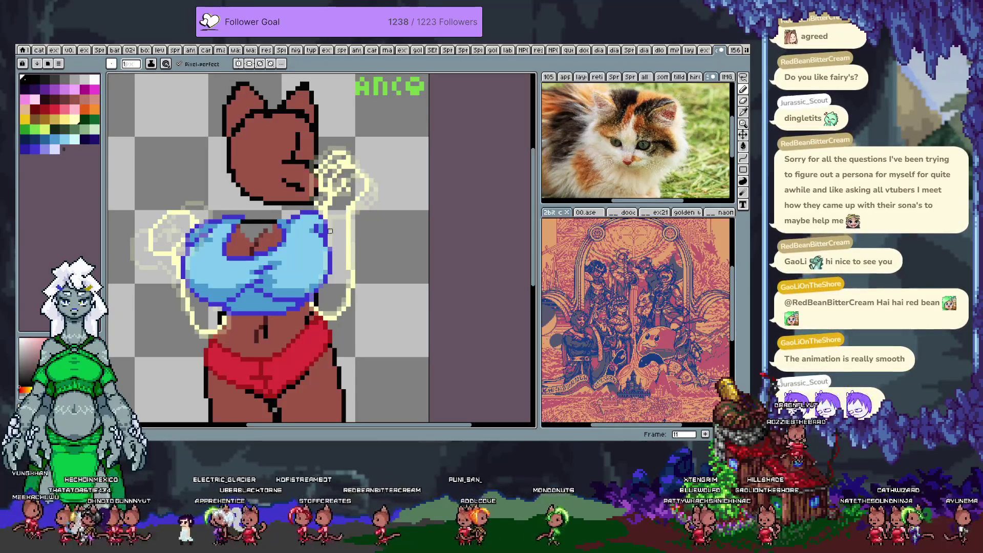
key("Return")
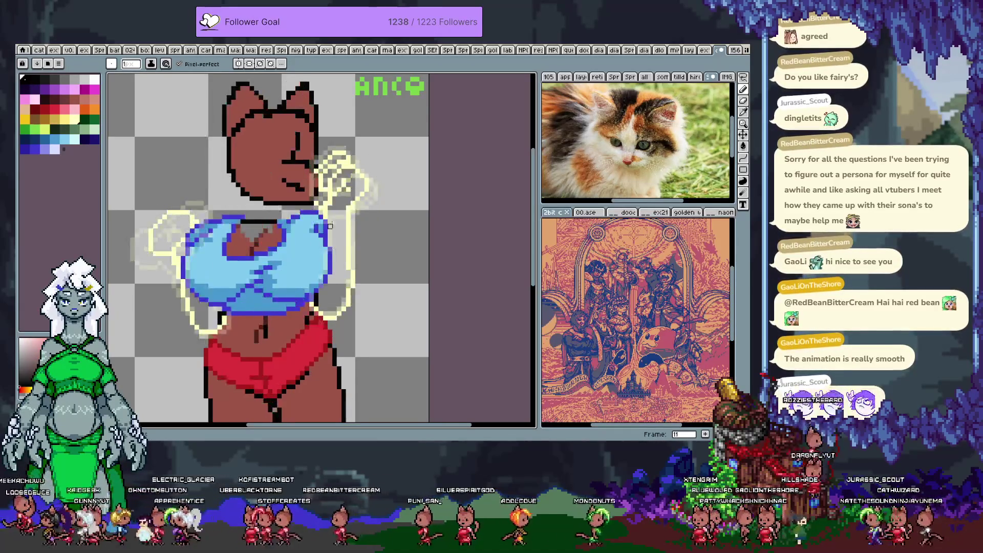
left_click(340, 167, "alt")
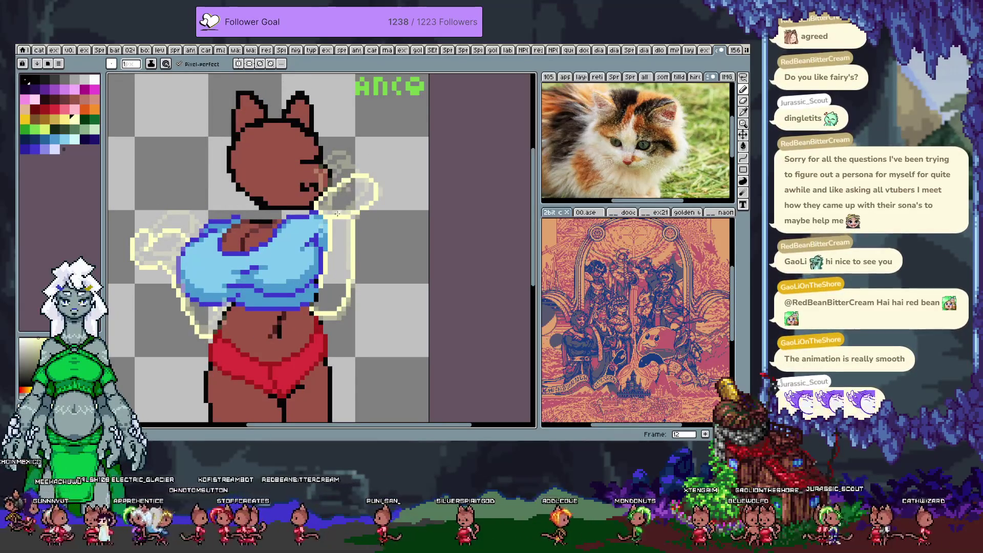
Retrace the upper outline in pale yellow, then undo the stroke
left_click(318, 205, "alt")
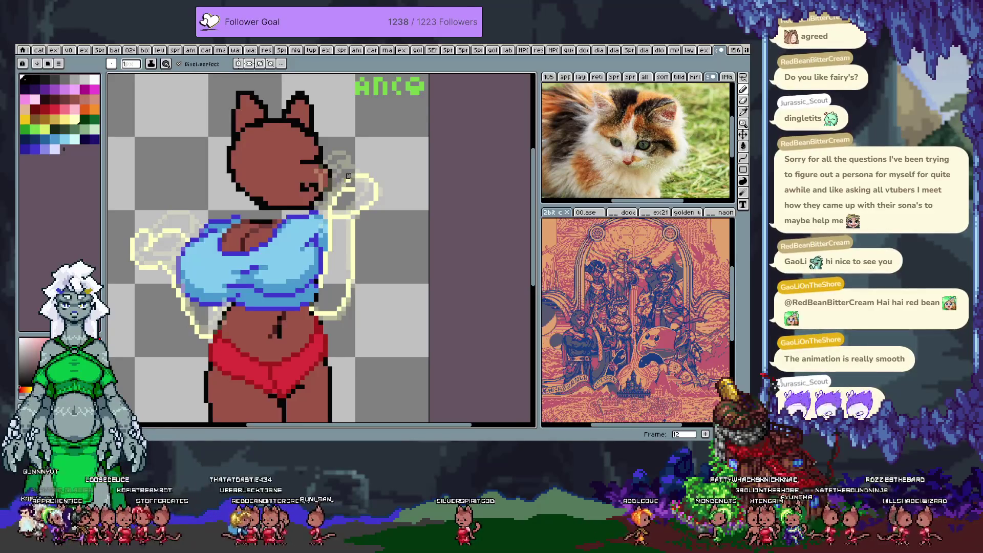
left_click(351, 188, "alt")
mouse_move(344, 175)
left_mouse_down()
mouse_move(363, 176)
mouse_move(340, 168)
mouse_move(367, 175)
left_mouse_up()
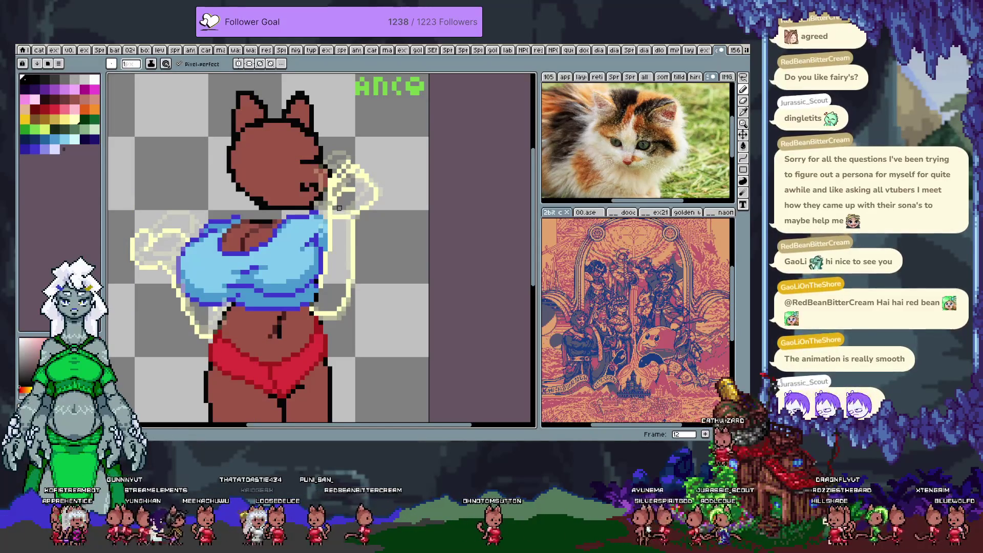
left_click(362, 167, "alt")
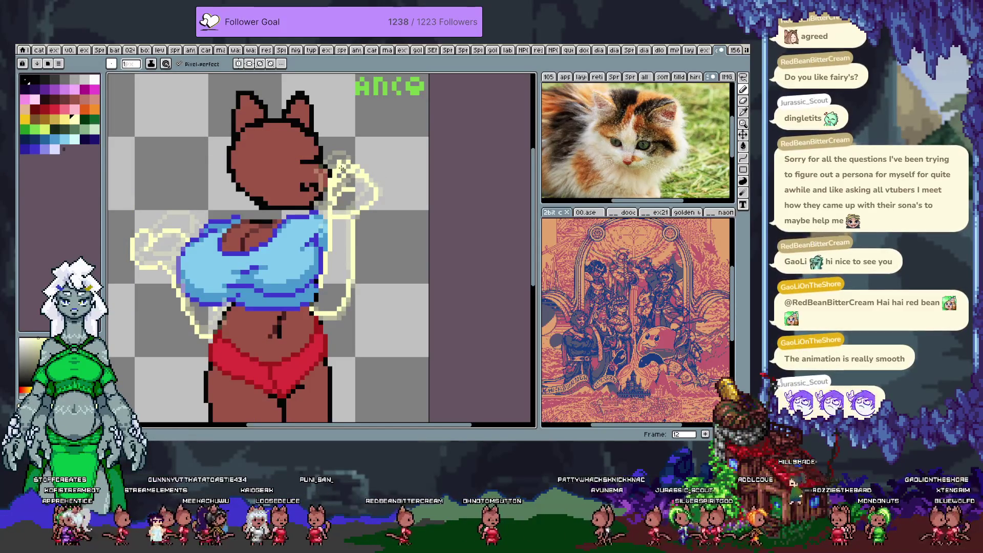
key("ctrl+z")
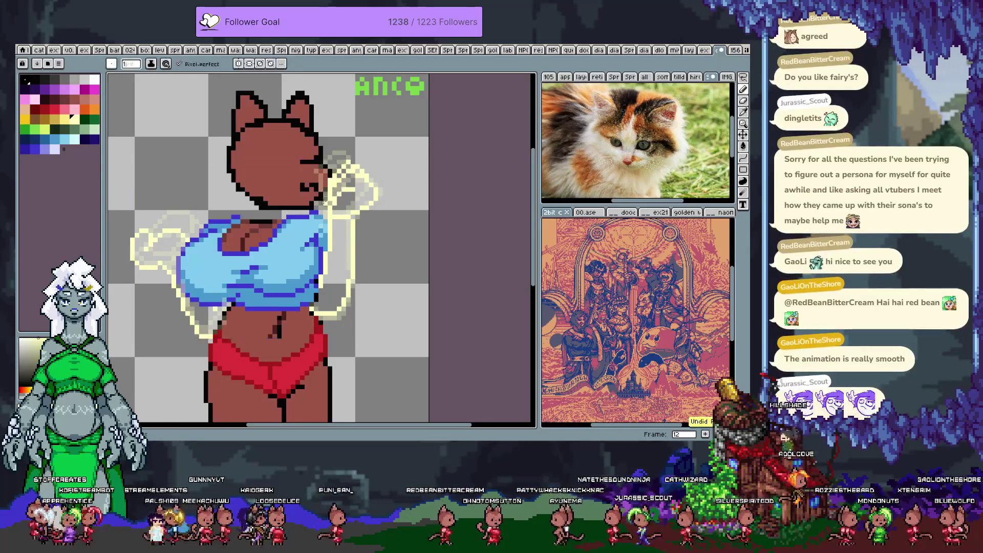
Step between frames to frame 13 and compare the poses with pale yellow selected
key("comma")
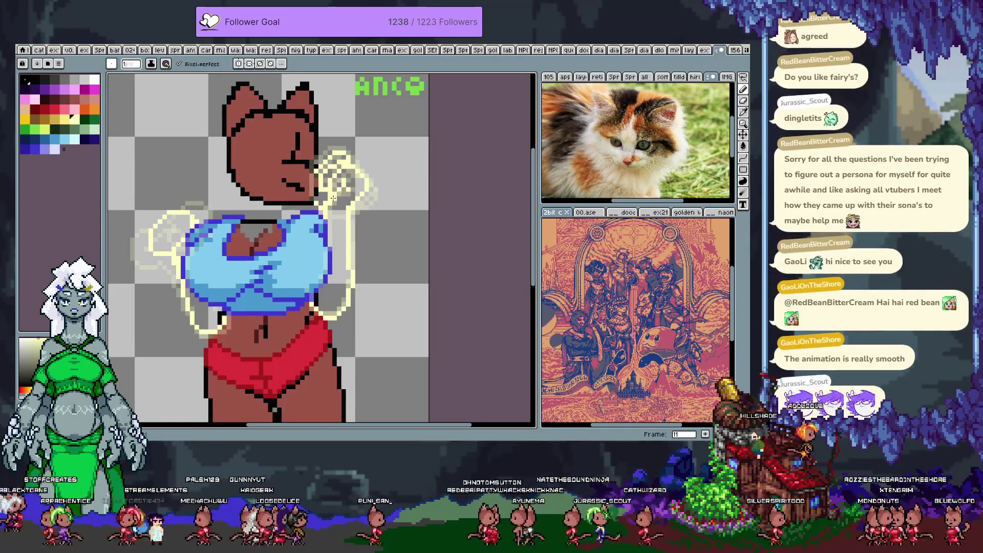
key("period")
key("period")
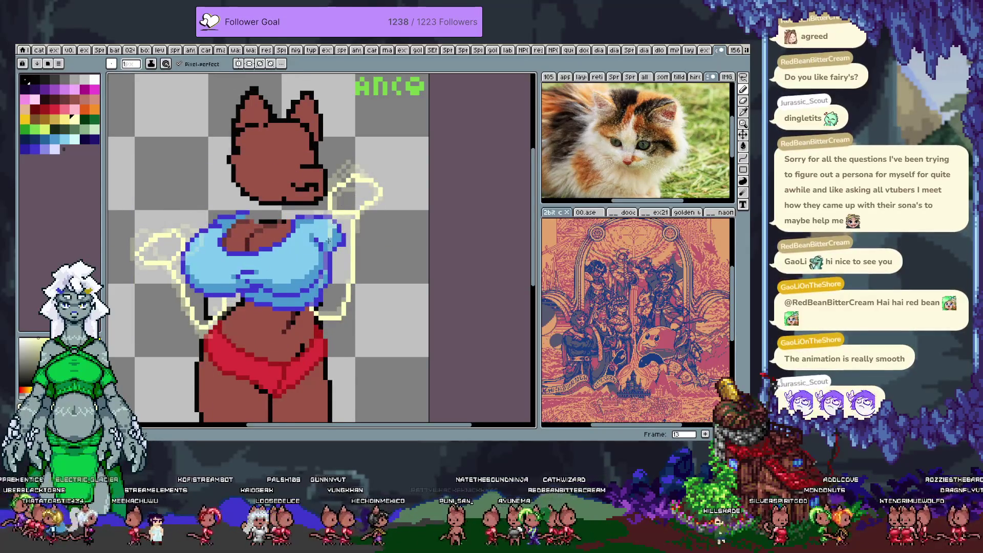
key("Return")
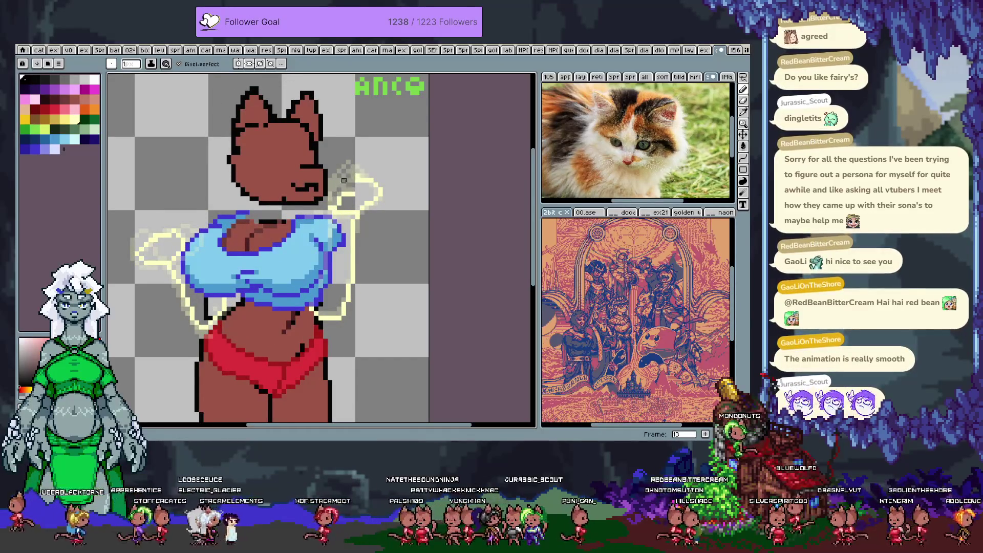
left_click(376, 184, "alt")
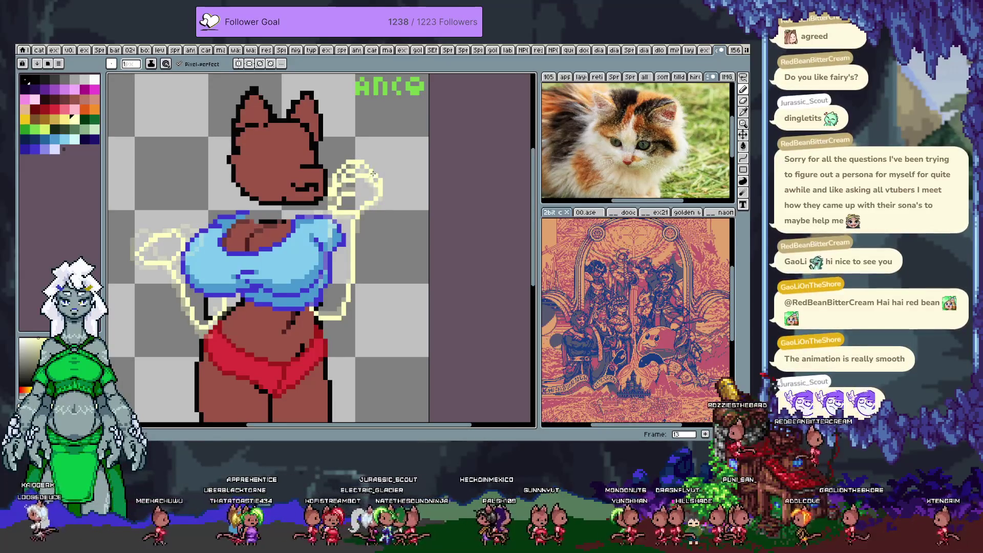
left_click(335, 186, "alt")
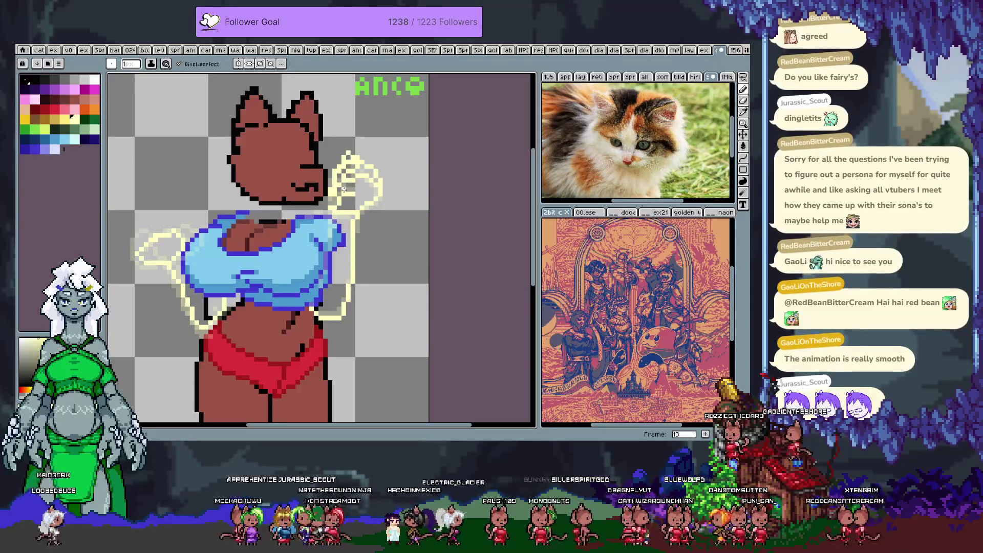
Alternate between the black and pale-yellow swatches, then step back two frames
left_click(353, 155, "alt")
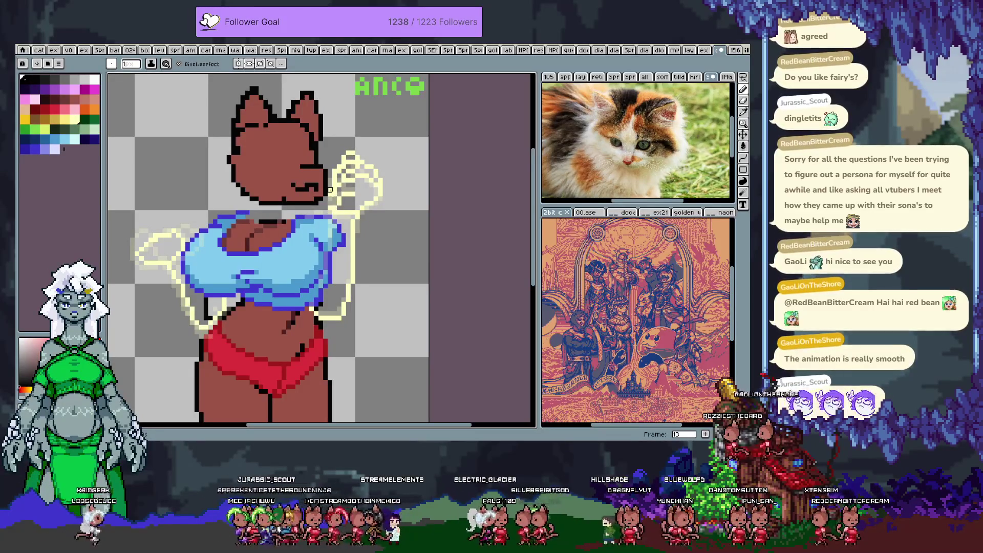
left_click(334, 204, "alt")
left_click(333, 209, "alt")
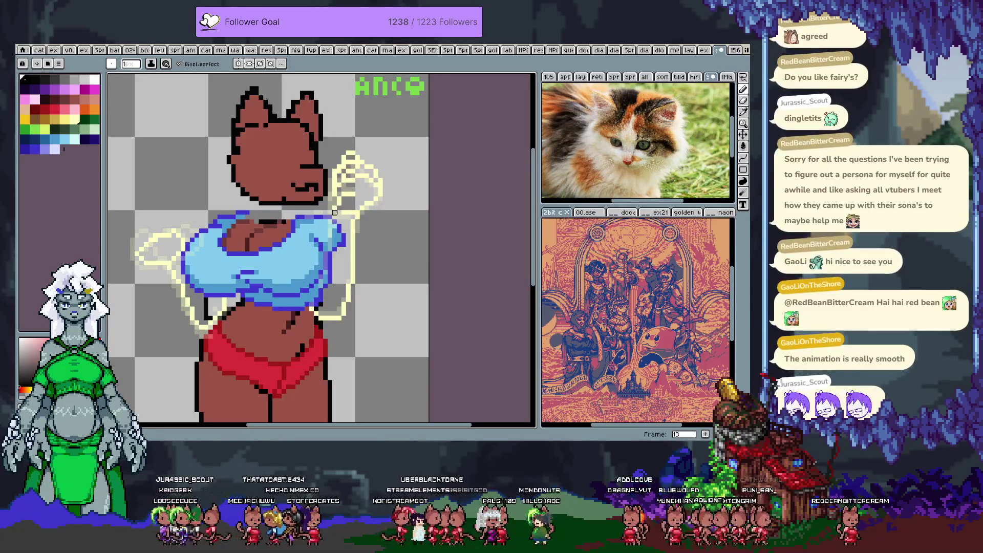
left_click(334, 203, "alt")
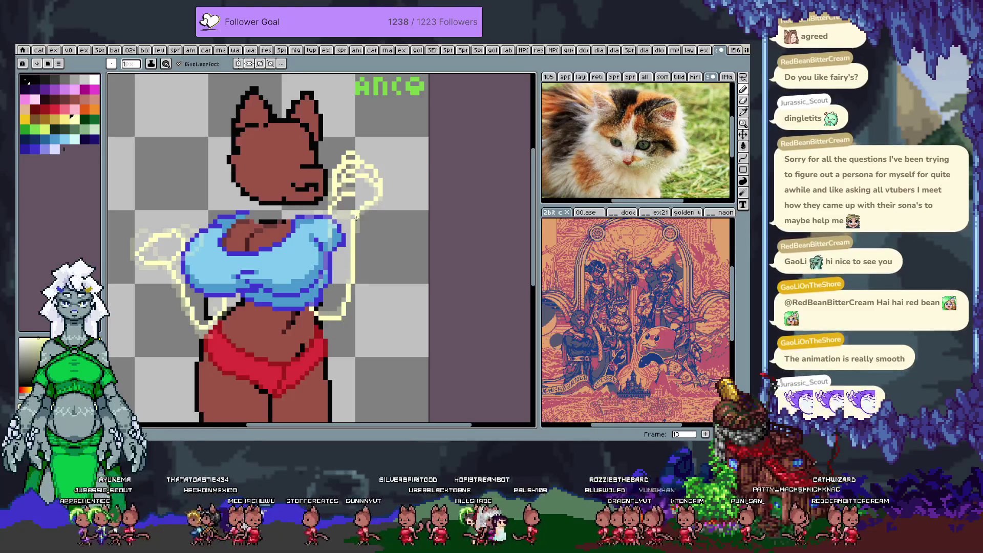
left_click(353, 217, "alt")
left_click(354, 221, "alt")
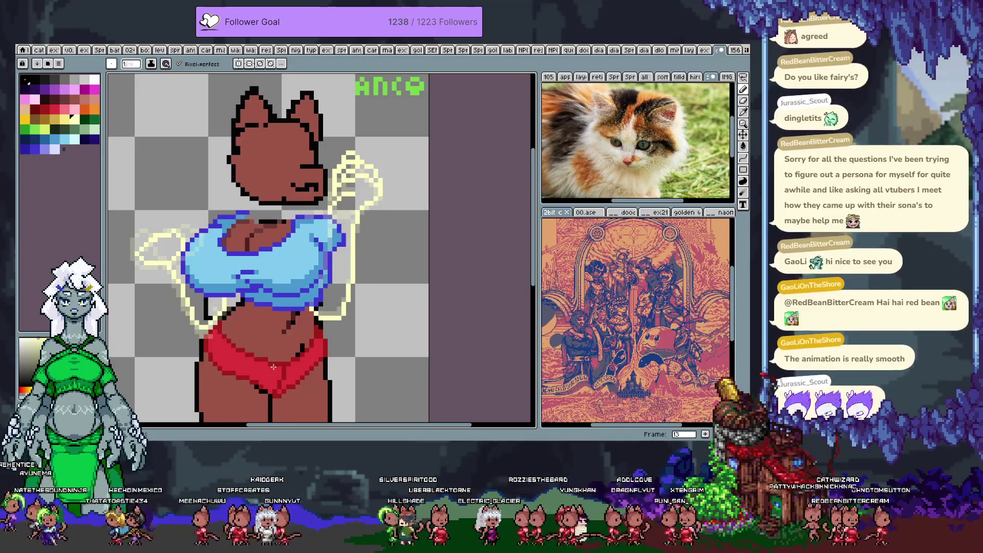
key("comma")
key("comma")
key("comma")
key("comma")
Flip back and forth through the frames to preview the motion, settling on frame 5
key("period")
key("comma")
key("period")
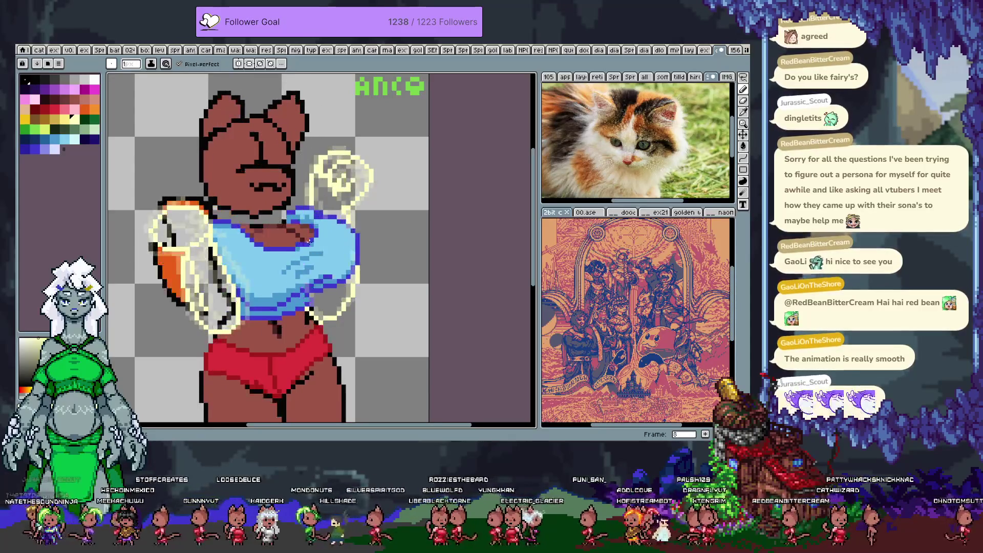
key("comma")
key("period")
key("period")
key("period")
key("period")
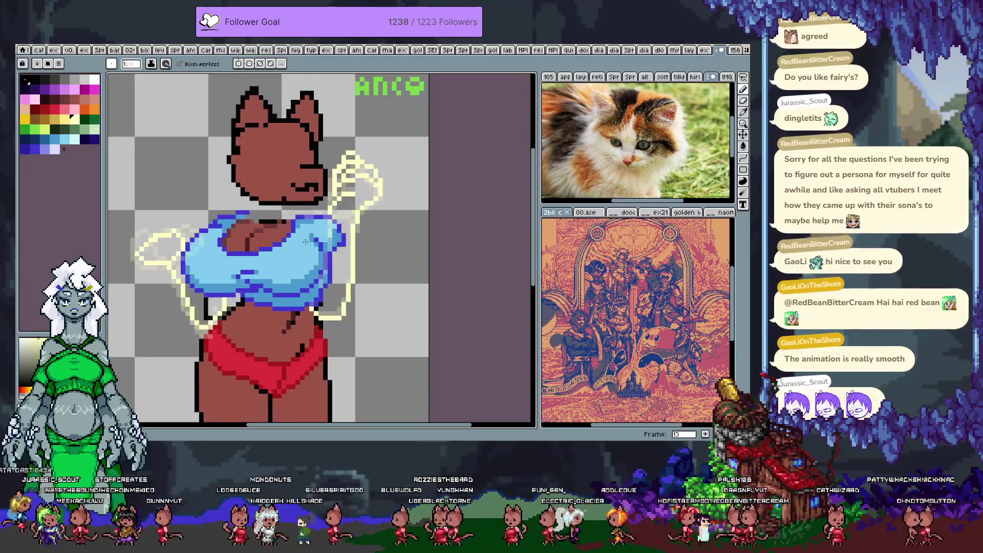
key("period")
key("period")
key("period")
key("period")
key("period")
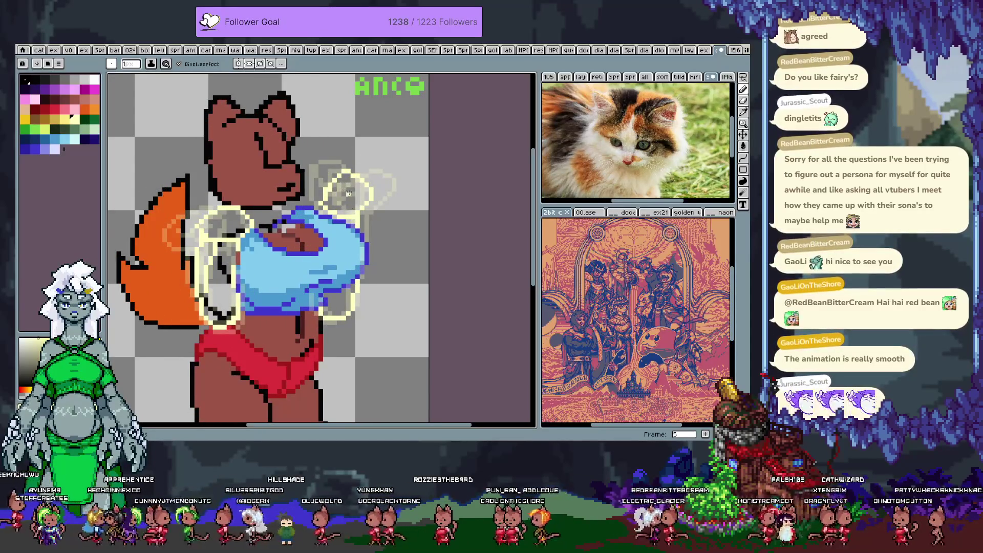
key("comma")
key("period")
key("period")
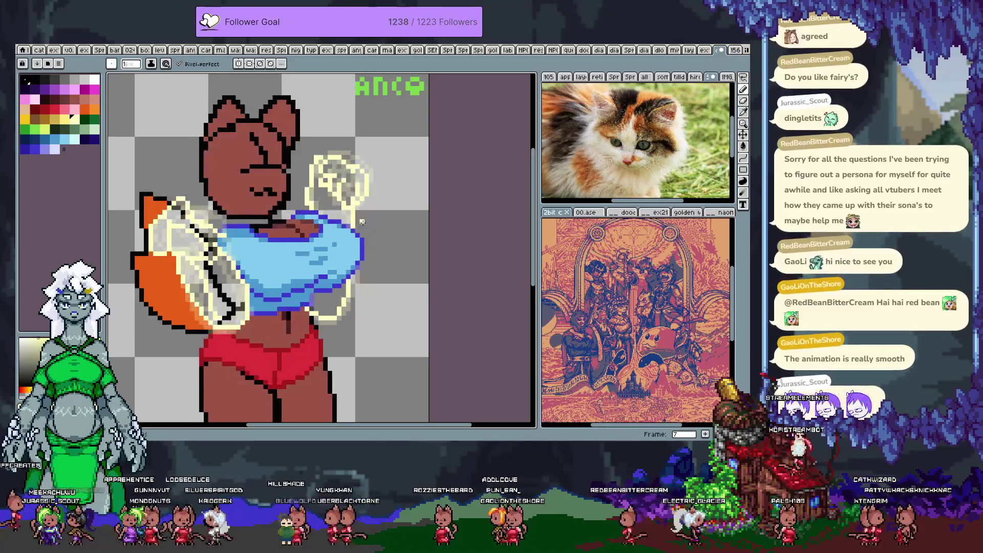
key("period")
key("period")
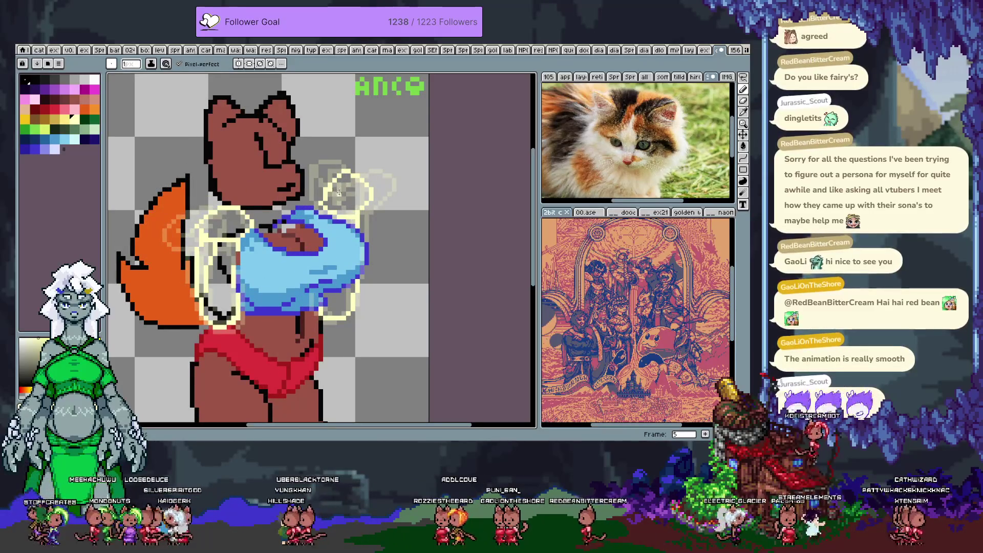
key("period")
key("period")
key("period")
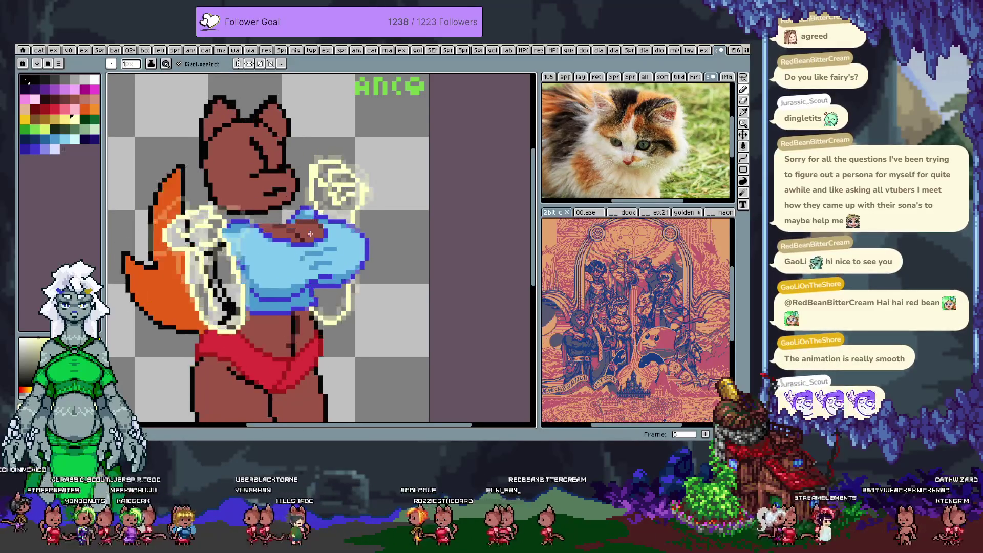
Erase the bright upper outline on frame 5 and draw a new cream arc for the raised arm
key("e")
mouse_move(327, 202)
left_mouse_down()
mouse_move(358, 182)
mouse_move(353, 202)
left_mouse_up()
key("b")
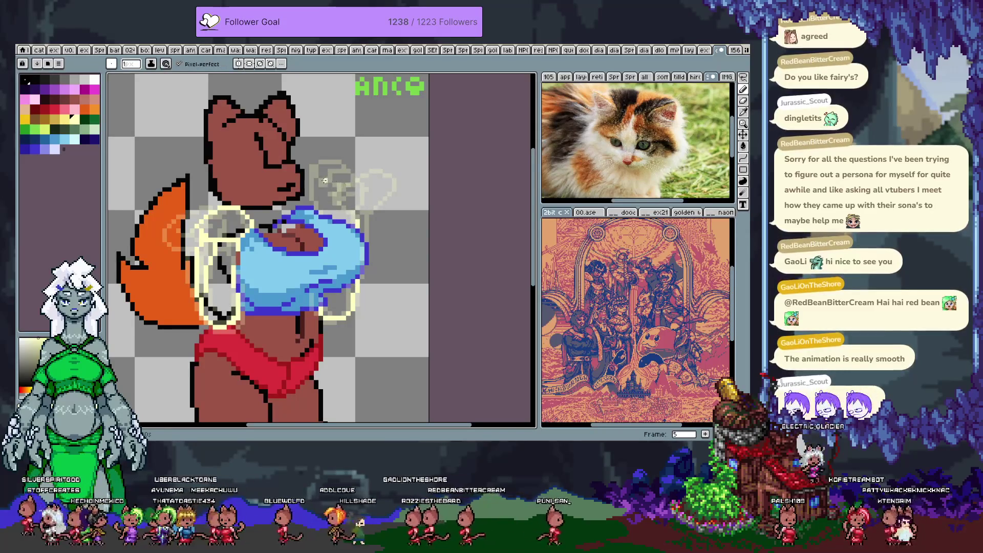
key("Right")
key("Right")
key("Left")
key("Left")
mouse_move(316, 193)
left_mouse_down()
mouse_move(335, 171)
mouse_move(358, 176)
mouse_move(371, 204)
mouse_move(364, 221)
left_mouse_up()
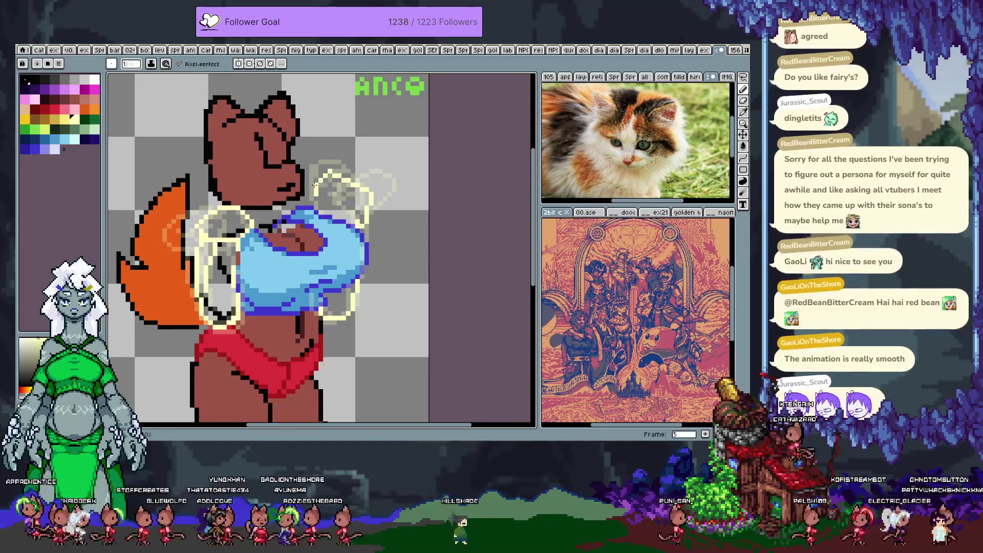
key("e")
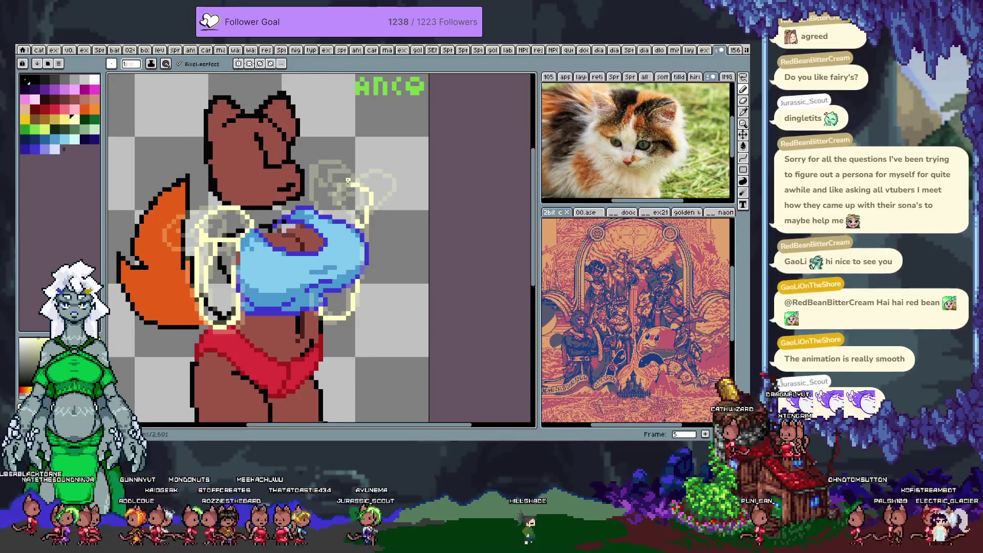
key("v")
key("b")
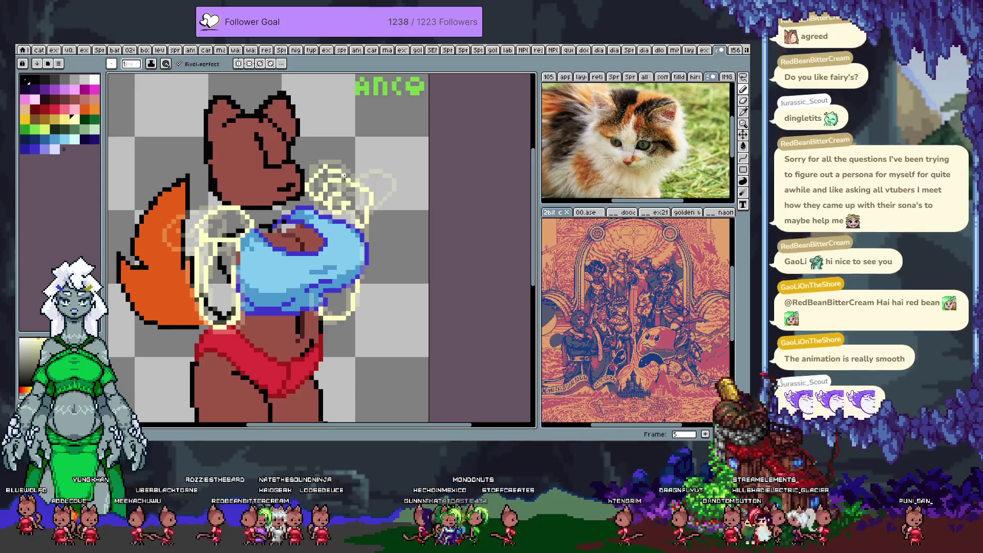
Extend the pale-yellow arm sketch line downward
left_click(318, 193, "alt")
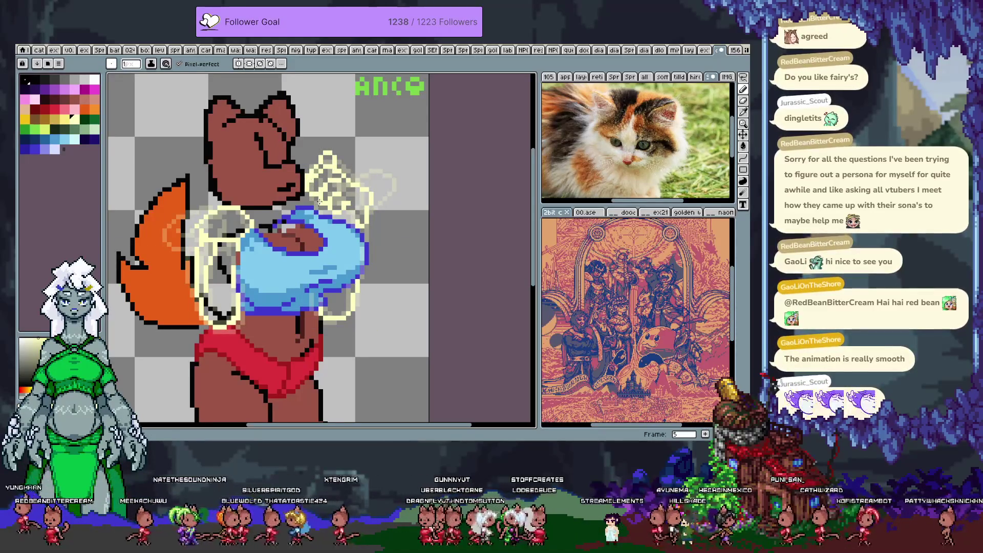
left_click(358, 222, "alt")
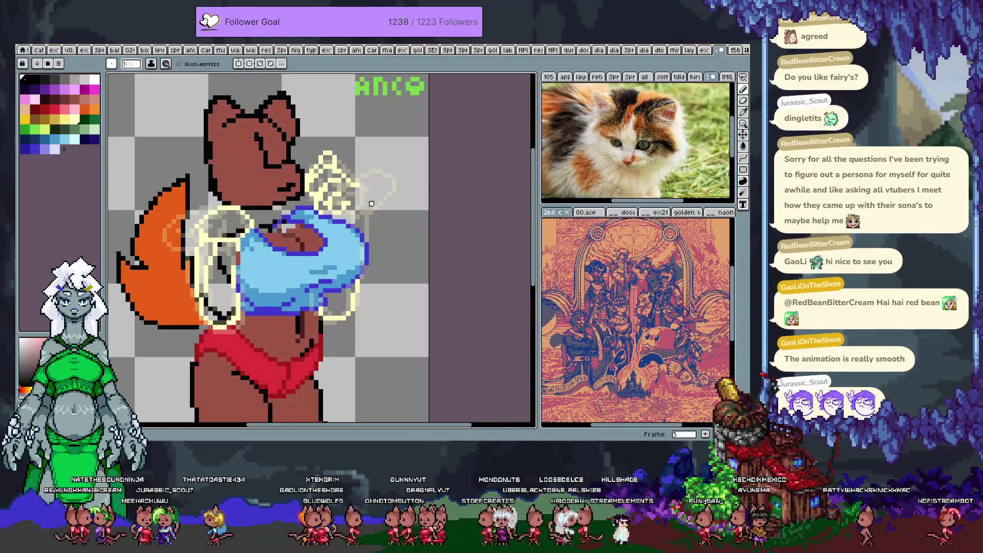
left_click(361, 189, "alt")
left_click_drag(362, 190, 366, 207)
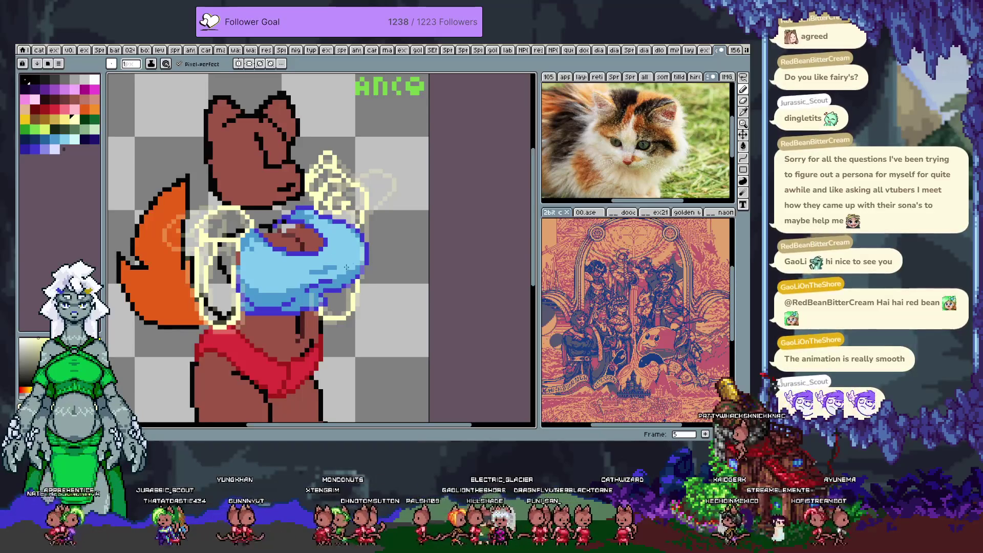
Flip between frames 5 and 6 to compare the arm, ending on frame 5 with cream sampled
key("period")
key("comma")
key("period")
key("comma")
key("period")
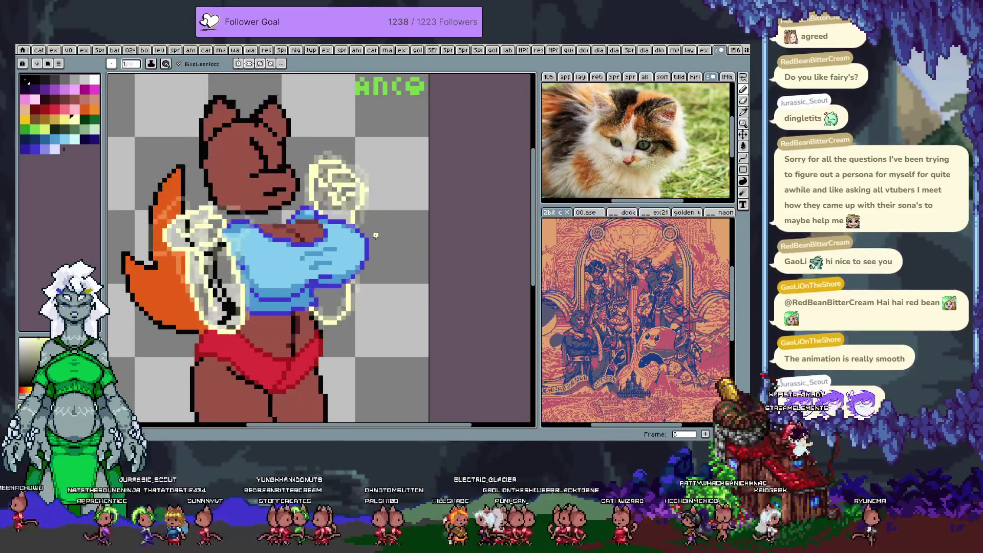
key("comma")
key("period")
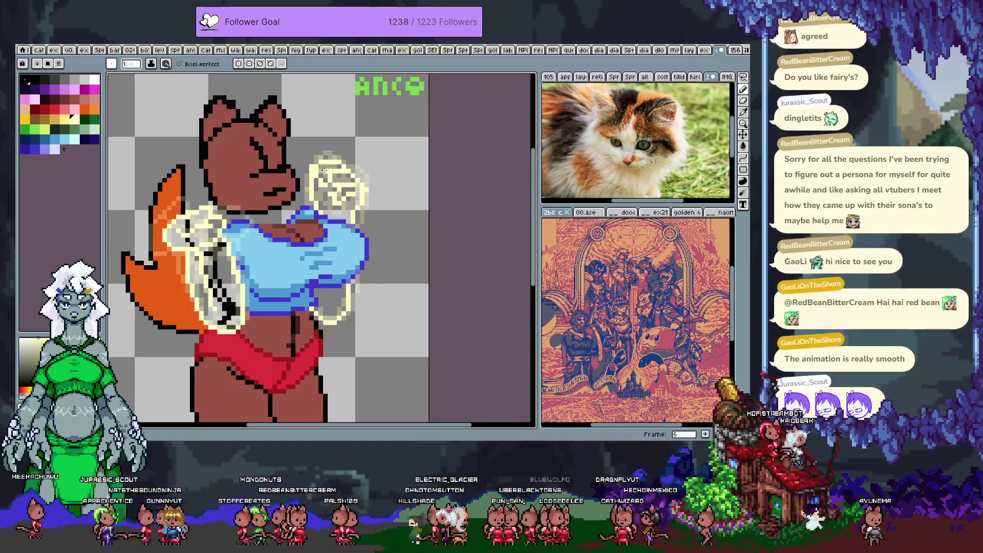
key("comma")
key("ctrl+alt+c")
key("Escape")
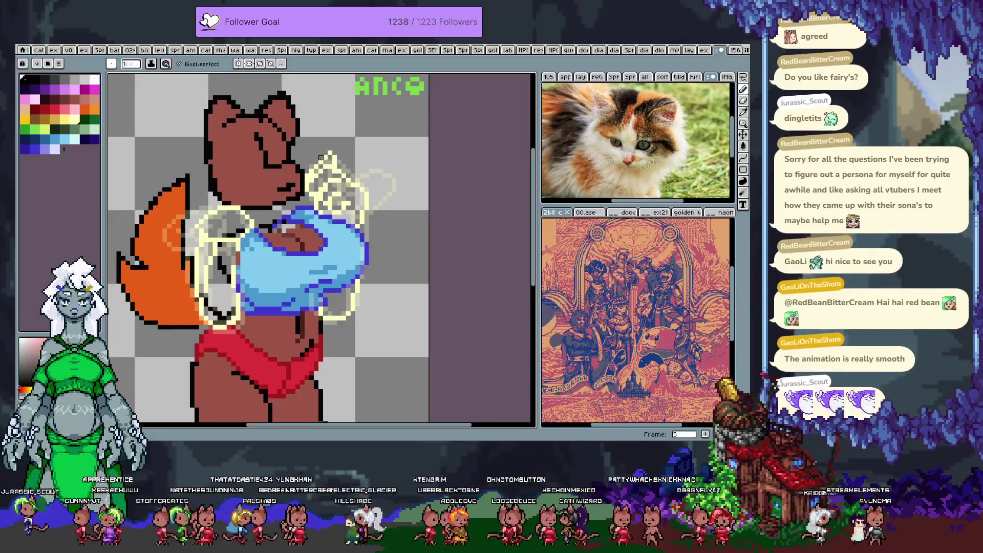
left_click(334, 157, "alt")
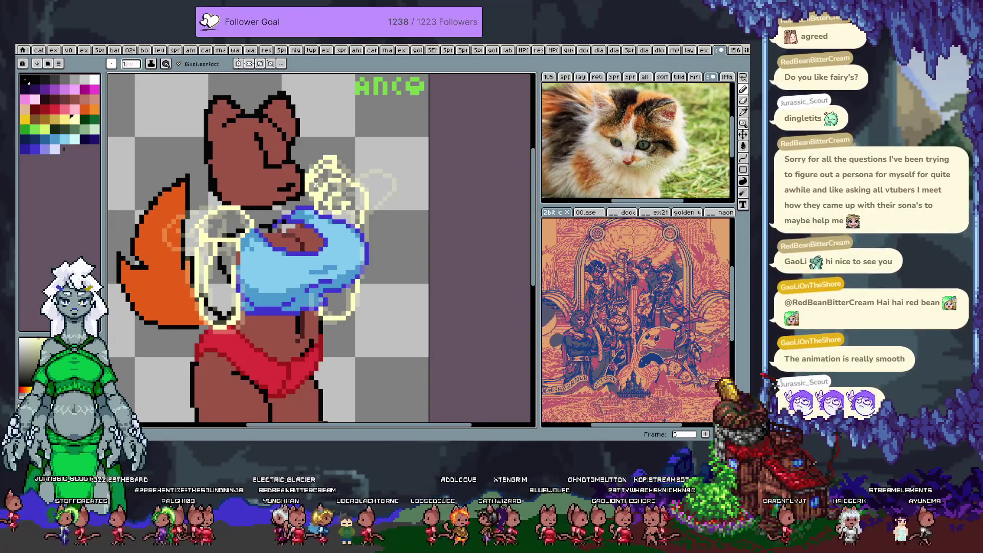
Lasso the raised hand's cream outline, then deselect and return to the pencil with cream
key("m")
mouse_move(325, 139)
left_mouse_down()
mouse_move(300, 183)
mouse_move(313, 199)
mouse_move(347, 141)
left_mouse_up()
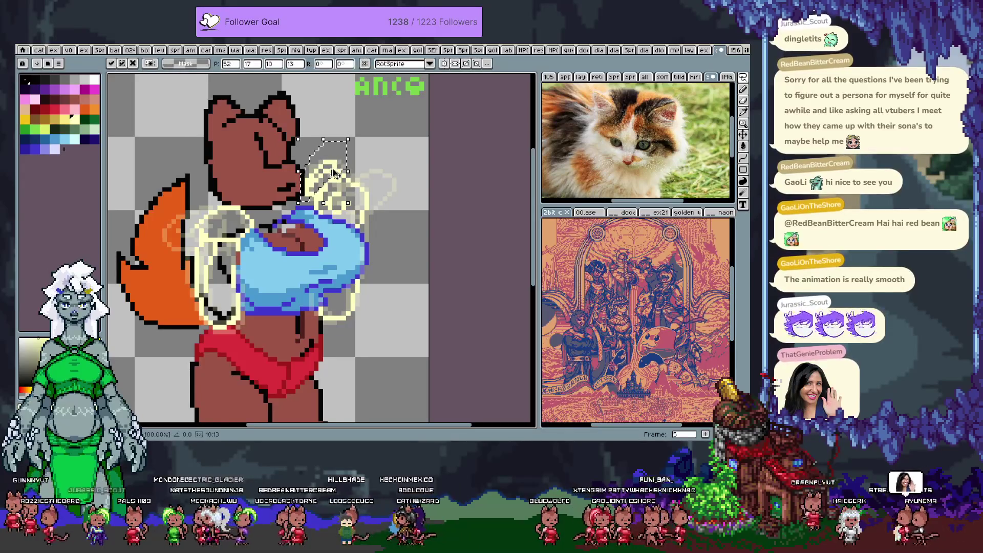
key("ctrl+d")
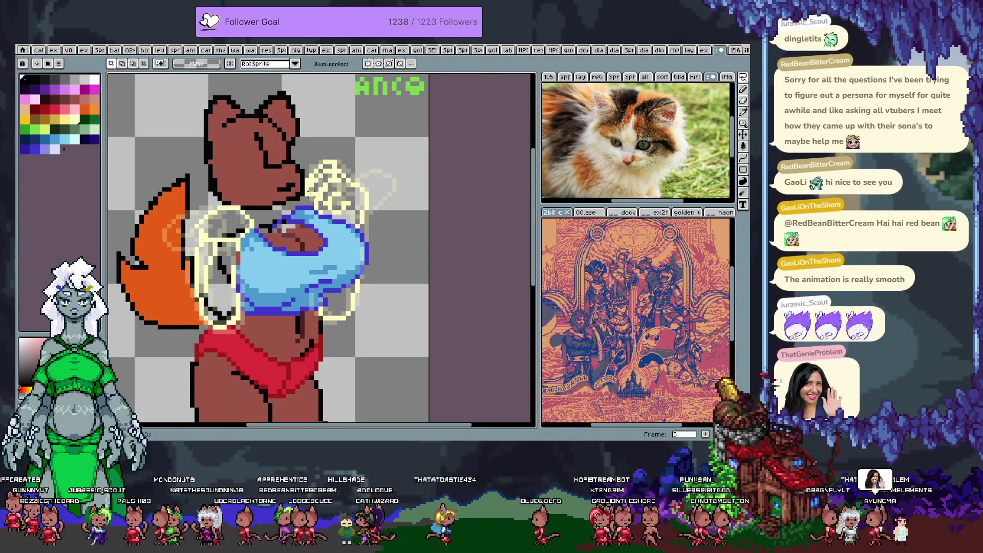
key("b")
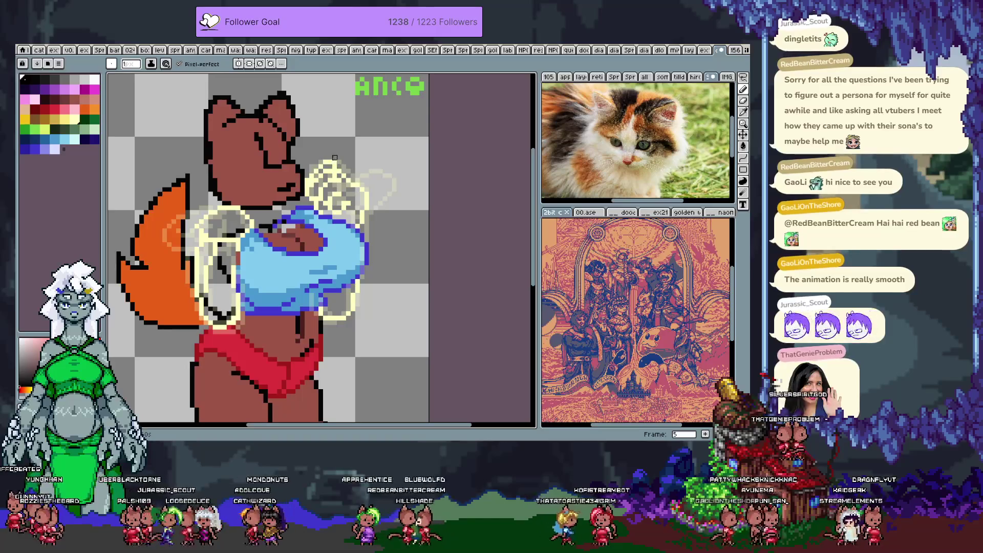
left_click(346, 215, "alt")
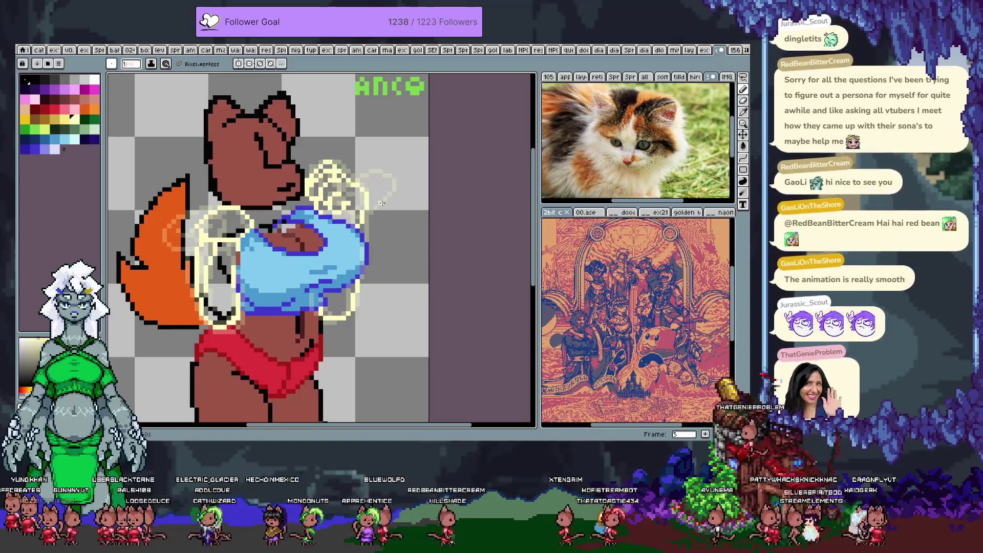
Flip through neighbouring frames to compare the raised-arm poses around frame 12
key("Left")
key("Left")
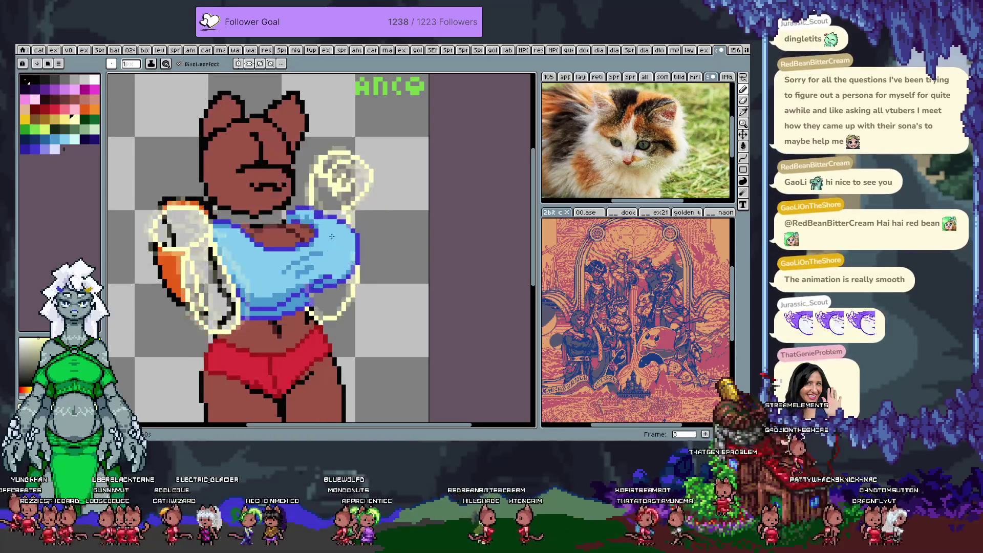
key("Right")
key("Right")
key("Left")
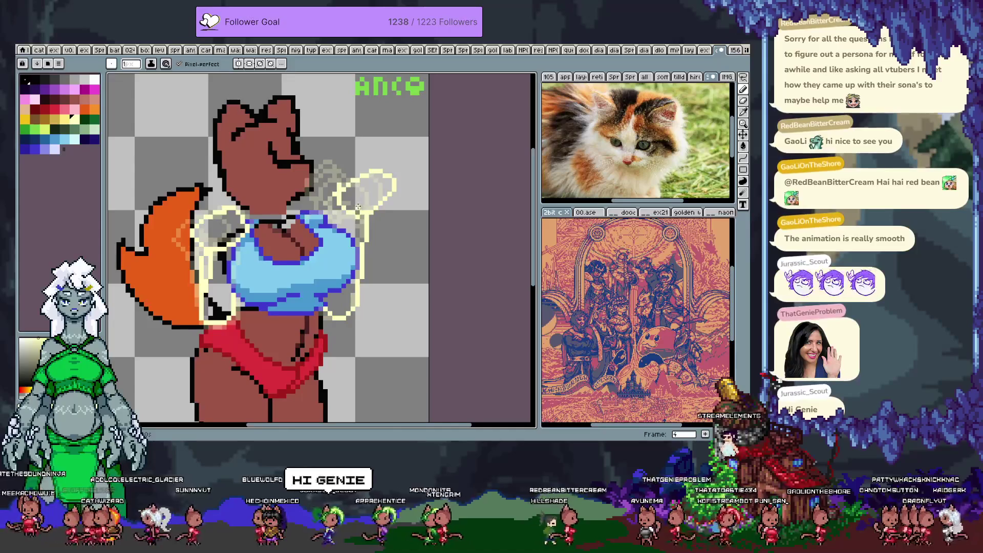
key("Right")
key("Right")
key("Right")
key("Right")
key("Right")
key("Right")
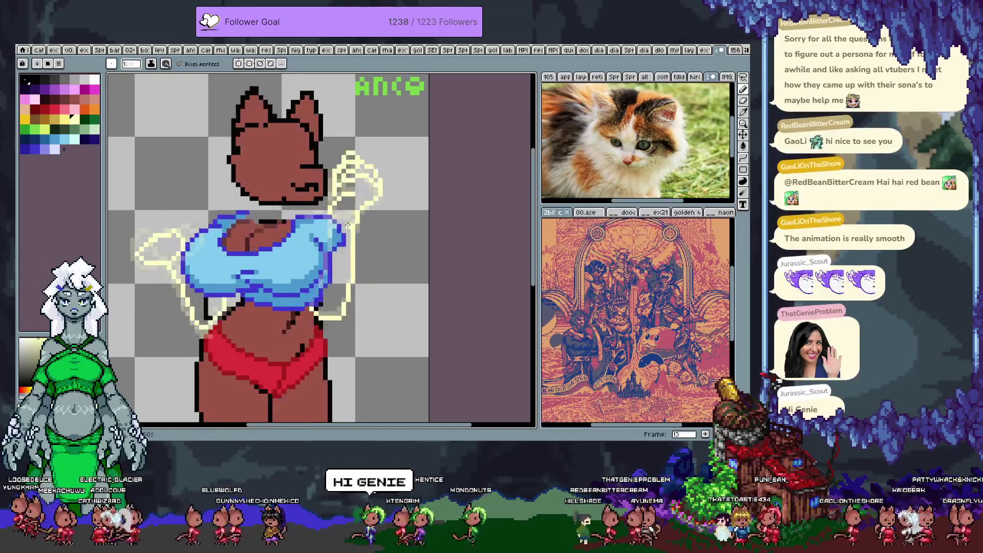
key("Left")
key("Left")
key("Right")
key("Left")
Lasso the light outline and raised-hand sketch area, then deselect and step back to frame 9
key("Right")
key("Left")
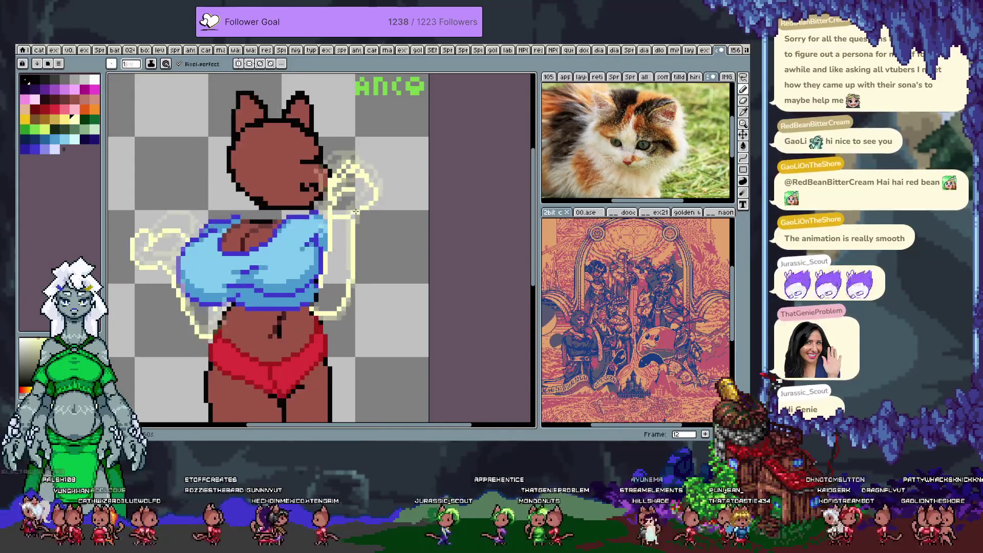
key("m")
mouse_move(326, 167)
left_mouse_down()
mouse_move(322, 214)
mouse_move(378, 220)
left_mouse_up()
key("Right")
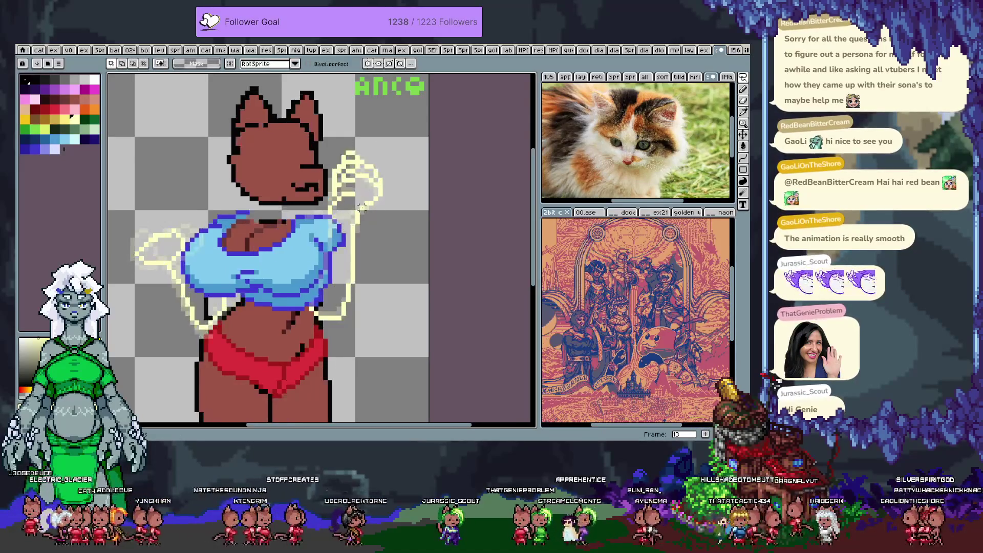
mouse_move(298, 134)
left_mouse_down()
mouse_move(379, 228)
mouse_move(403, 234)
left_mouse_up()
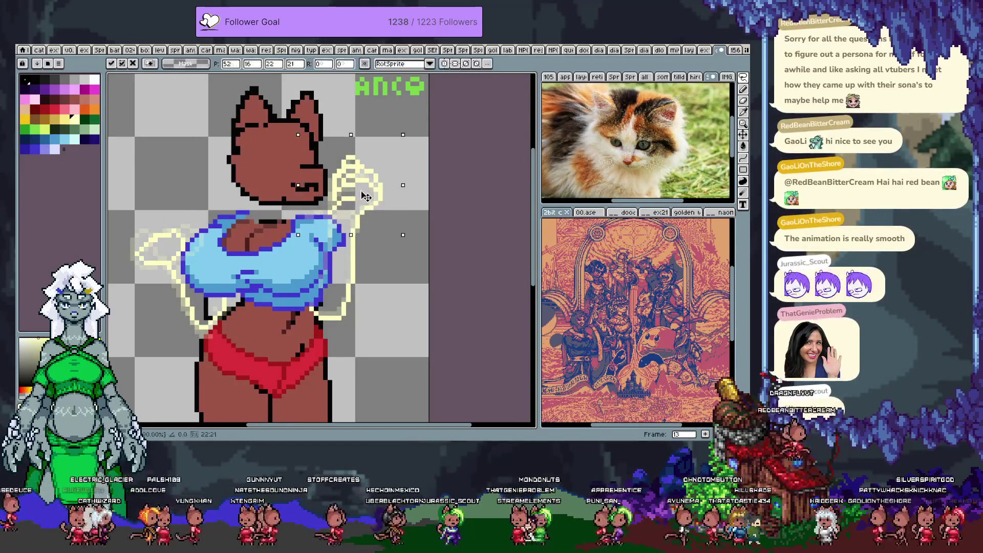
key("ctrl+d")
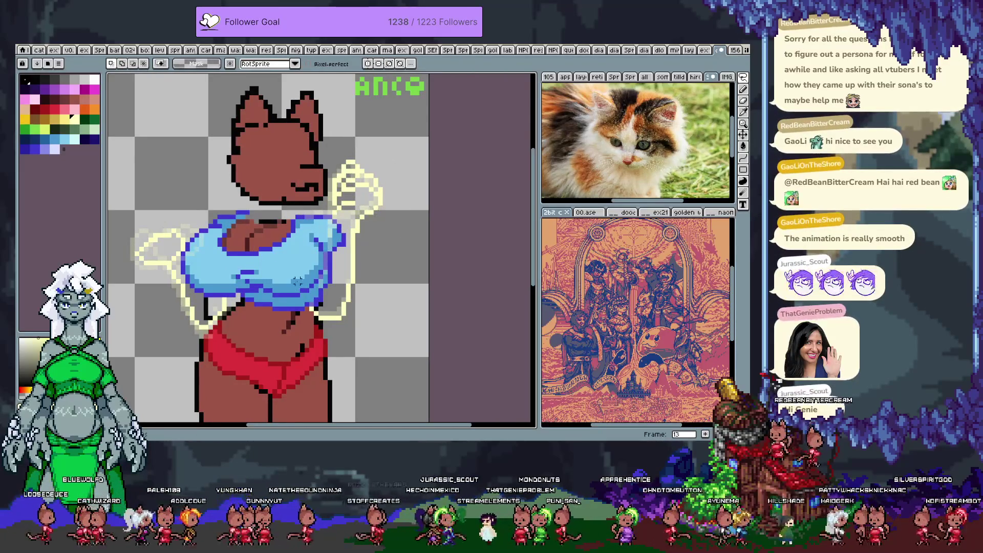
key("Left")
key("Left")
key("Left")
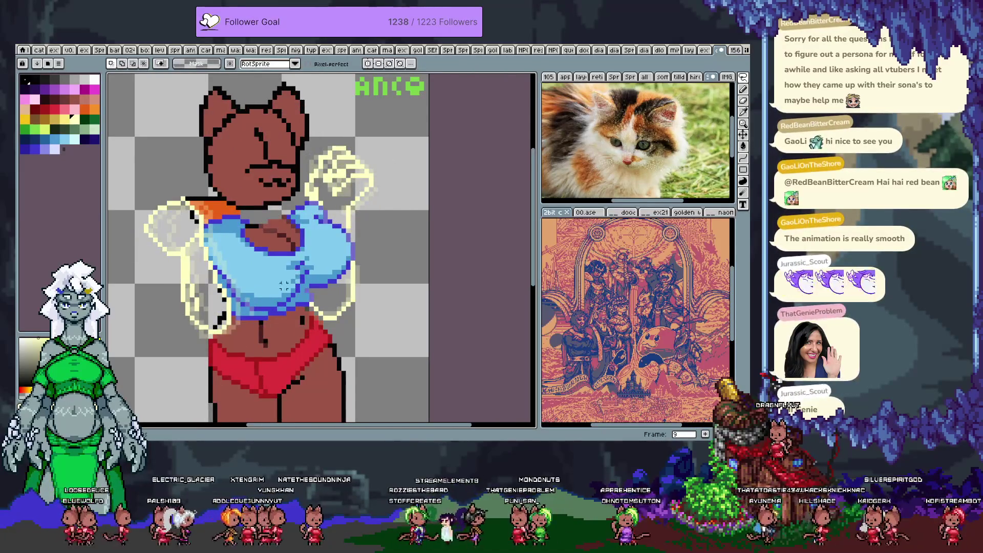
Glance at the robot scene document, then return to the cat sprite
key("ctrl+Tab")
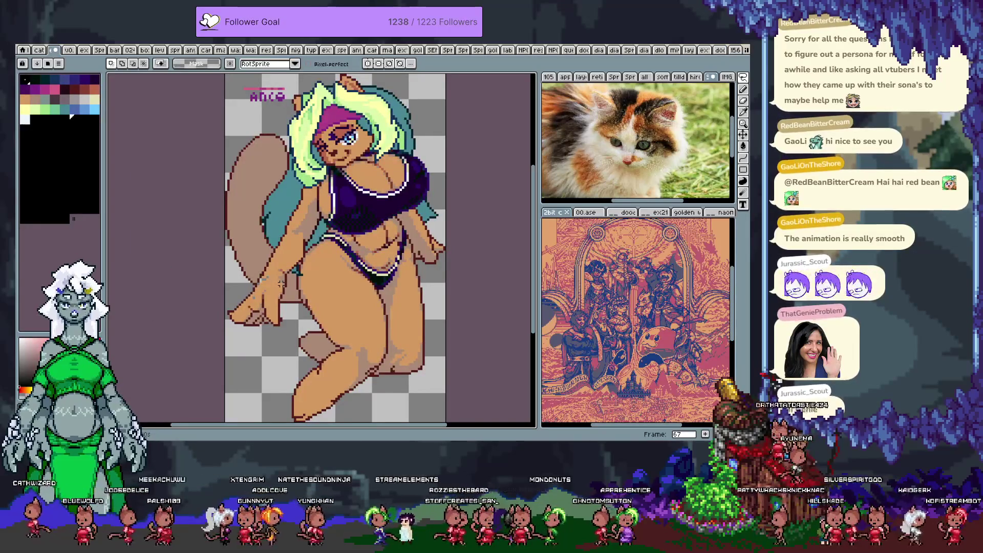
left_click(145, 51)
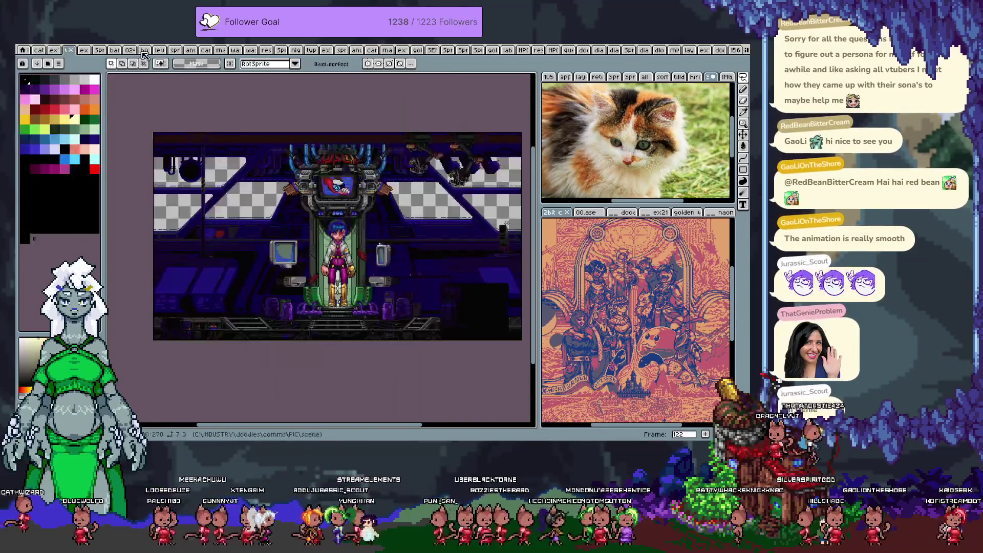
left_click(718, 52)
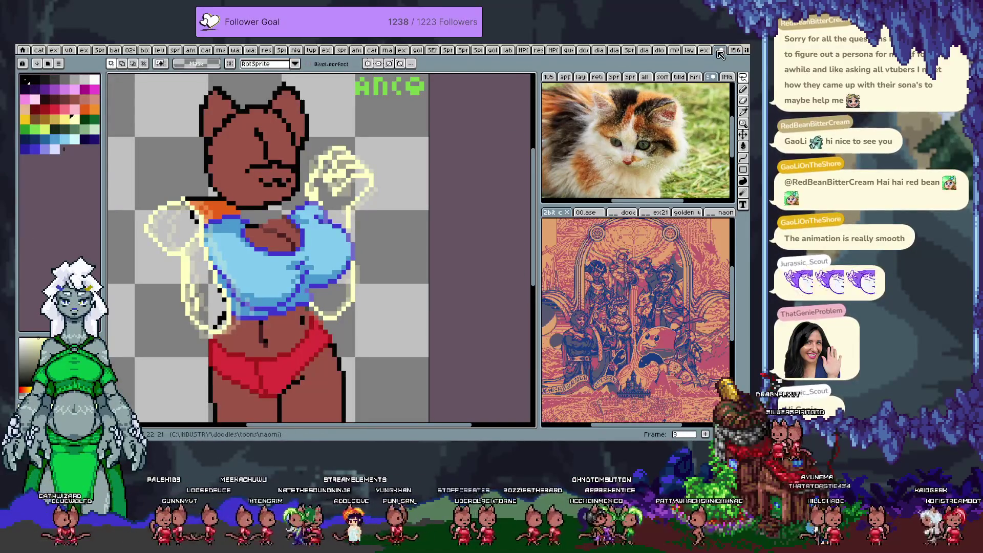
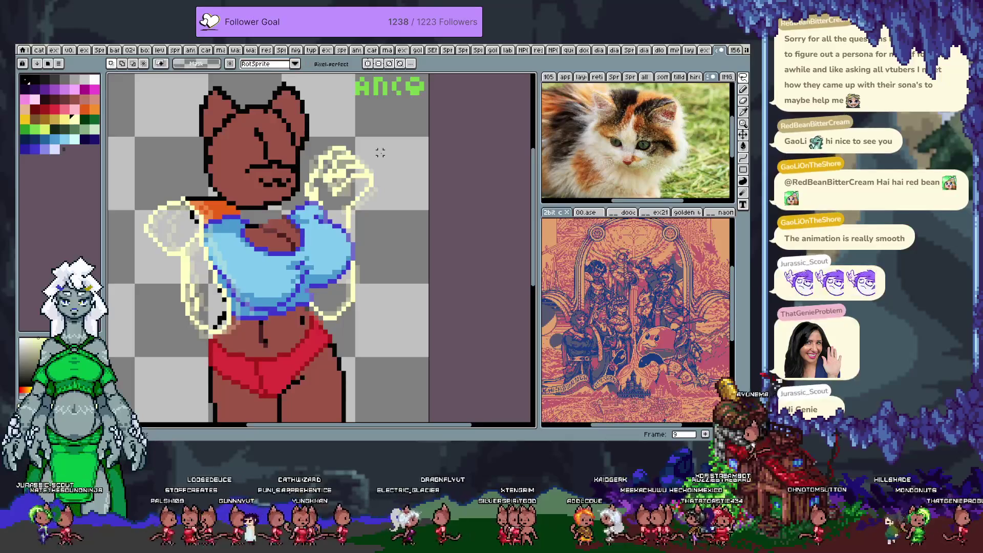
Shift the raised hand sketch in frame 10 slightly right and down
mouse_move(310, 144)
left_mouse_down()
mouse_move(288, 232)
mouse_move(371, 169)
mouse_move(310, 139)
left_mouse_up()
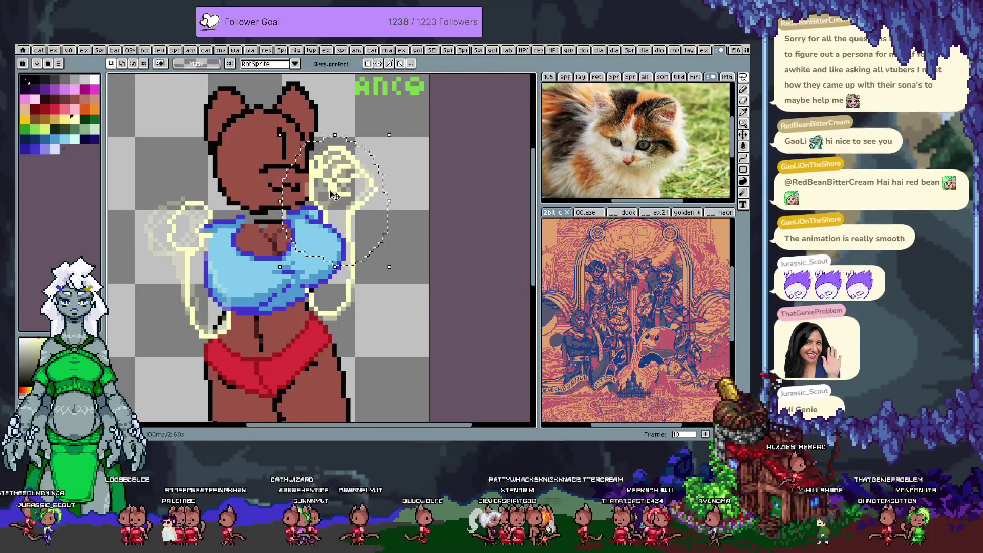
left_click_drag(327, 195, 340, 199)
key("Return")
Pick the pale-yellow sketch colour and nudge the raised hand one more pixel right
key("b")
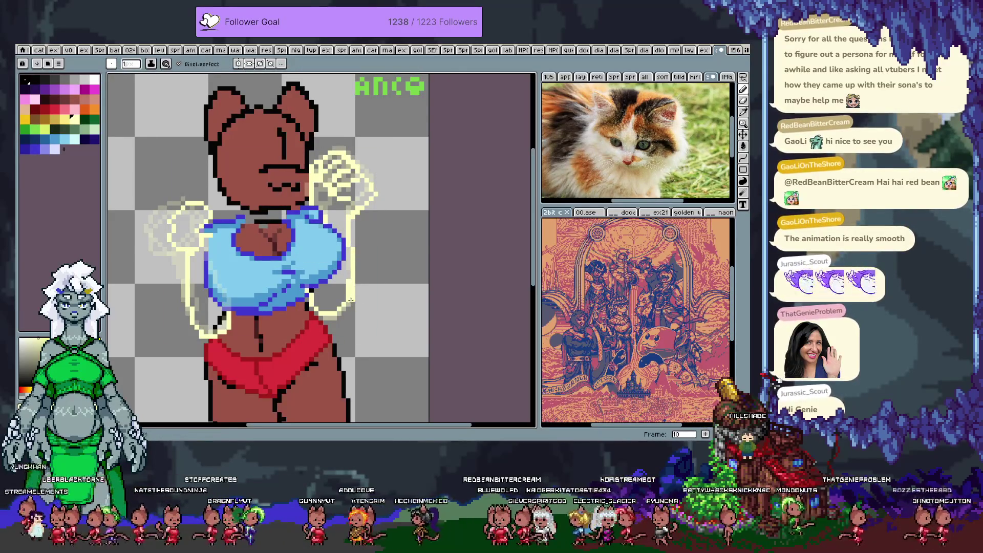
left_click(351, 254, "alt")
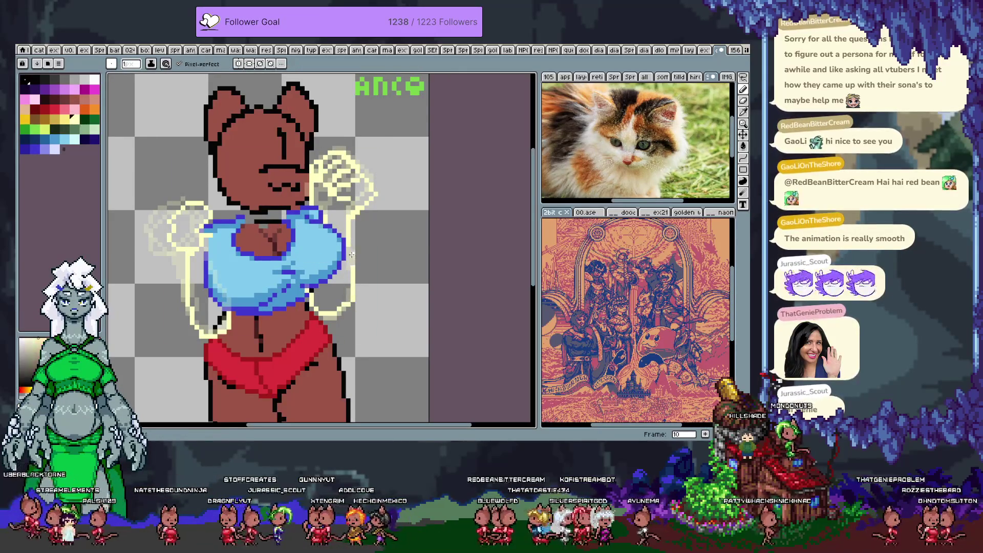
key("q")
mouse_move(307, 133)
left_mouse_down()
mouse_move(284, 172)
mouse_move(335, 240)
mouse_move(369, 144)
left_mouse_up()
left_click_drag(346, 190, 343, 184)
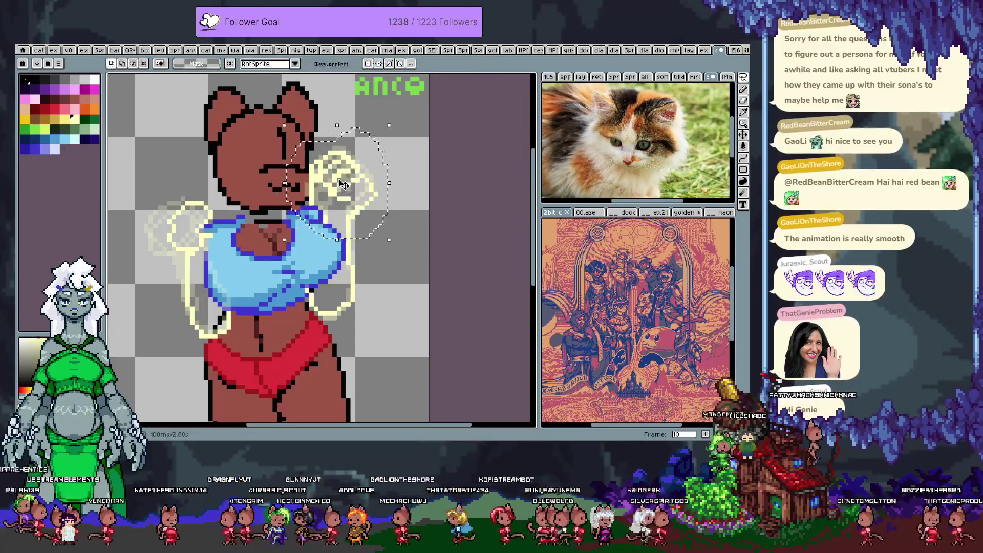
key("ctrl+d")
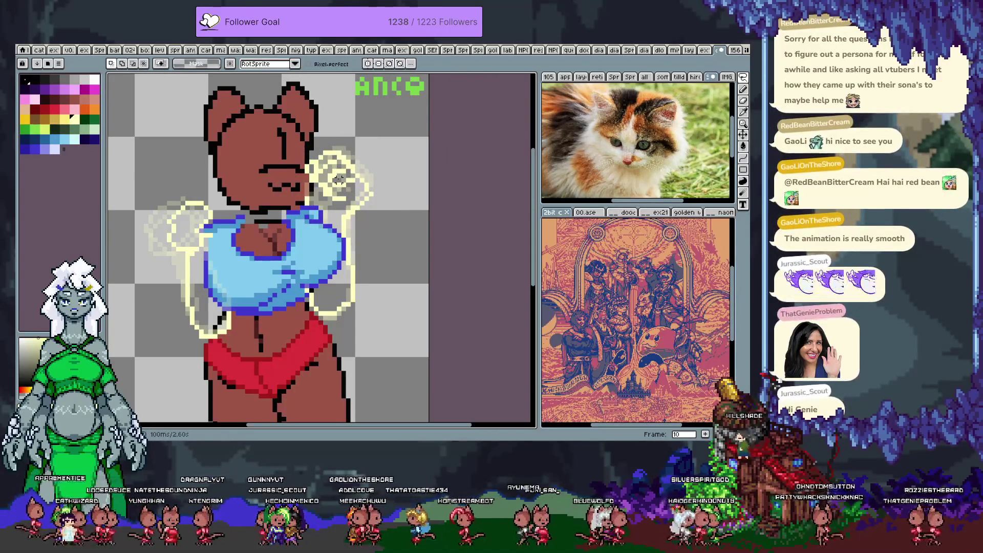
Compare frames 10 and 11, then move the frame 11 hand slightly right and down
key("Right")
key("Left")
key("Right")
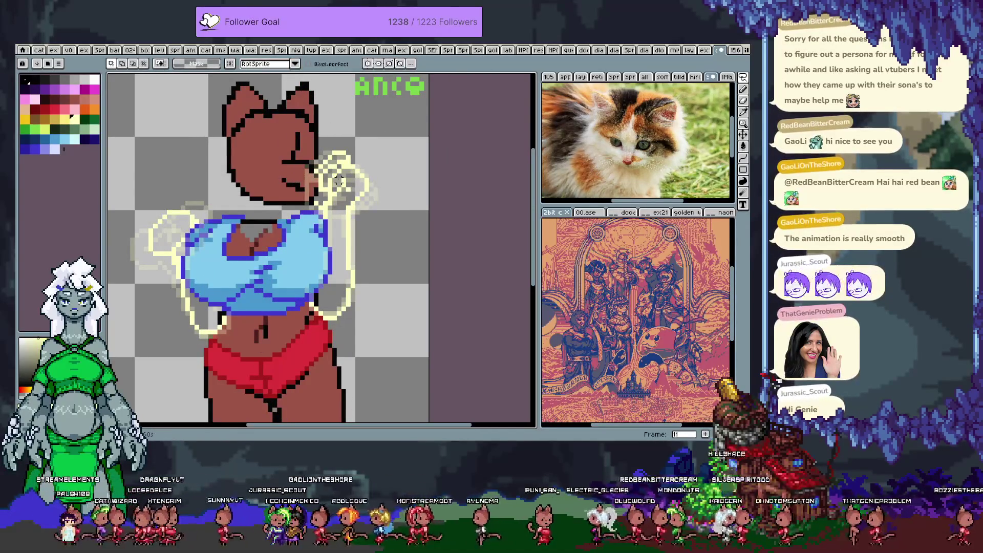
mouse_move(284, 125)
left_mouse_down()
mouse_move(336, 264)
mouse_move(398, 267)
left_mouse_up()
left_click_drag(364, 190, 371, 193)
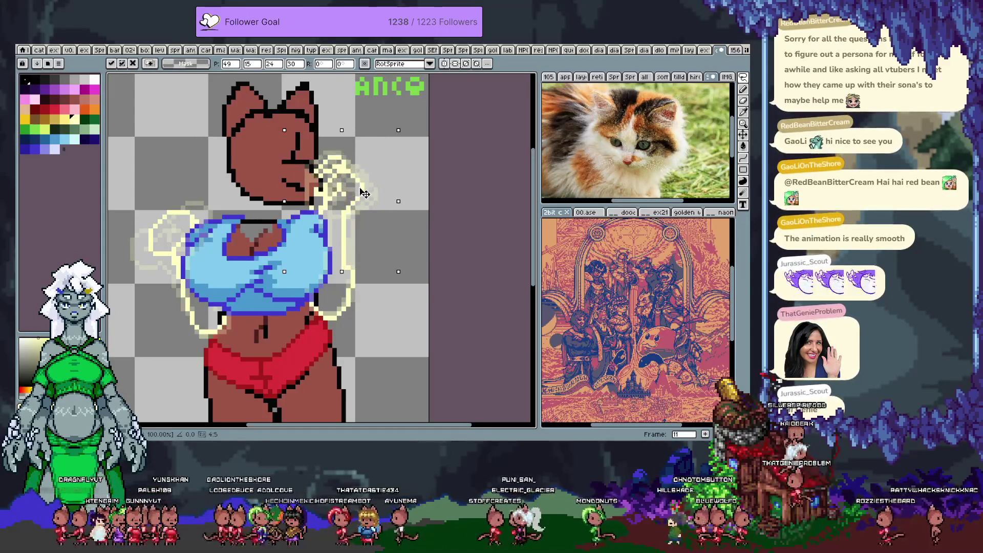
key("b")
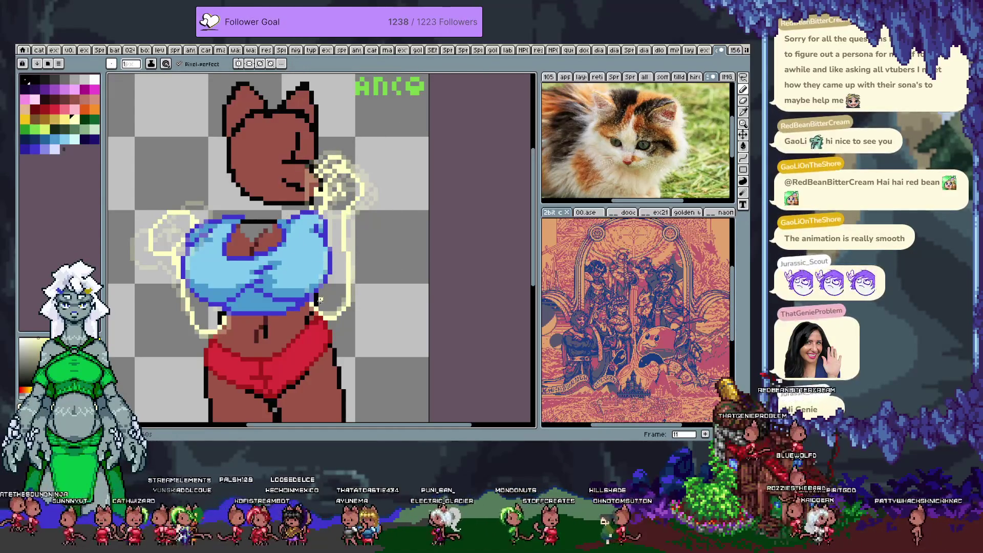
Step through frames 10–13 and undo the last hand edit
key("Left")
key("Right")
key("Left")
key("Right")
key("Right")
key("Right")
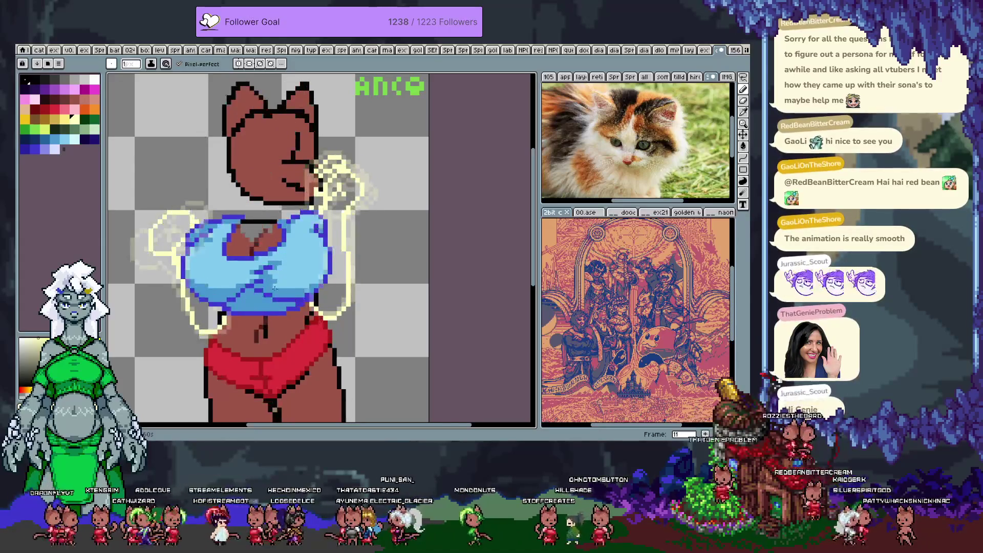
key("Left")
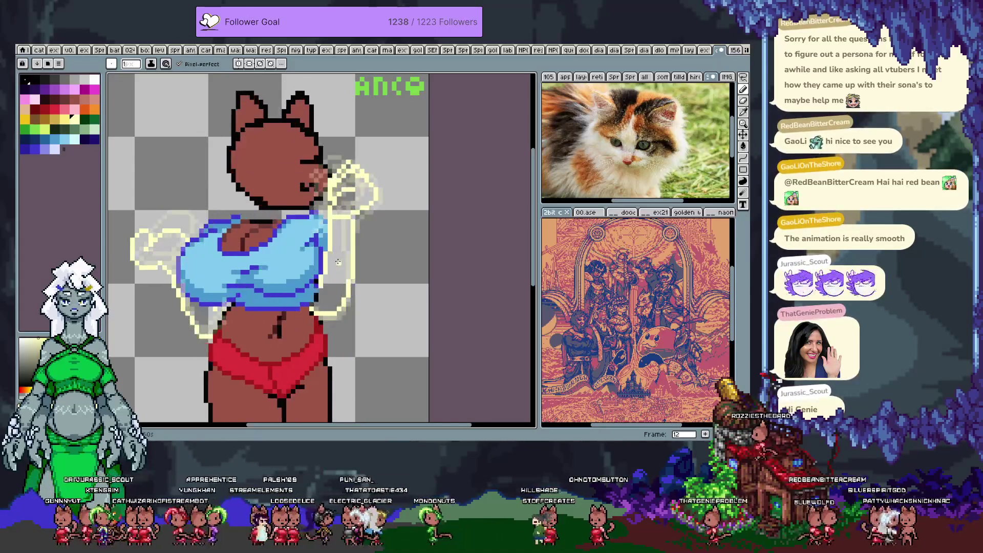
key("ctrl+z")
Step back through the poses to frame 5 and forward again to frame 10
key("Left")
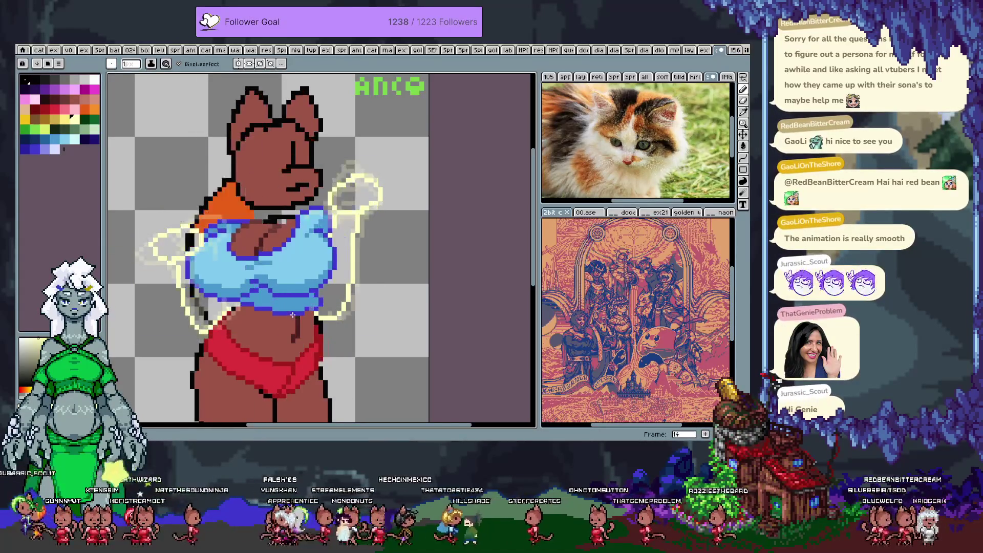
key("Left")
key("Left")
key("Left")
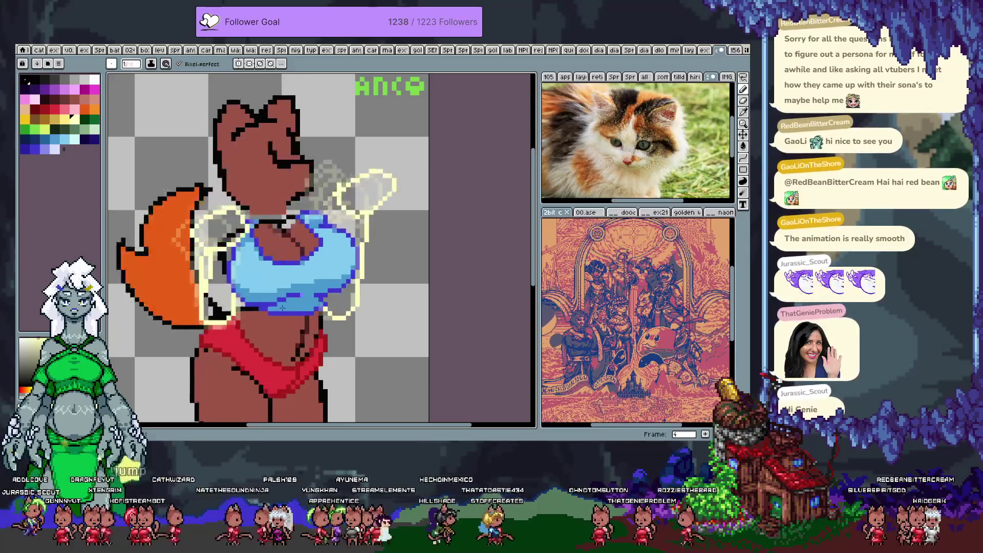
key("Left")
key("Left")
key("Left")
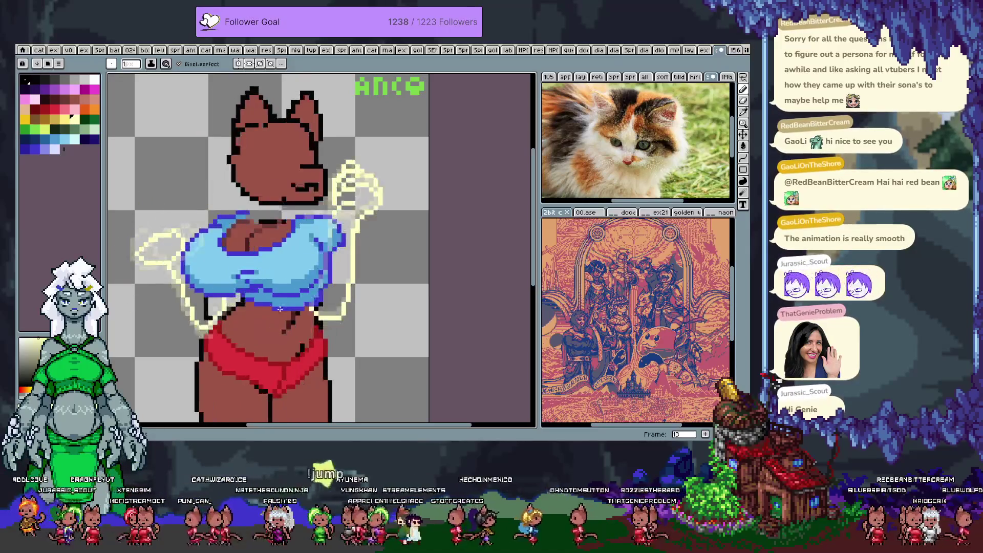
key("Right")
key("Right")
key("Right")
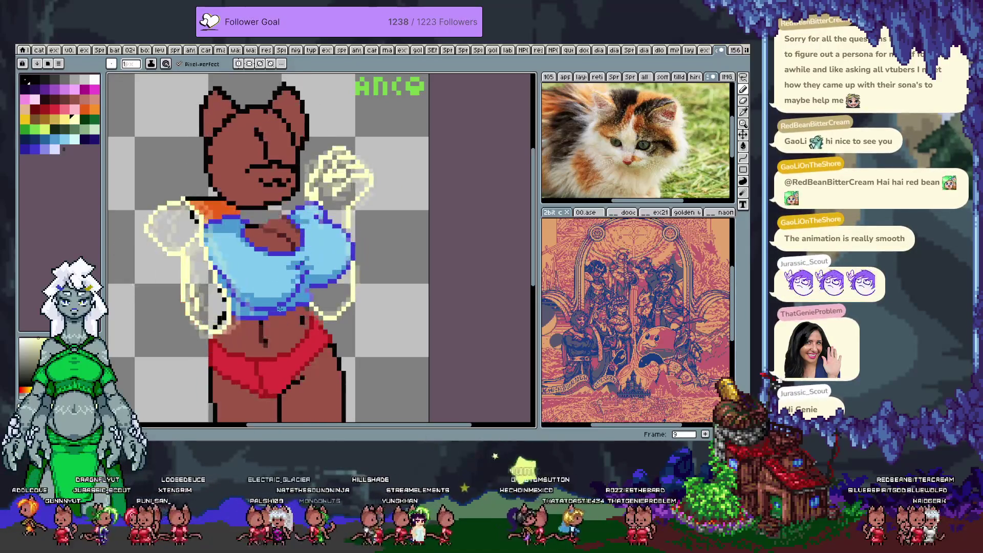
key("Left")
key("Left")
key("Left")
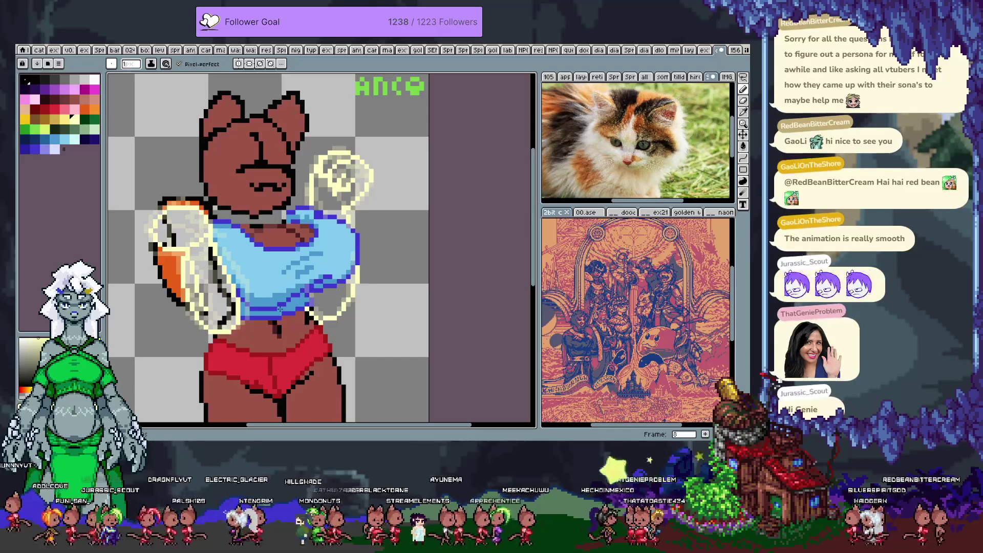
key("Right")
key("Right")
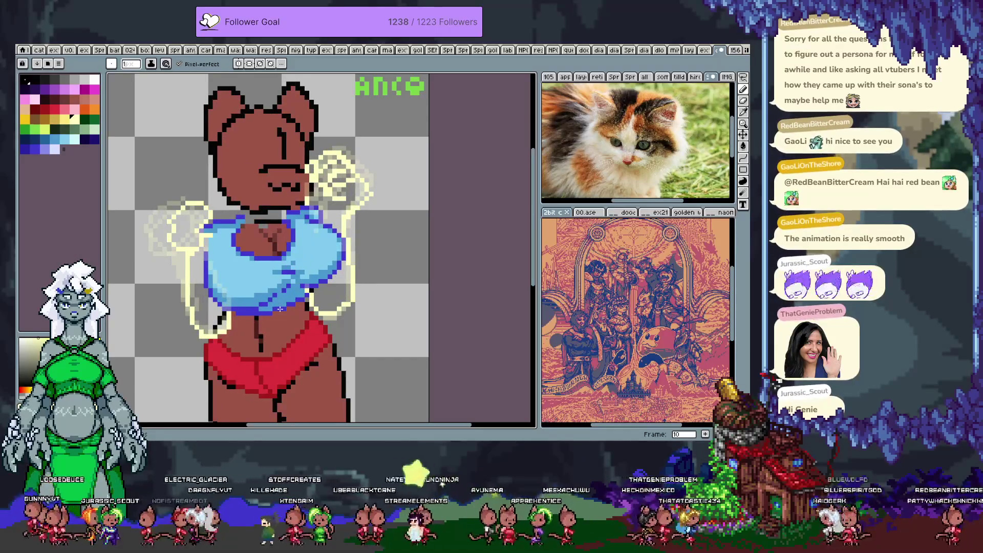
Compare frames 11 through 13, then bring up the Save As prompt
key("Right")
key("Left")
key("Right")
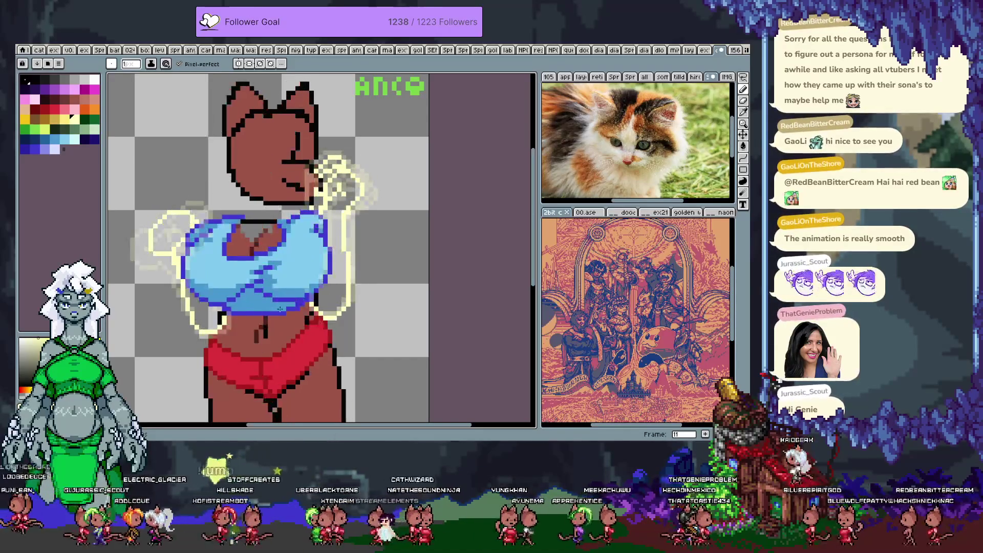
key("Left")
key("Right")
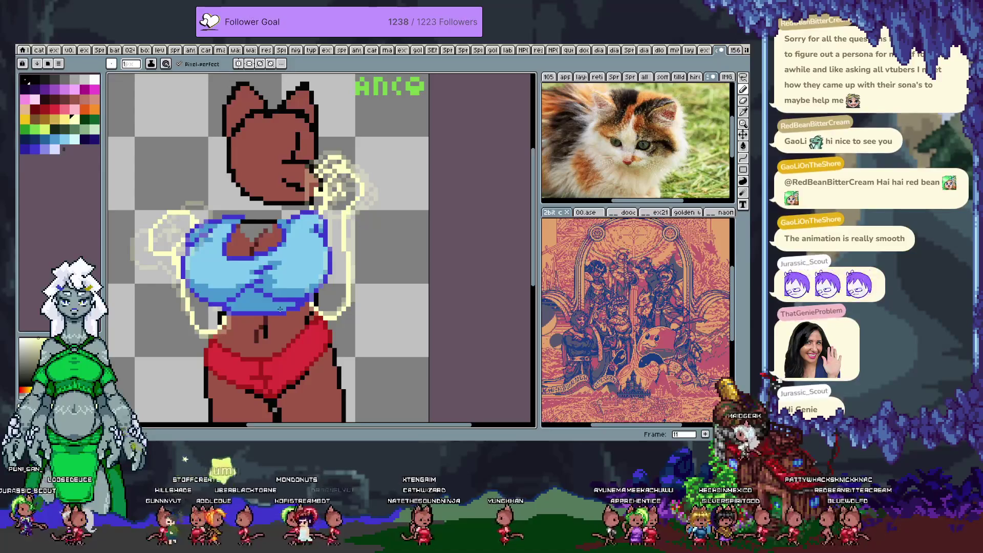
key("Right")
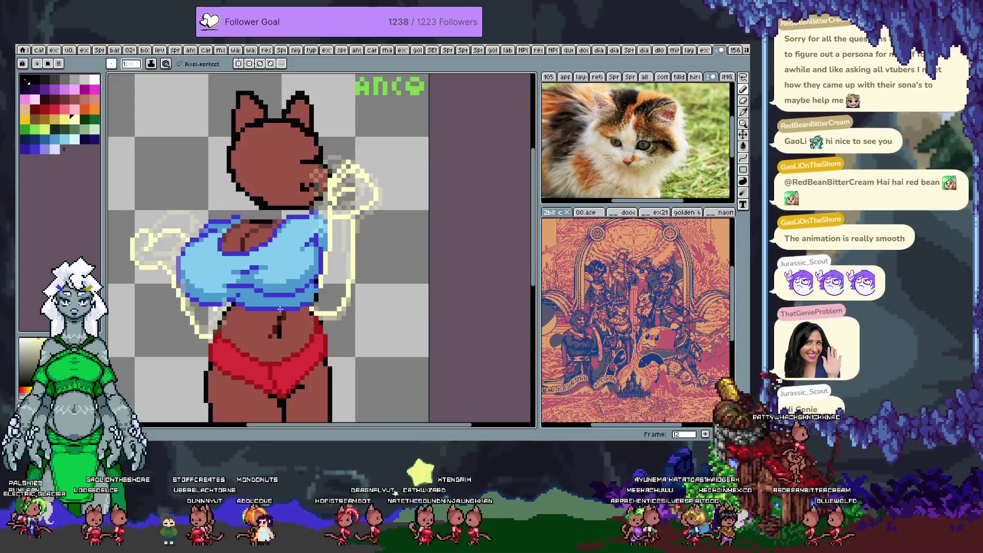
key("Right")
key("Left")
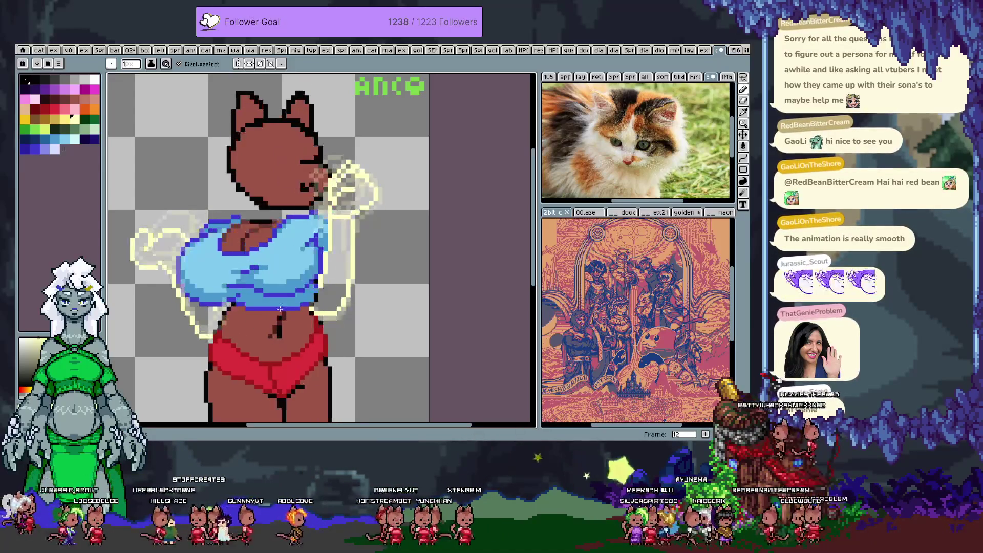
key("Right")
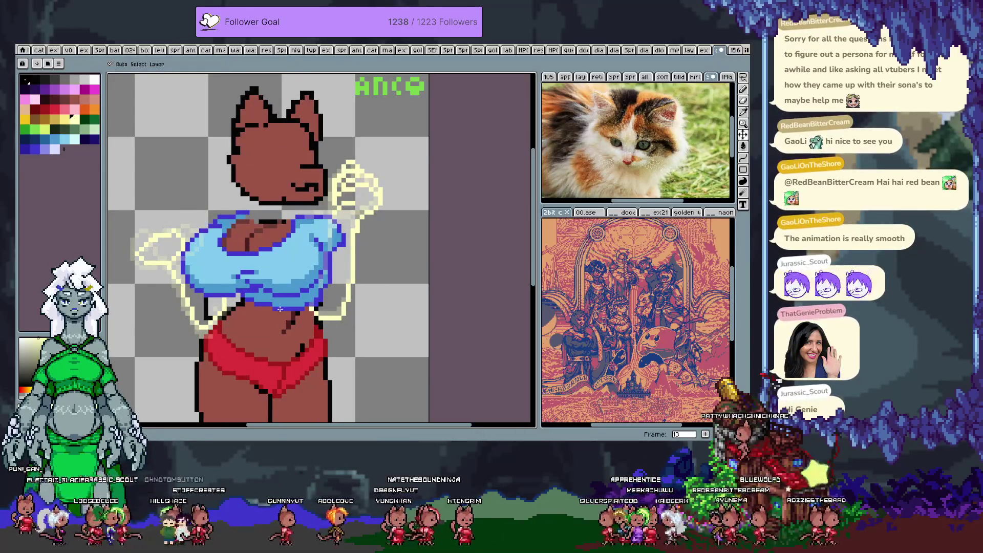
key("ctrl+shift+s")
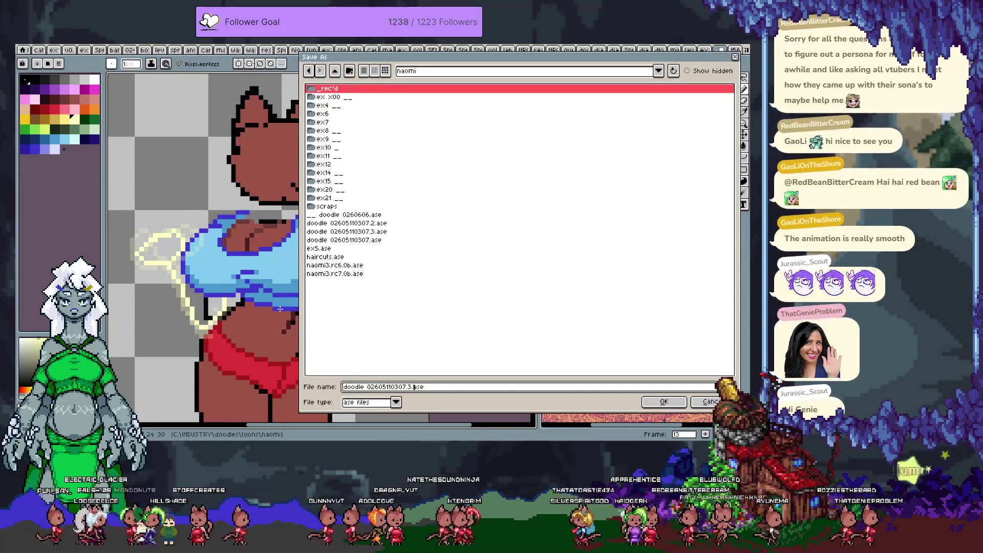
Confirm the save, then play, stop and replay the full animation
key("Return")
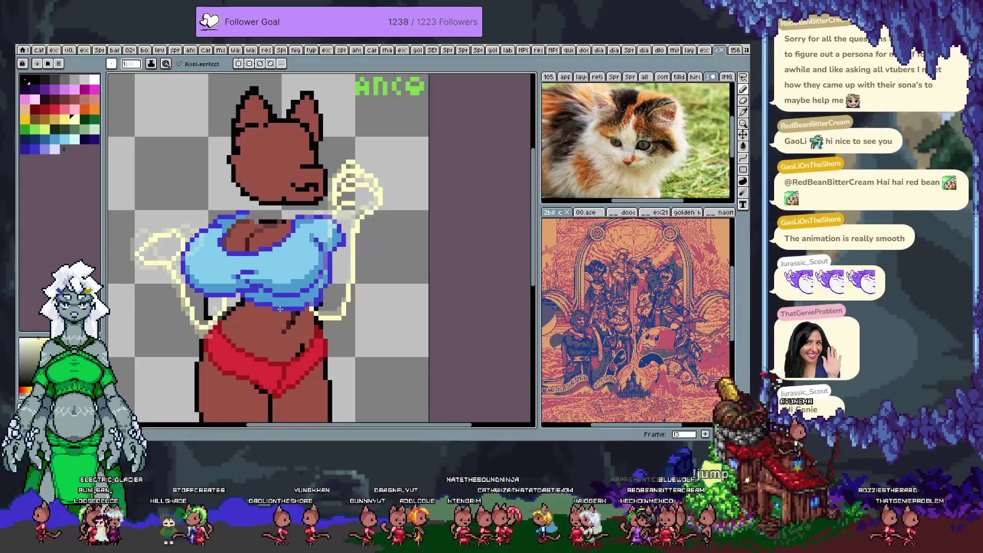
key("Return")
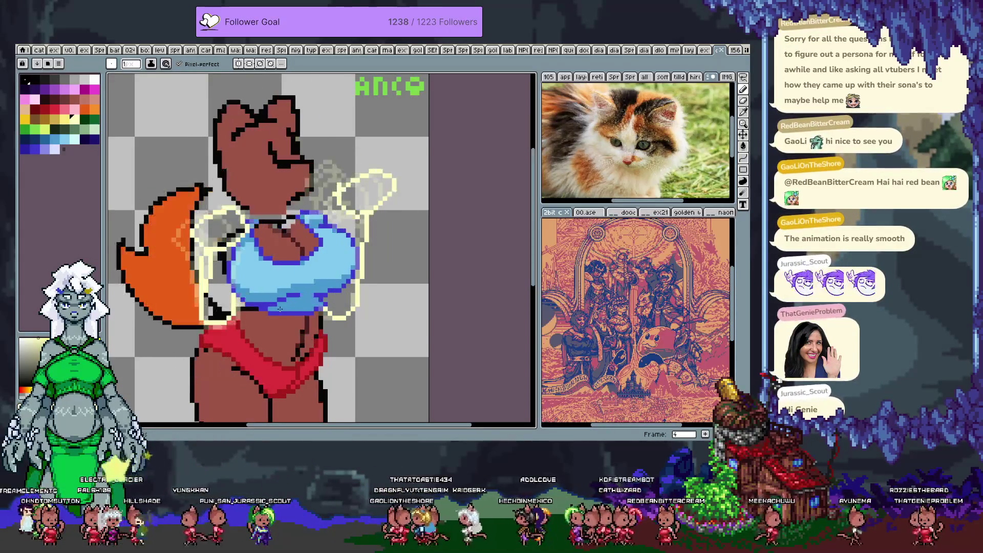
key("Return")
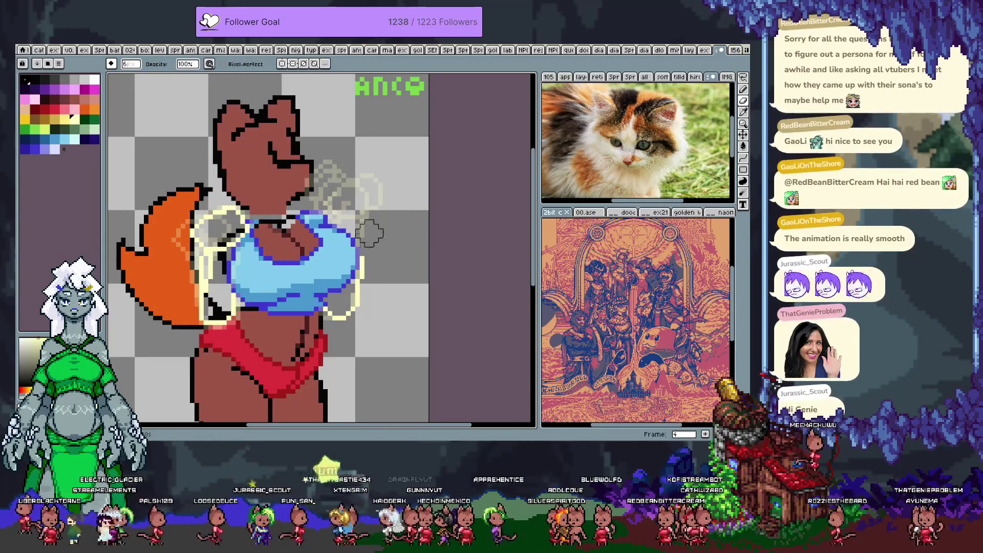
key("e")
key("Return")
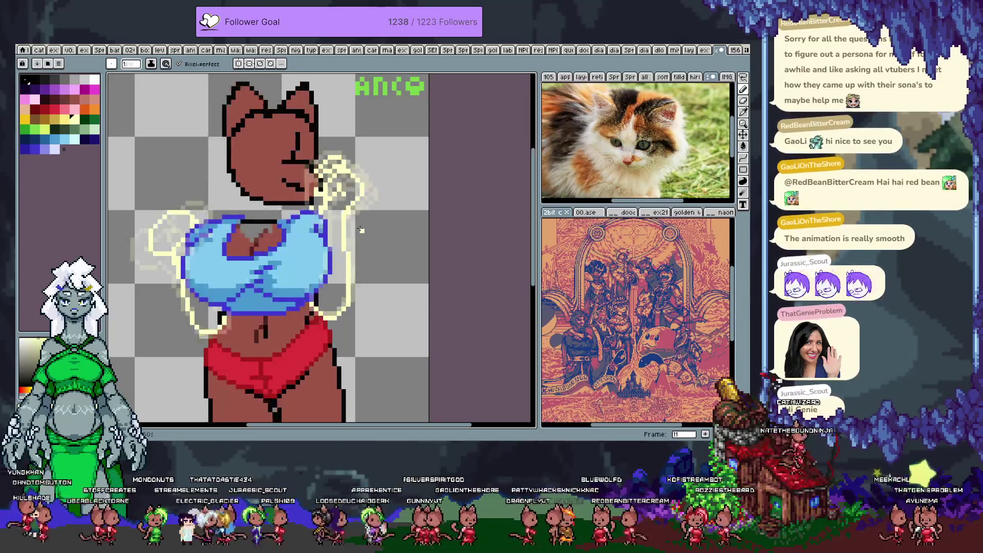
Release the raised-hand selection in frame 12 and play through the frames
key("q")
mouse_move(330, 153)
left_mouse_down()
mouse_move(314, 194)
mouse_move(381, 238)
mouse_move(369, 128)
mouse_move(333, 156)
left_mouse_up()
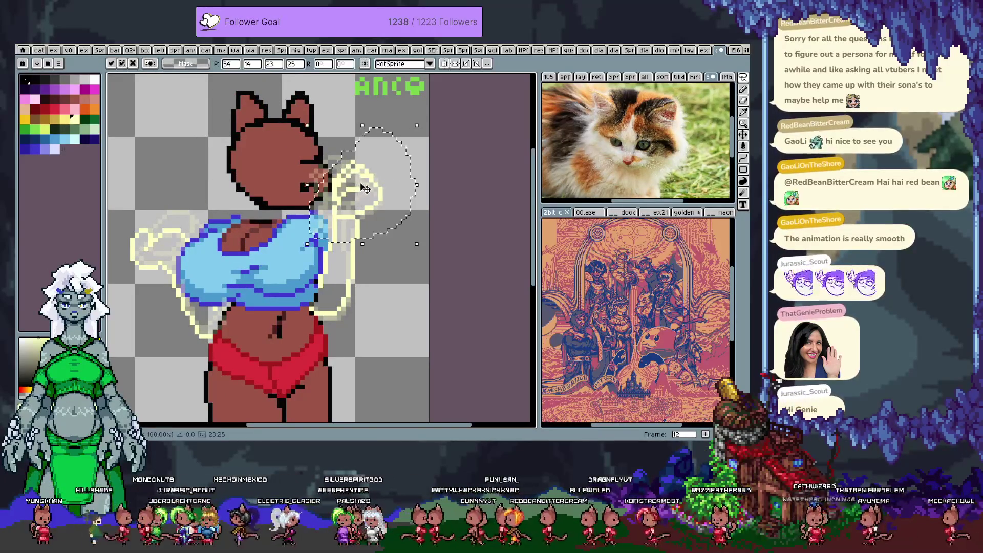
key("ctrl+d")
key("b")
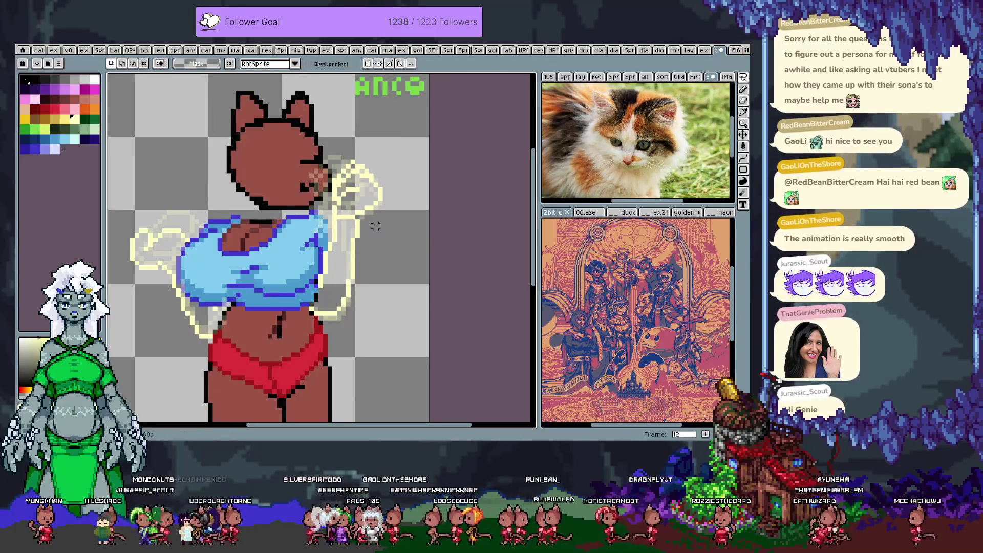
key("Return")
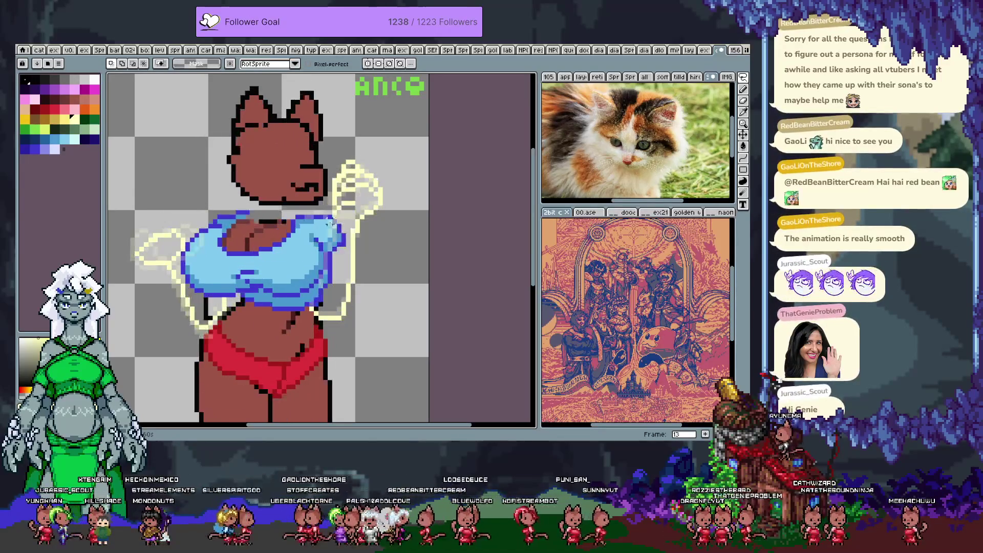
Reselect and release the raised hand, then pick the pale yellow sketch colour
key("q")
mouse_move(348, 148)
left_mouse_down()
mouse_move(305, 256)
mouse_move(354, 141)
left_mouse_up()
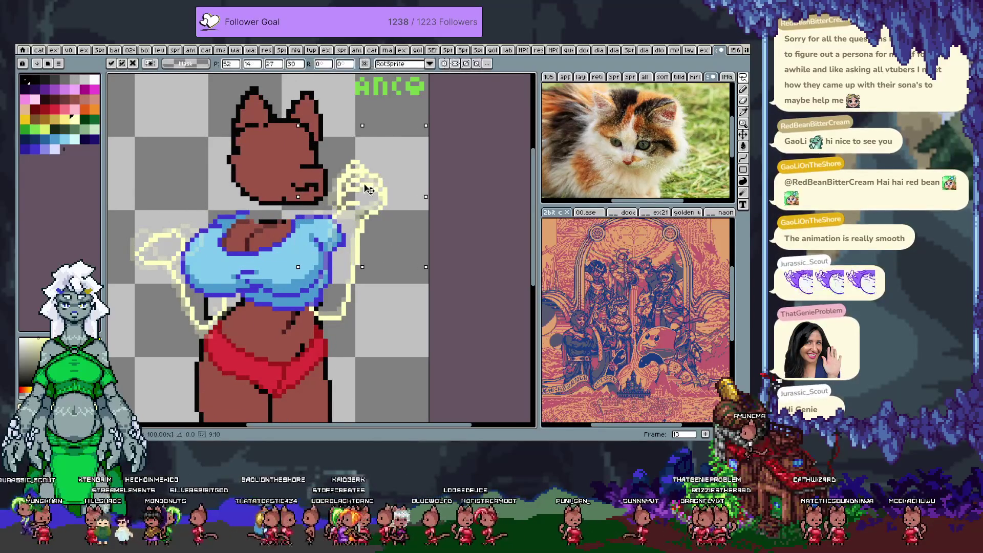
key("ctrl+d")
key("b")
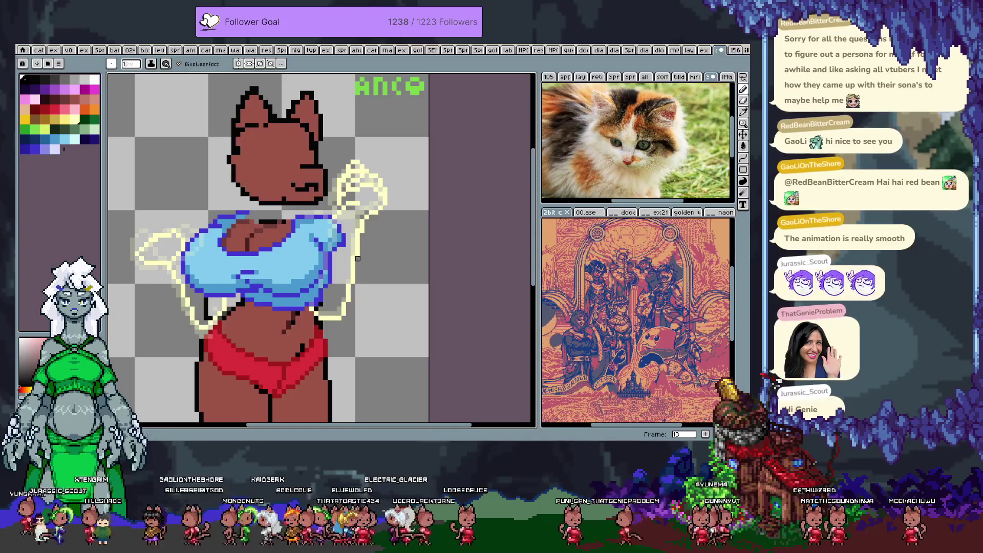
left_click(349, 279, "alt")
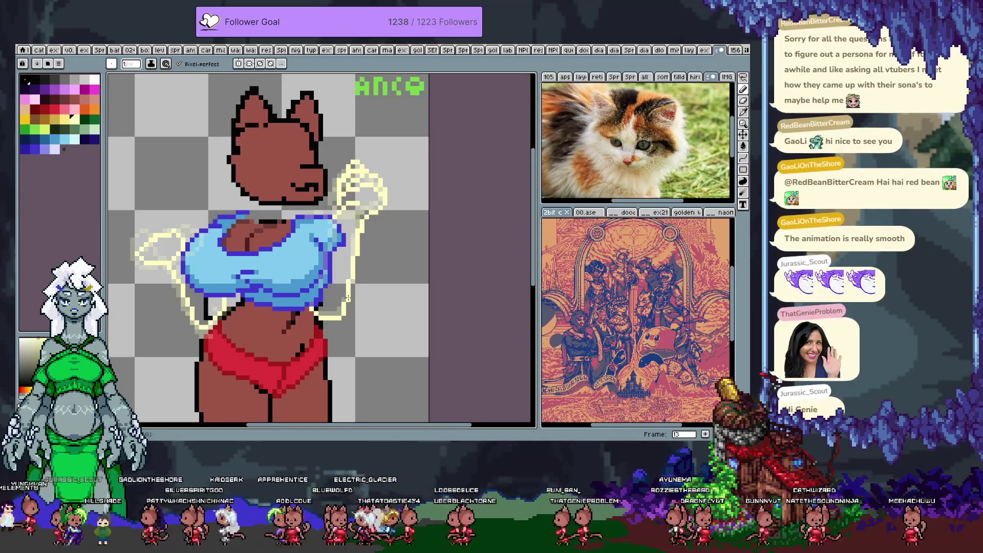
Flip between neighbouring frames and settle on frame 15
key("Right")
key("Left")
key("Right")
key("Right")
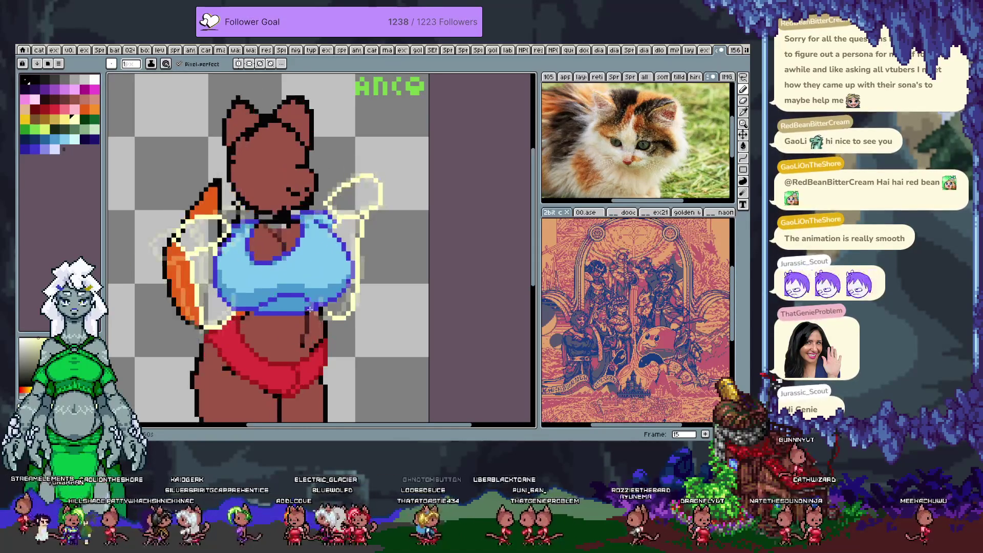
key("Left")
key("Left")
key("Right")
key("Right")
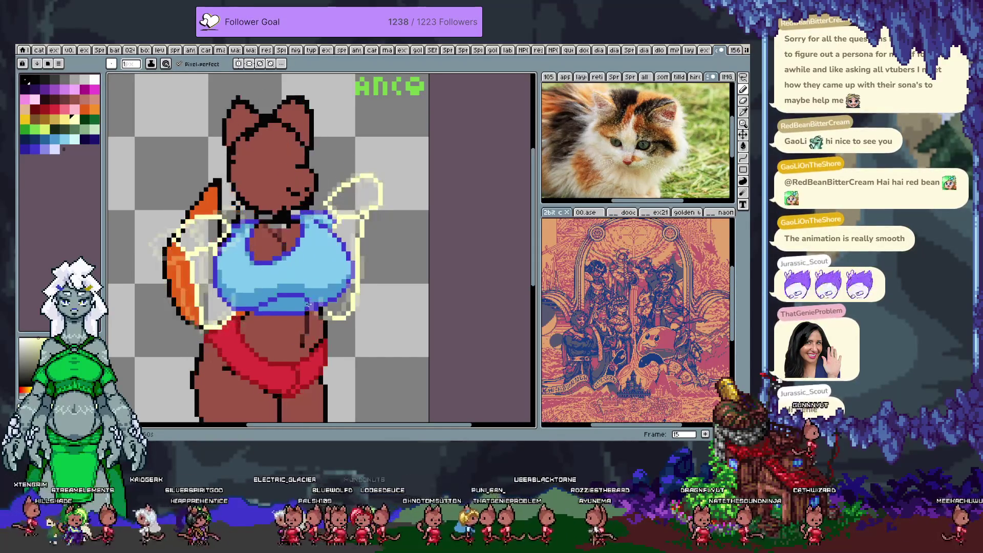
key("Left")
key("Left")
key("Right")
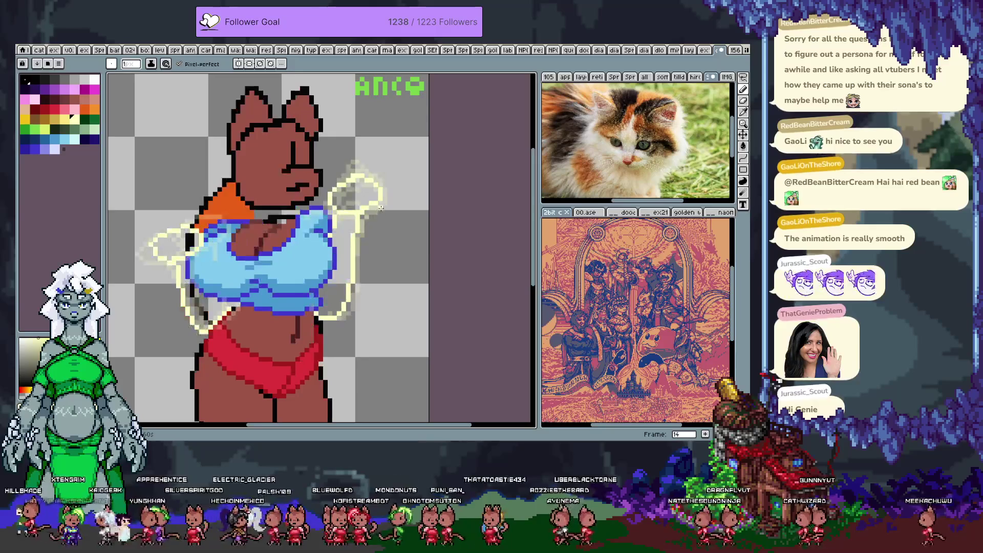
key("Right")
Erase the yellow stroke above the shoulder and draw a short yellow line by the arm
key("e")
mouse_move(358, 192)
left_mouse_down()
mouse_move(378, 182)
mouse_move(359, 182)
left_mouse_up()
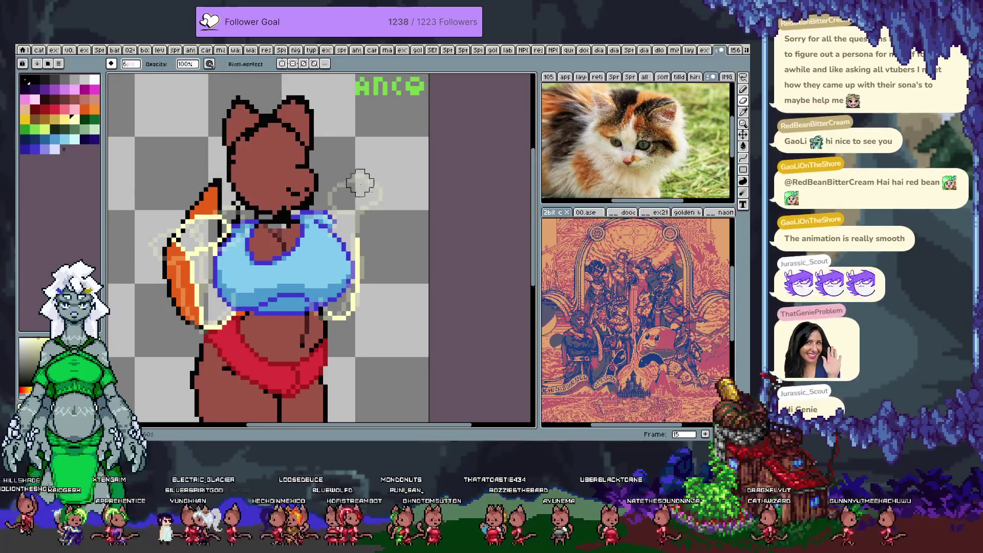
key("b")
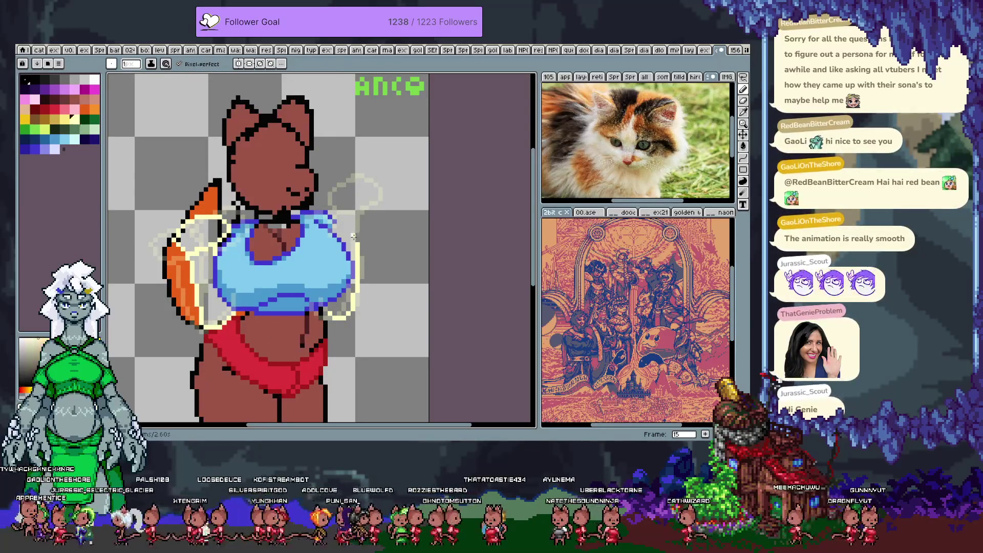
left_click_drag(361, 198, 361, 211)
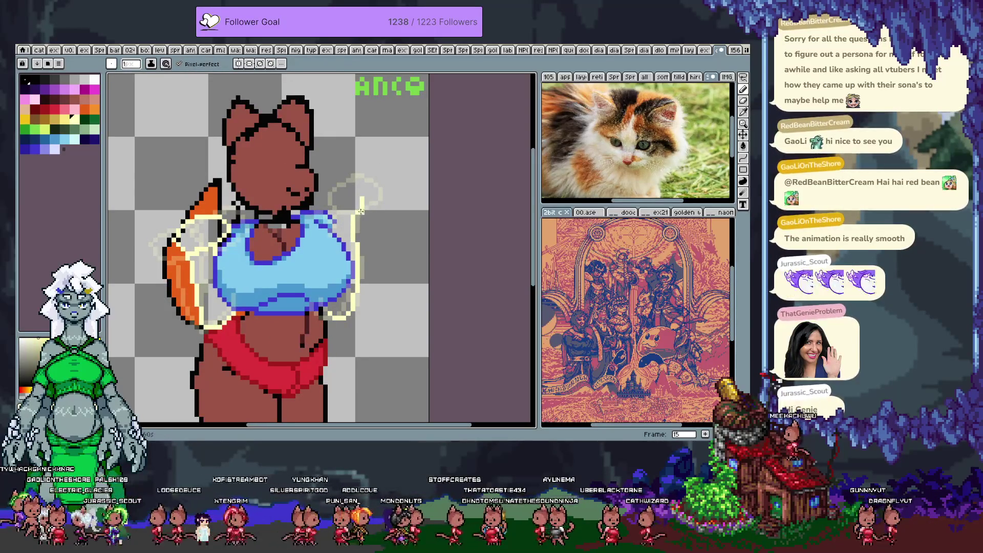
Compare the new line across frames 13, 14 and 15
key("Left")
key("Left")
key("Right")
key("Right")
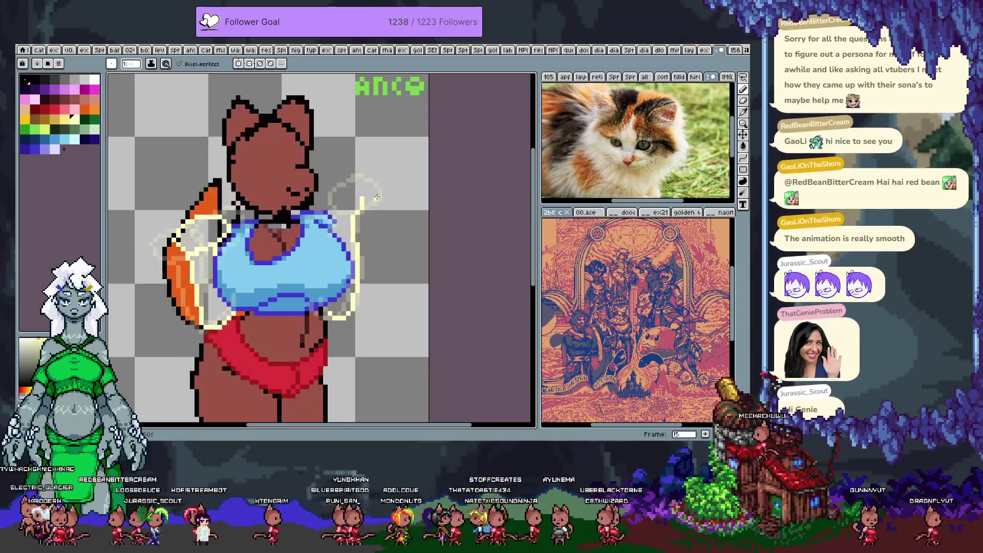
key("Left")
key("Right")
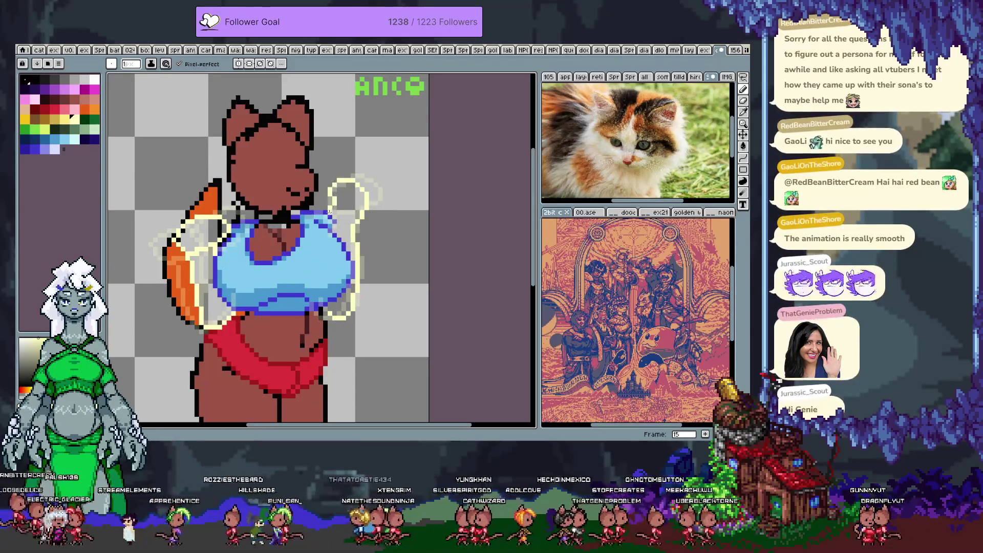
key("Left")
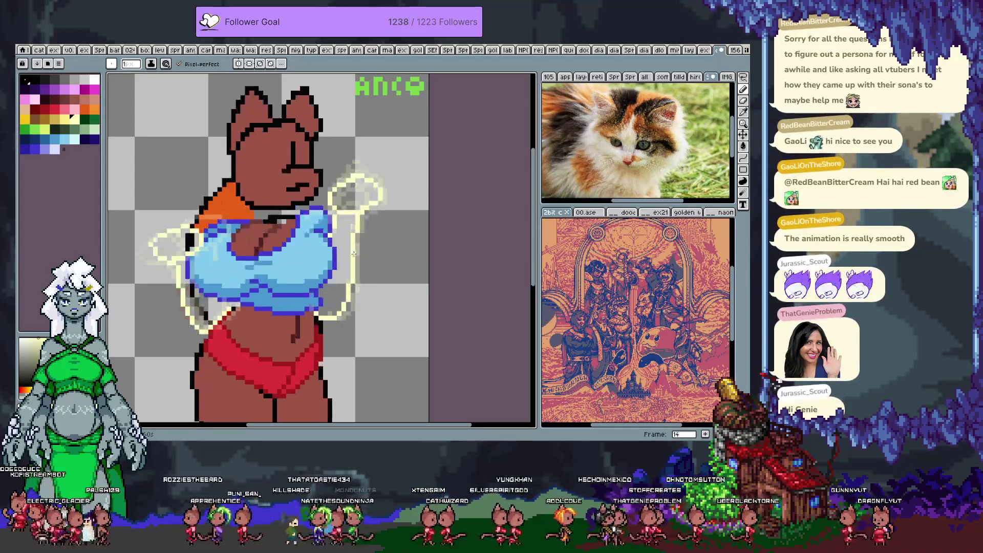
key("Left")
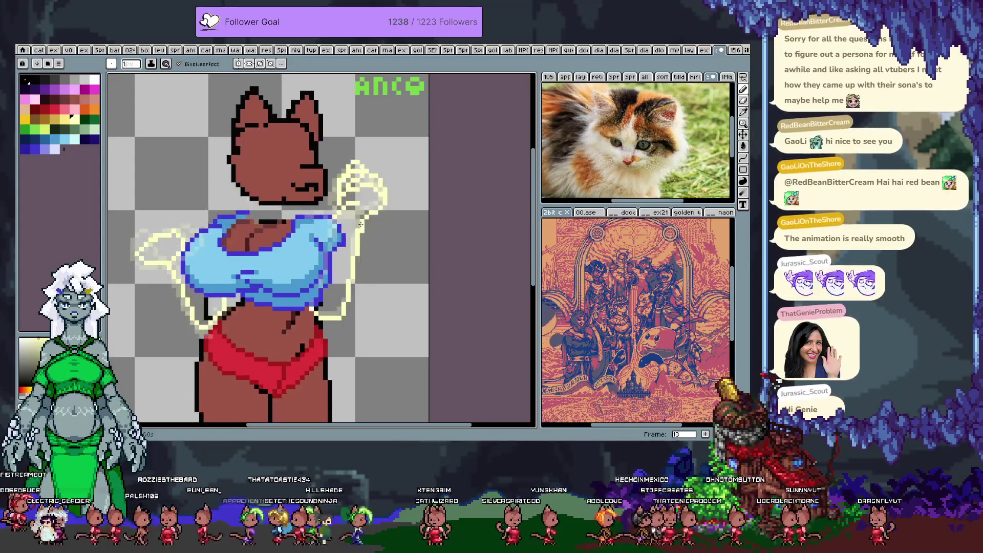
key("Right")
key("Right")
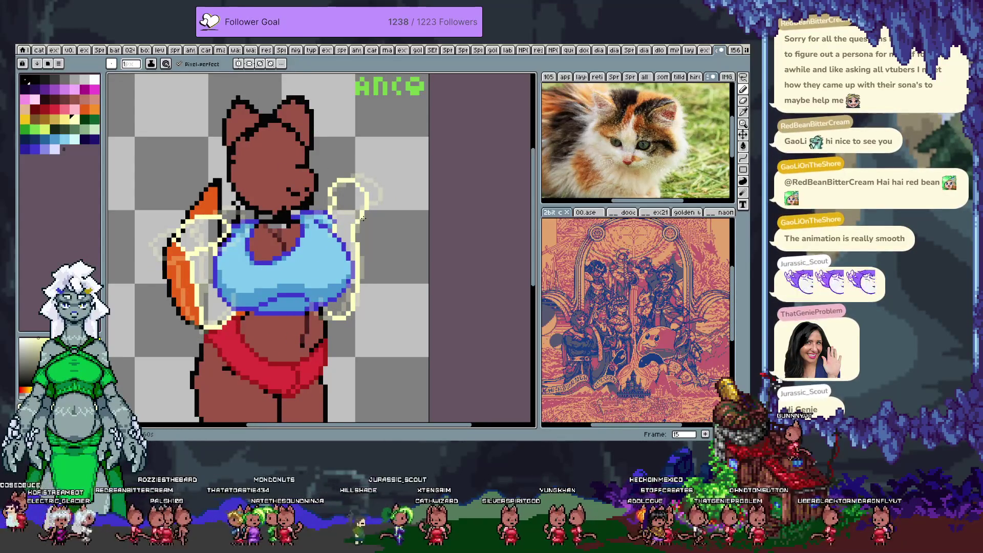
key("Left")
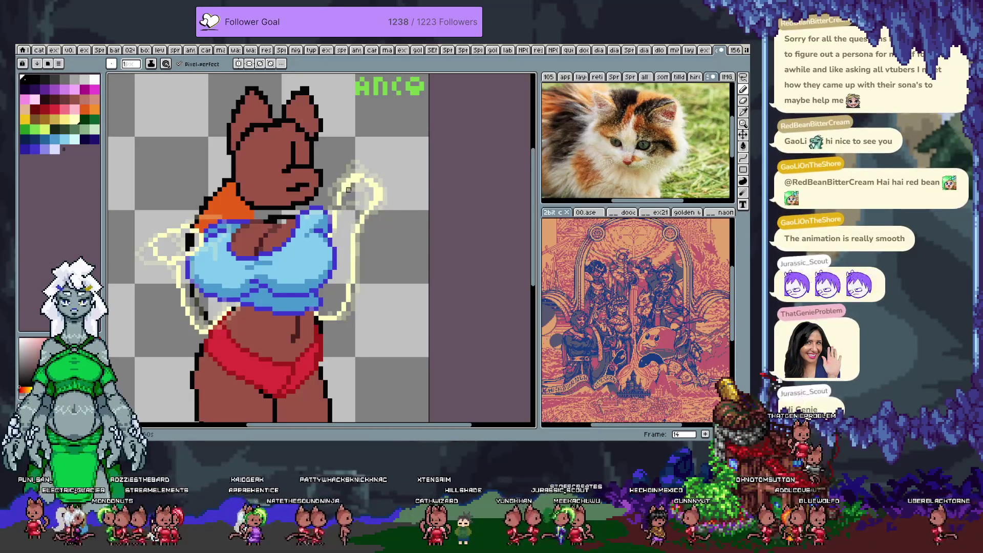
key("period")
key("period")
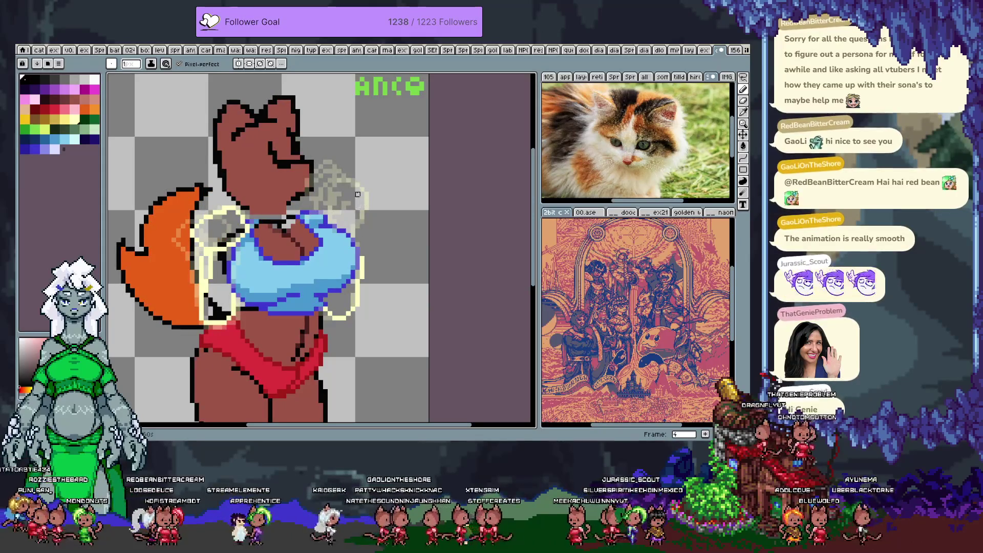
Try sketching a pale yellow arm curve in frame 15, undoing the misplaced strokes
mouse_move(328, 174)
left_mouse_down()
mouse_move(360, 199)
mouse_move(361, 240)
left_mouse_up()
key("ctrl+z")
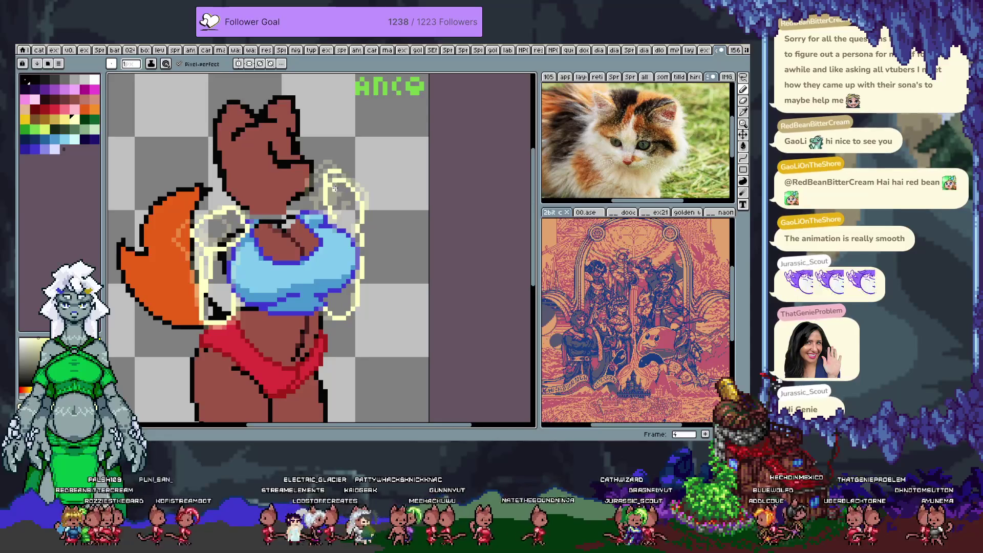
left_click(325, 208, "alt")
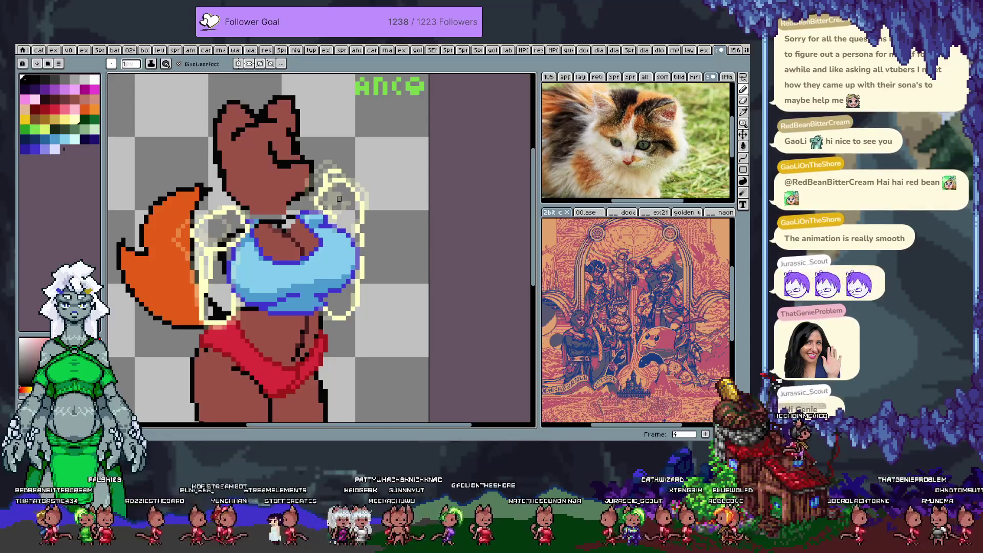
left_click(325, 203, "alt")
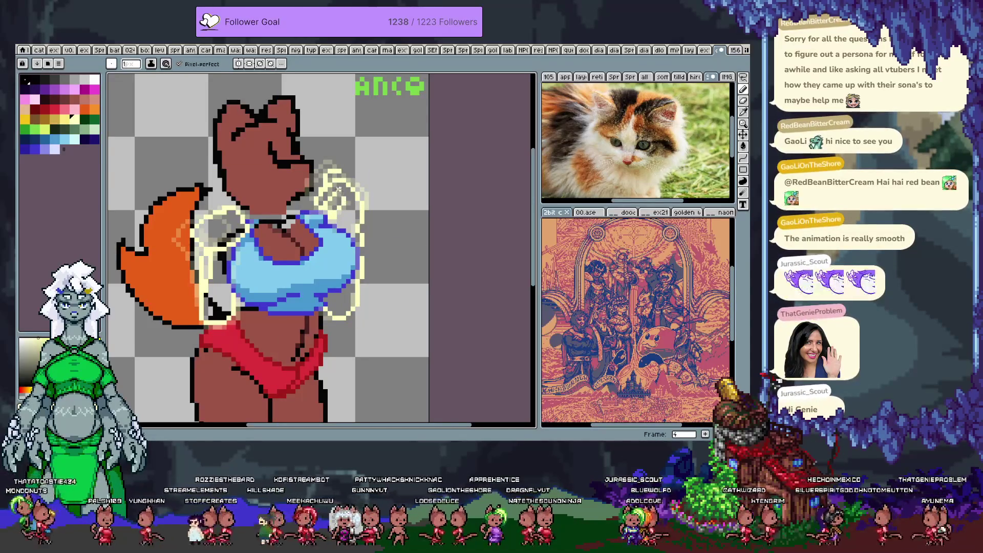
left_click(344, 203, "alt")
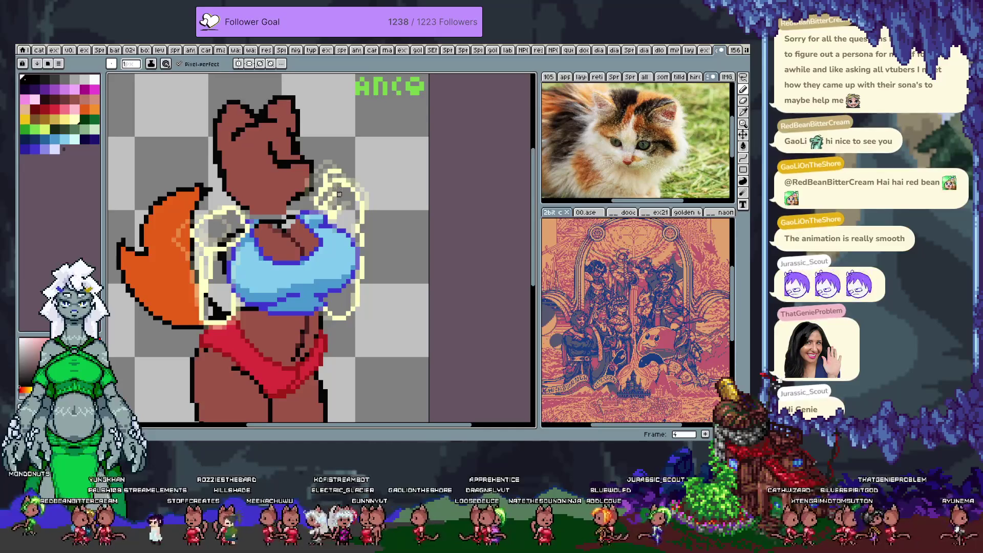
key("ctrl+z")
left_click(343, 206, "alt")
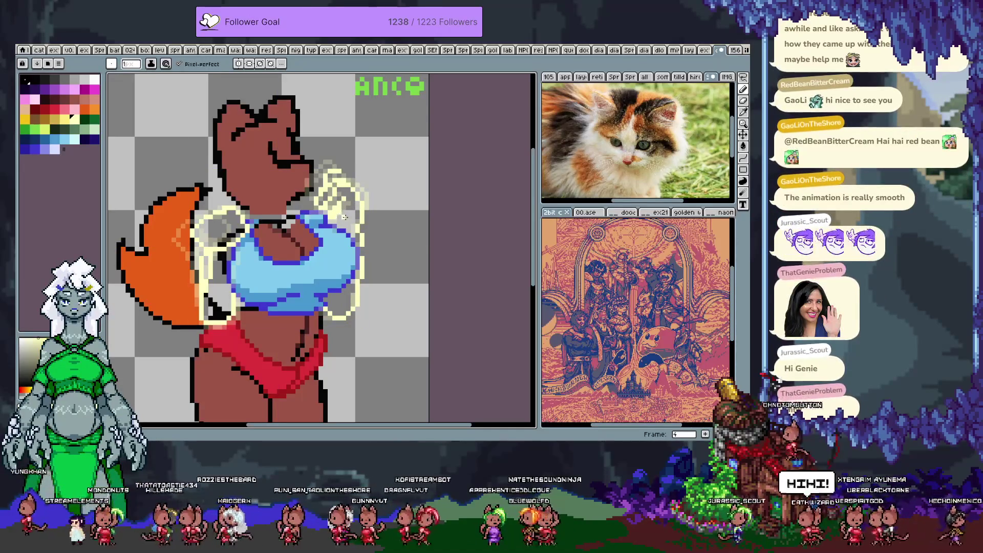
key("ctrl+z")
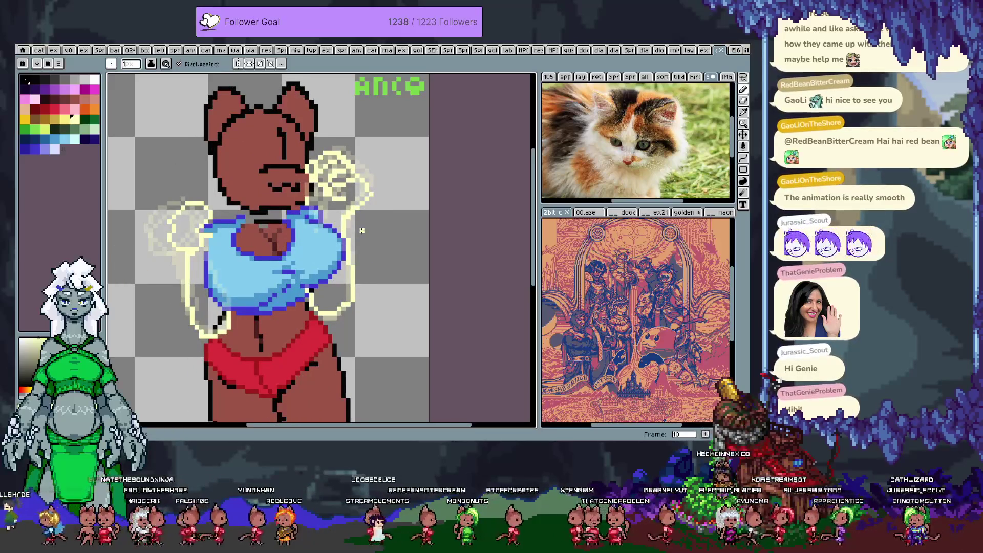
scroll(316, 307, "down", 4)
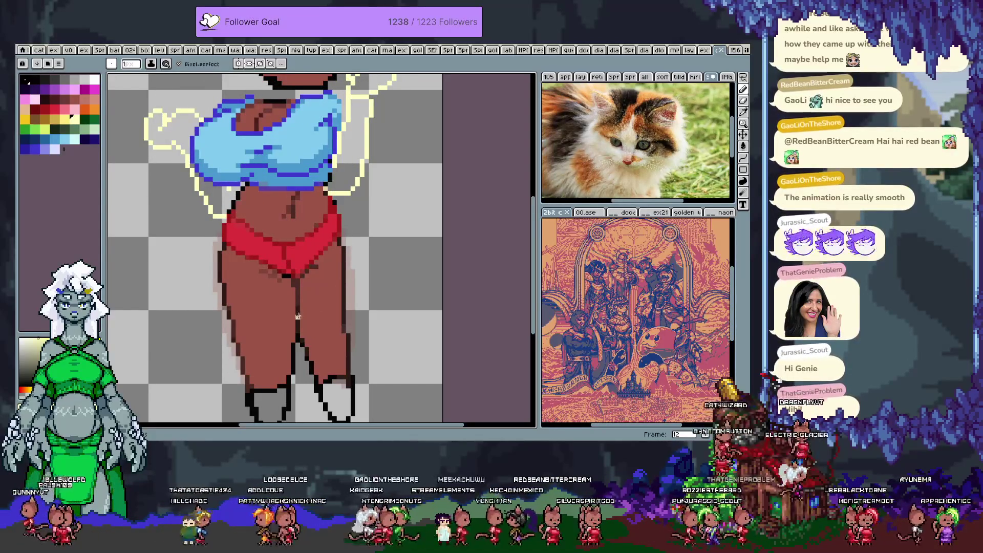
Show the timeline, select the limb note and head note layers, then hide it again
key("v")
key("b")
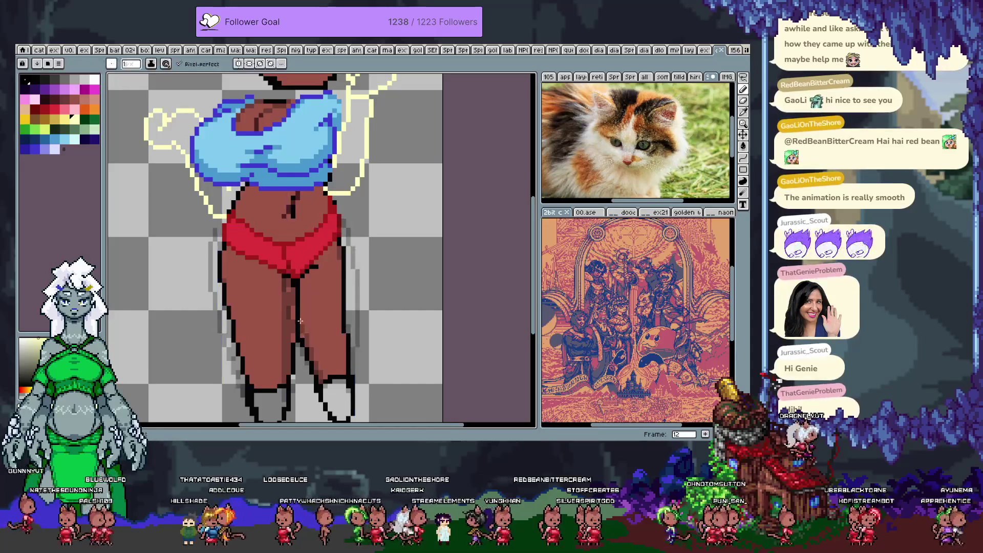
key("Tab")
left_click(152, 381, "shift")
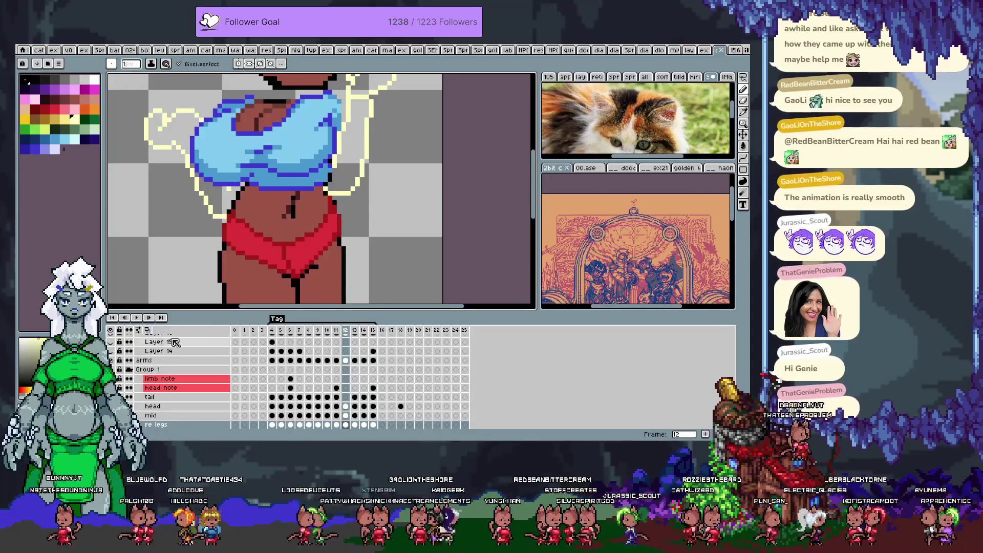
key("Tab")
key("v")
key("b")
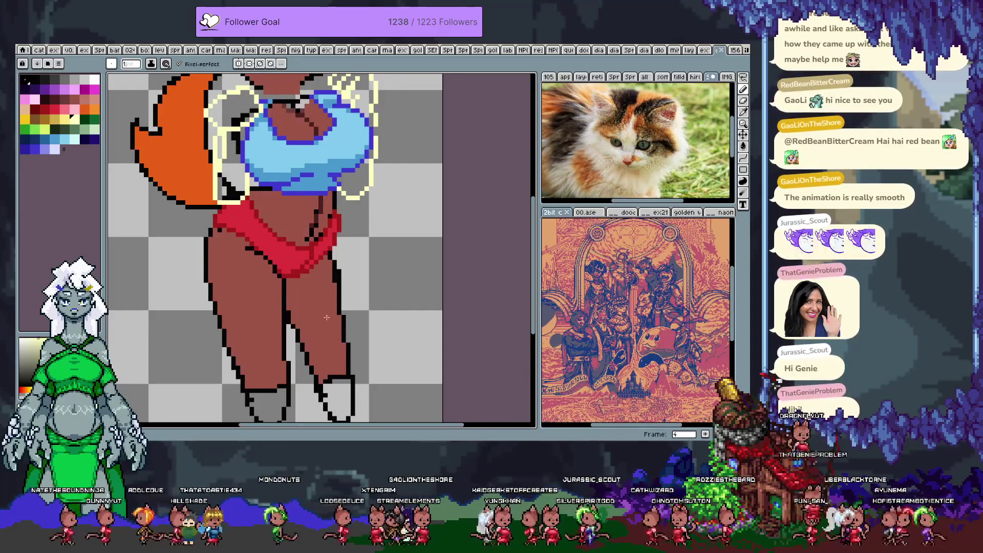
key("v")
key("b")
Step through frames 8–10 and toggle the last sketch stroke with undo/redo to compare
key("Right")
key("Right")
key("Right")
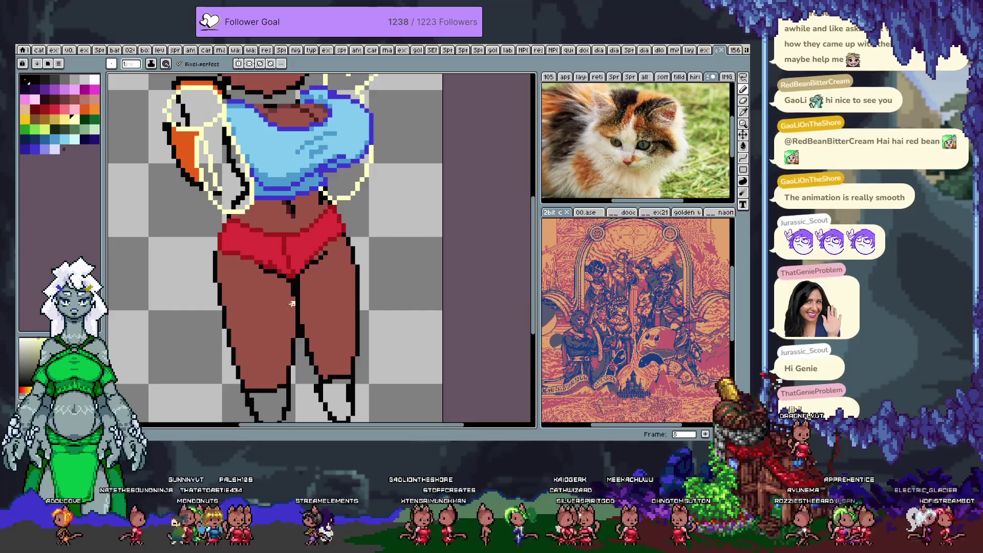
key("Right")
key("Right")
key("Right")
key("Left")
key("Left")
key("Right")
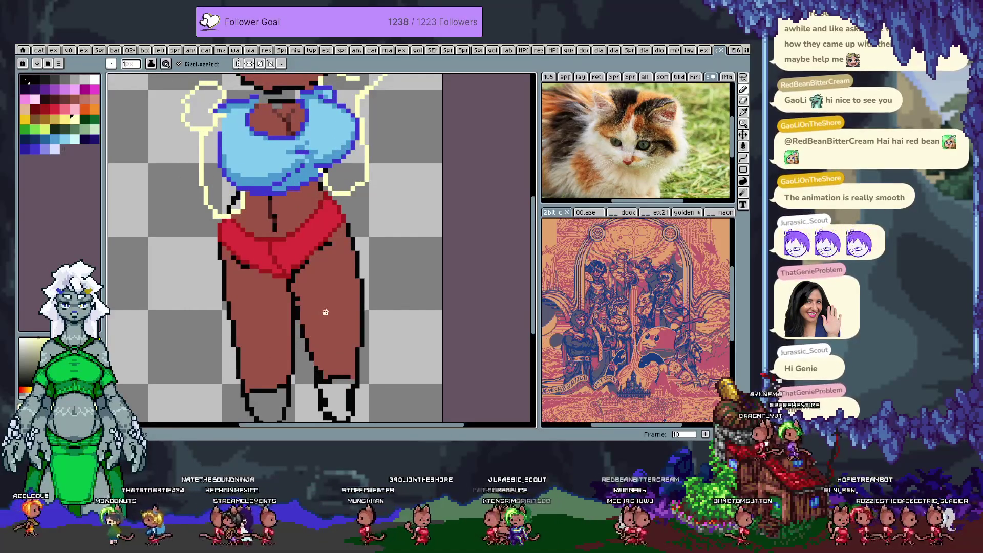
key("ctrl+z")
key("ctrl+y")
key("ctrl+z")
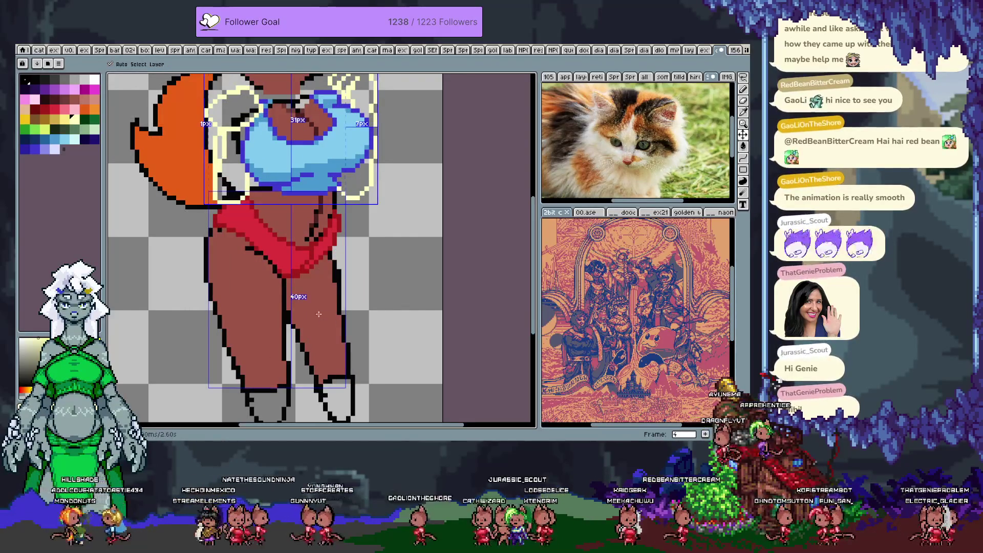
key("ctrl+y")
key("ctrl+z")
key("ctrl+y")
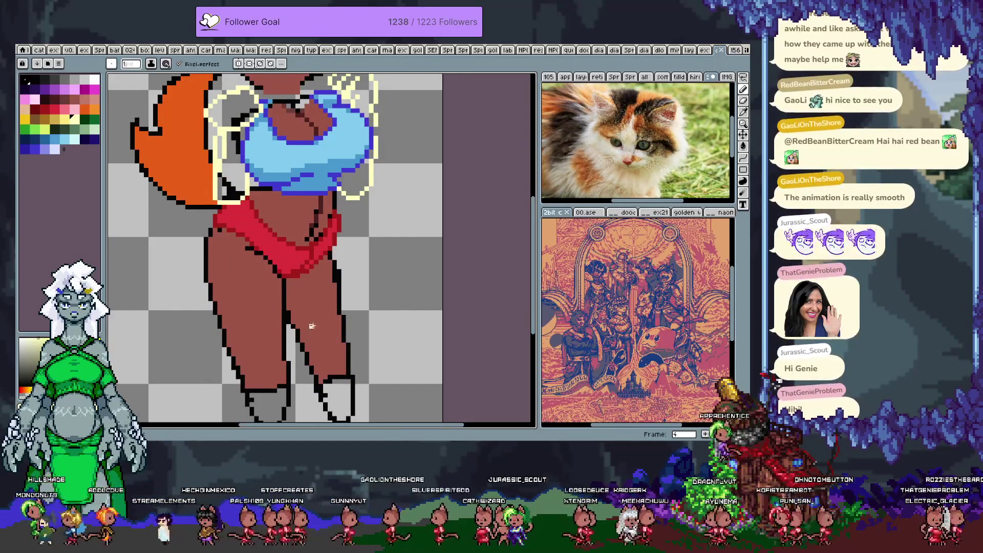
key("Right")
key("Right")
key("Right")
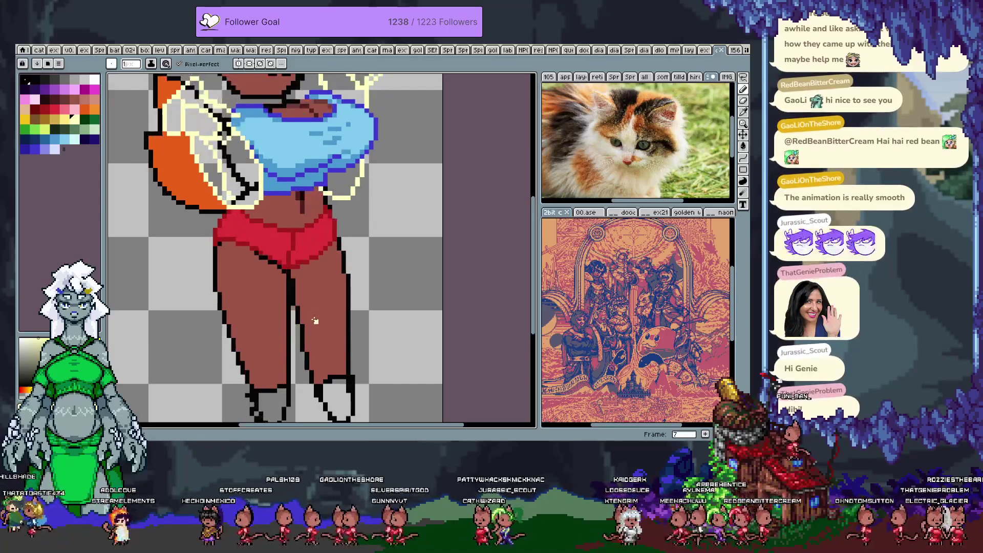
key("Right")
key("Right")
key("Right")
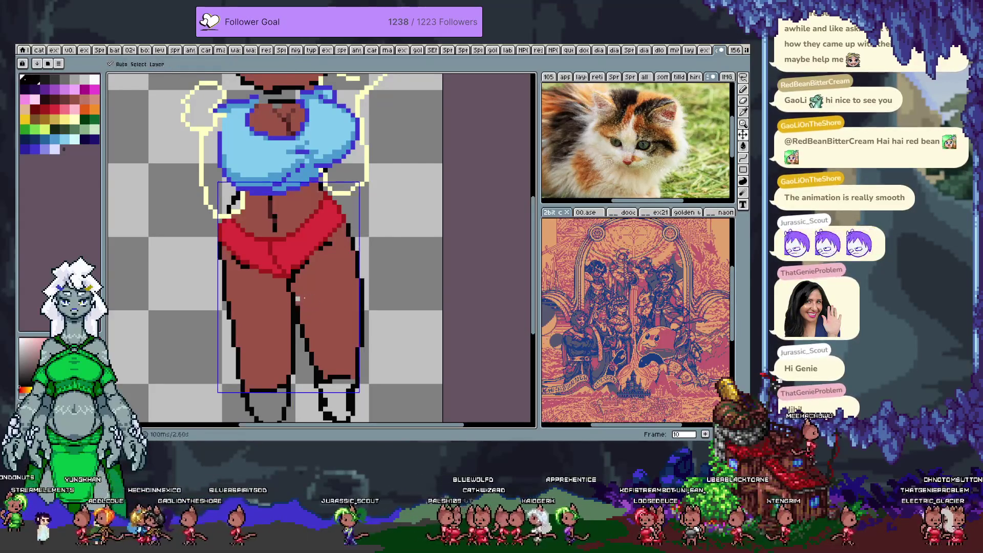
Flip between frames 10 through 14 and stop on frame 10
key("Right")
key("Left")
key("Right")
key("Left")
key("Right")
key("Right")
key("Right")
key("Right")
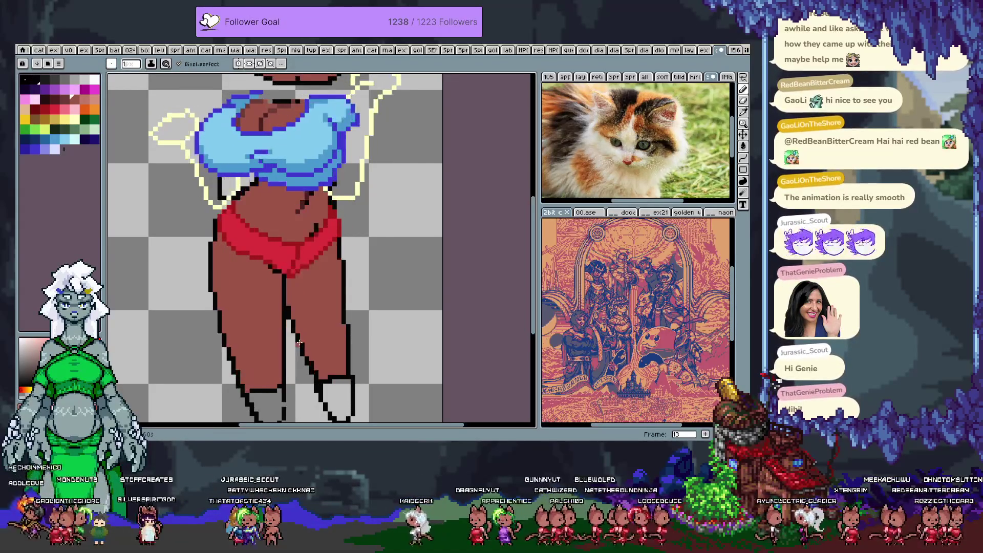
key("Left")
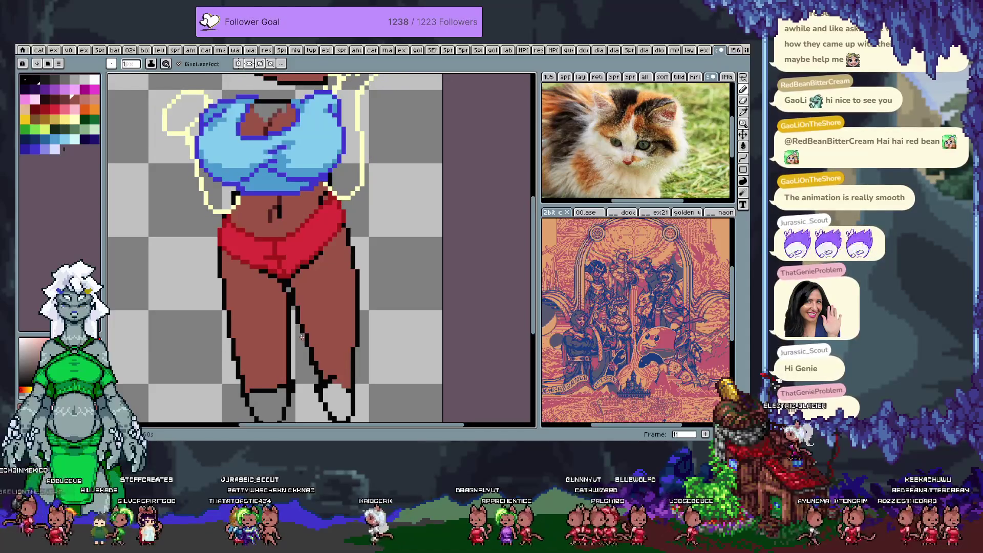
key("Left")
key("Right")
key("Left")
key("Left")
key("Left")
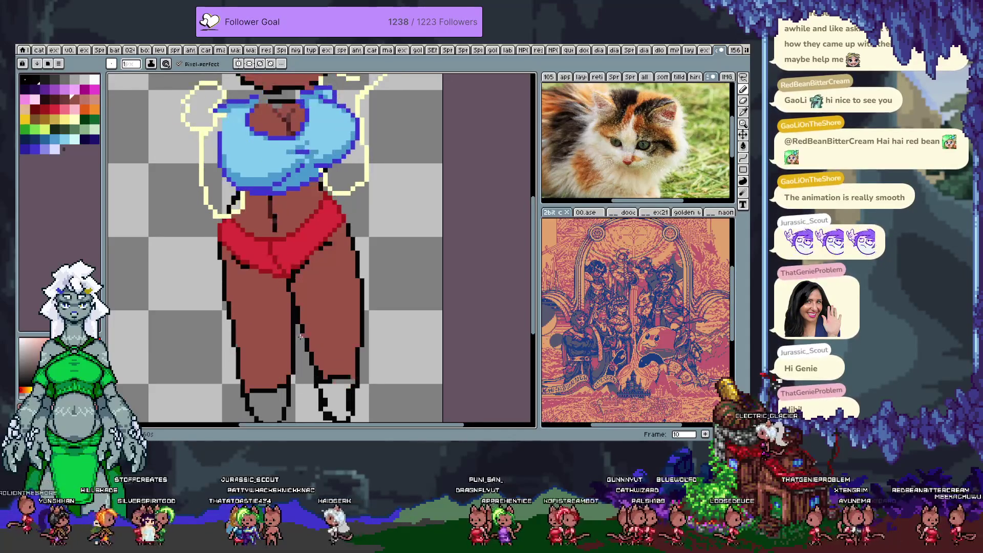
key("Right")
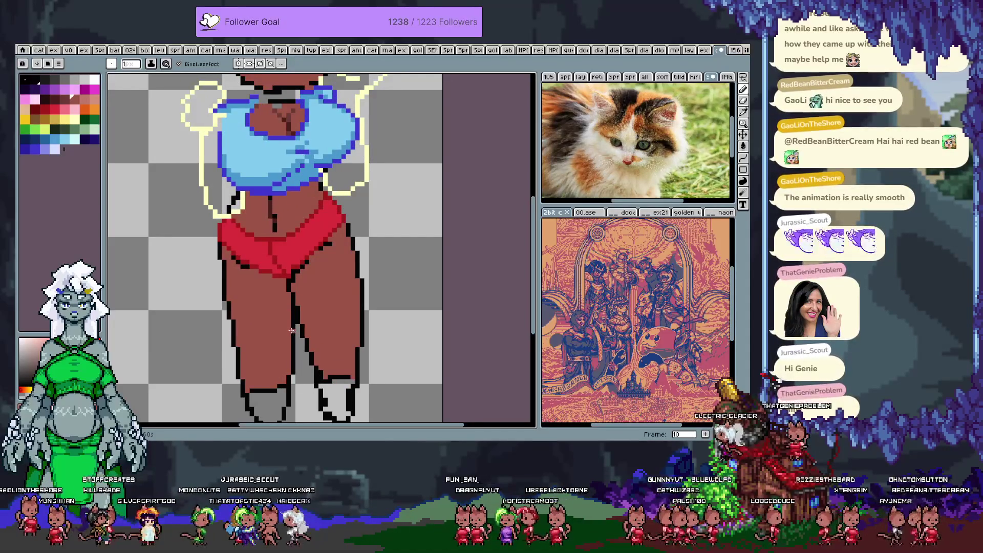
Sample the brown skin, bright red and dark red shorts colours from the figure
left_click(291, 285, "alt")
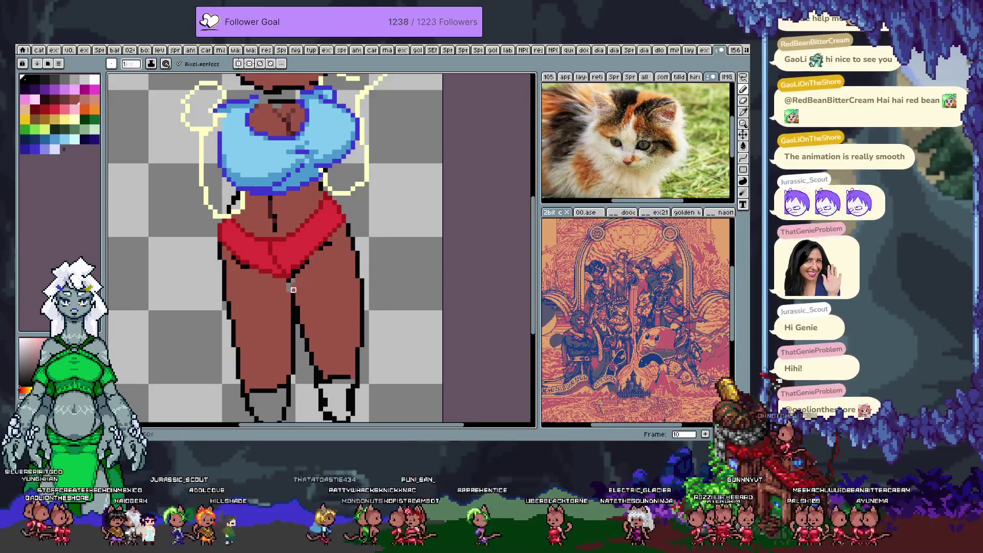
left_click(292, 281, "alt")
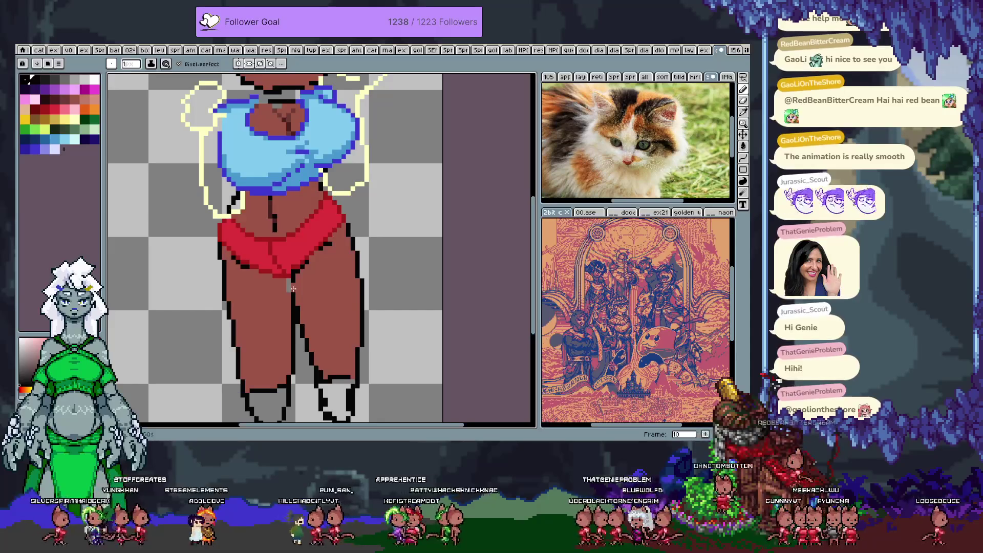
left_click(287, 289, "alt")
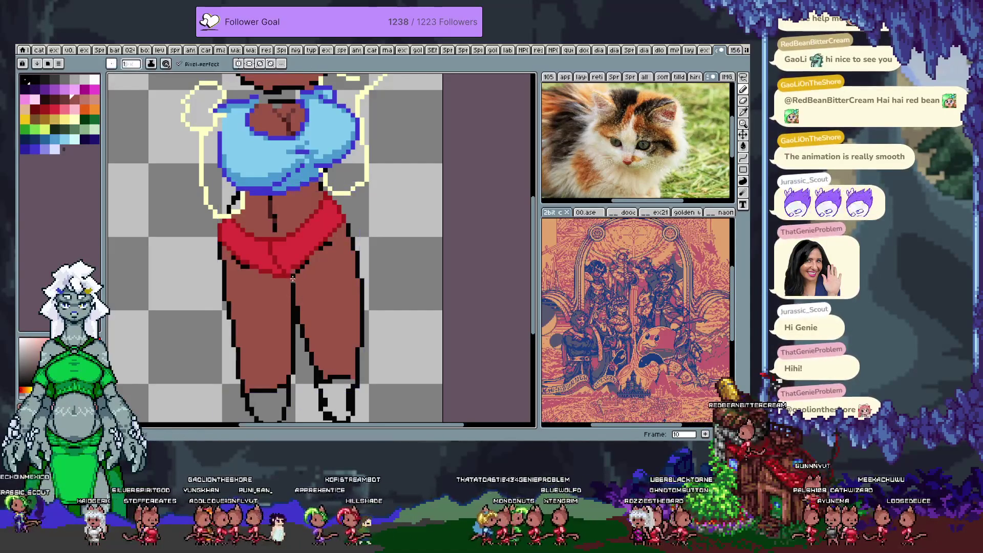
key("alt")
left_click(293, 271, "alt")
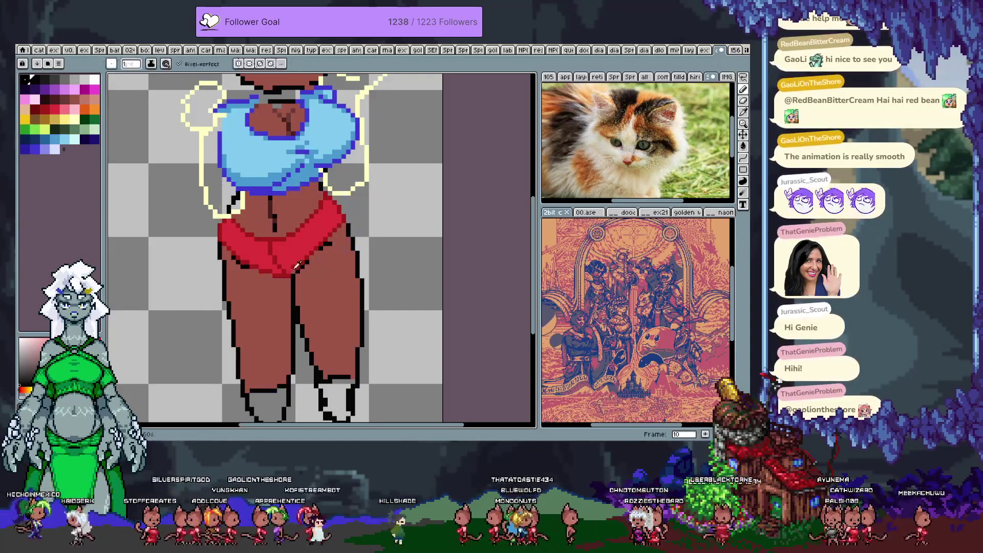
left_click(293, 272, "alt")
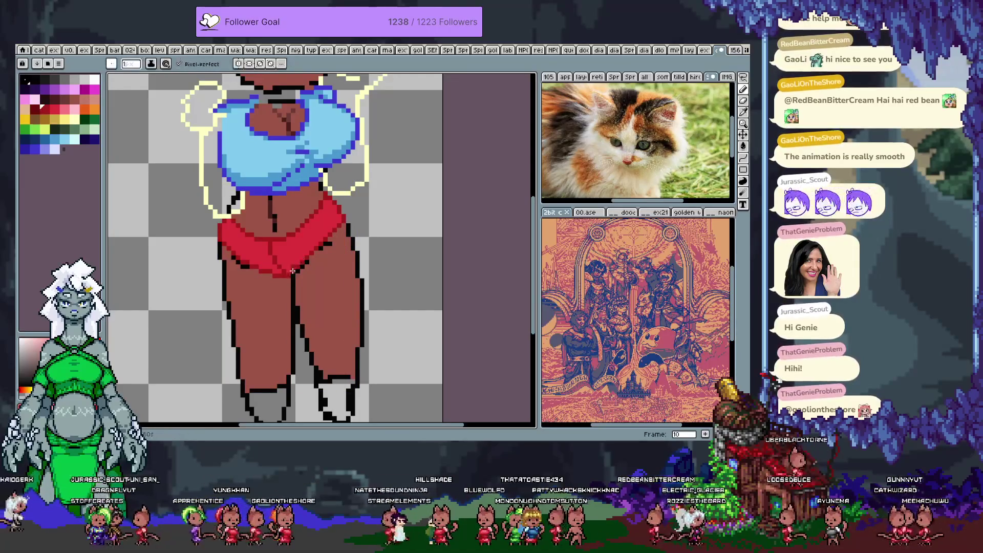
key("alt")
left_click(302, 253, "alt")
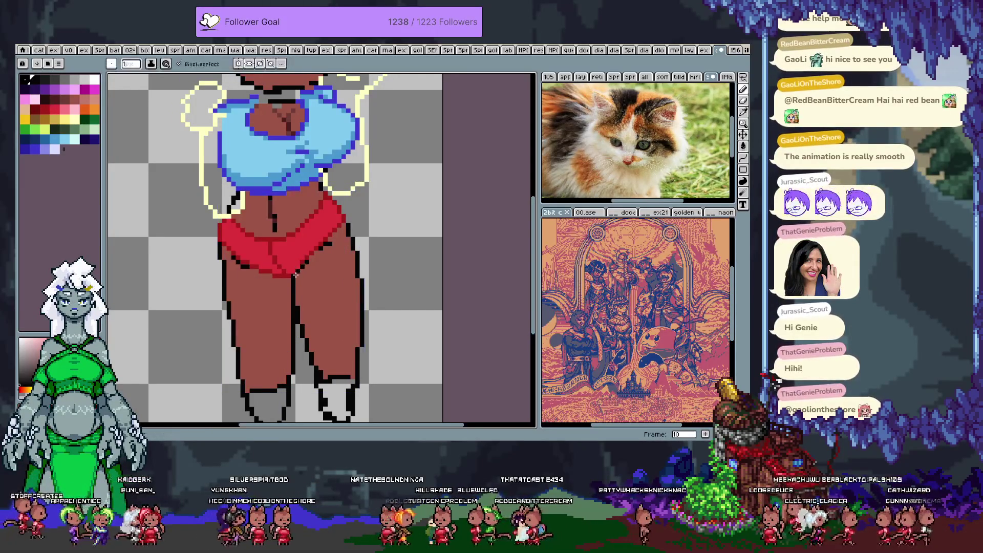
left_click(298, 280, "alt")
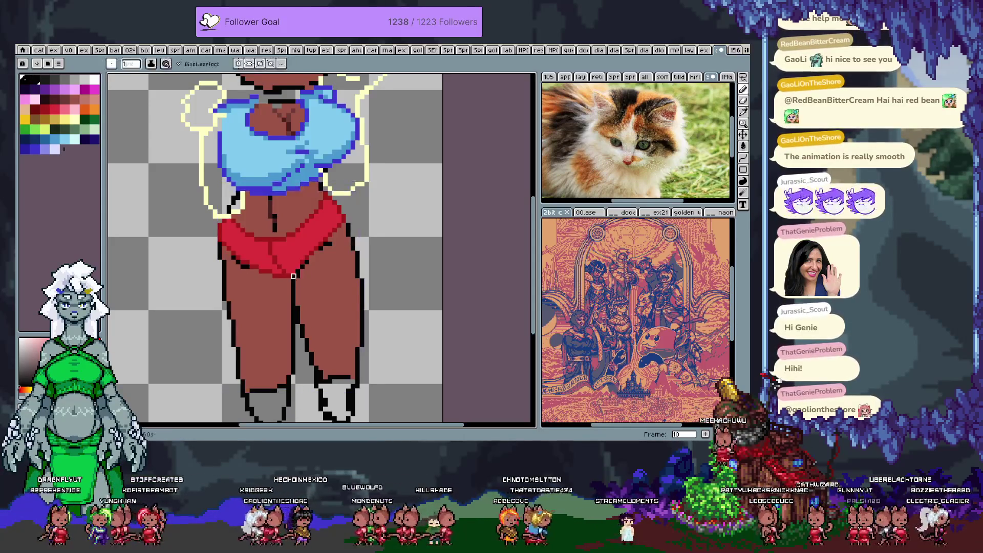
left_click(290, 279, "alt")
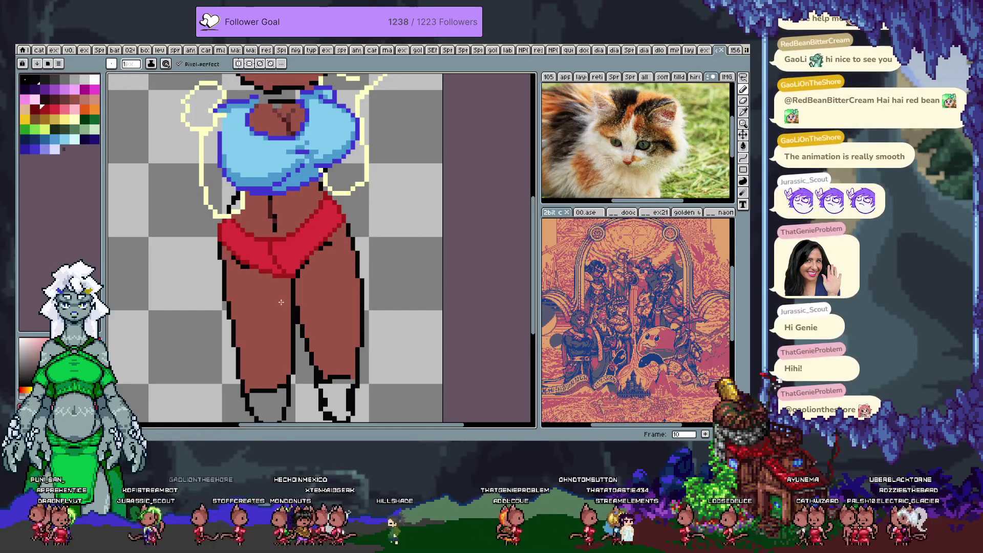
Compare poses across frames 8–13, then play the animation in a loop
key("Right")
key("Left")
key("Right")
key("Right")
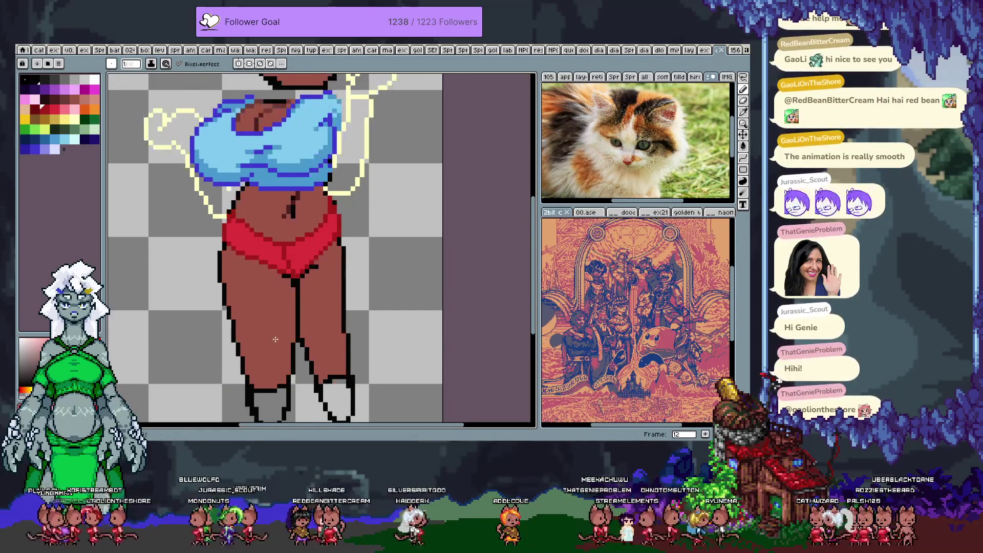
key("Left")
key("Left")
key("Left")
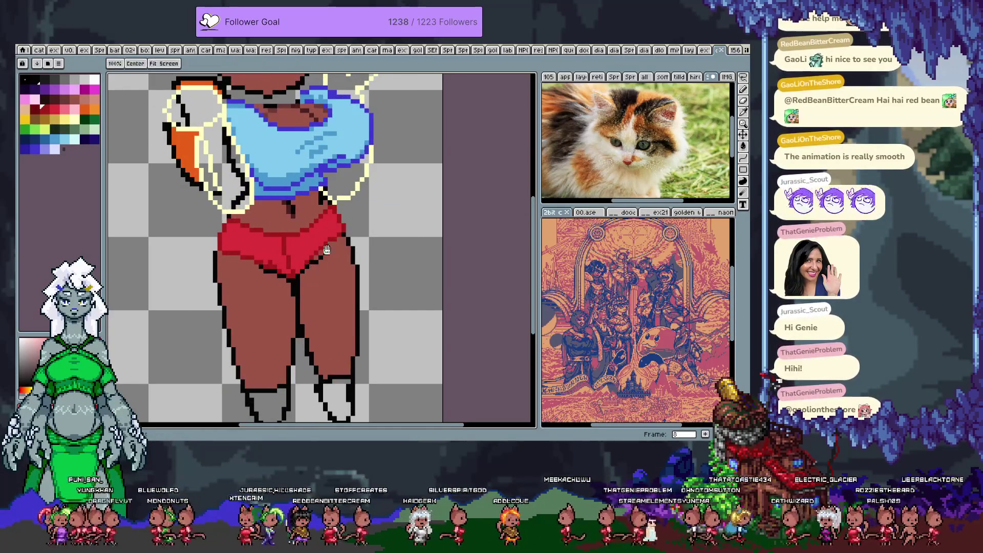
left_click_drag(326, 250, 314, 233)
key("Right")
key("Right")
key("Right")
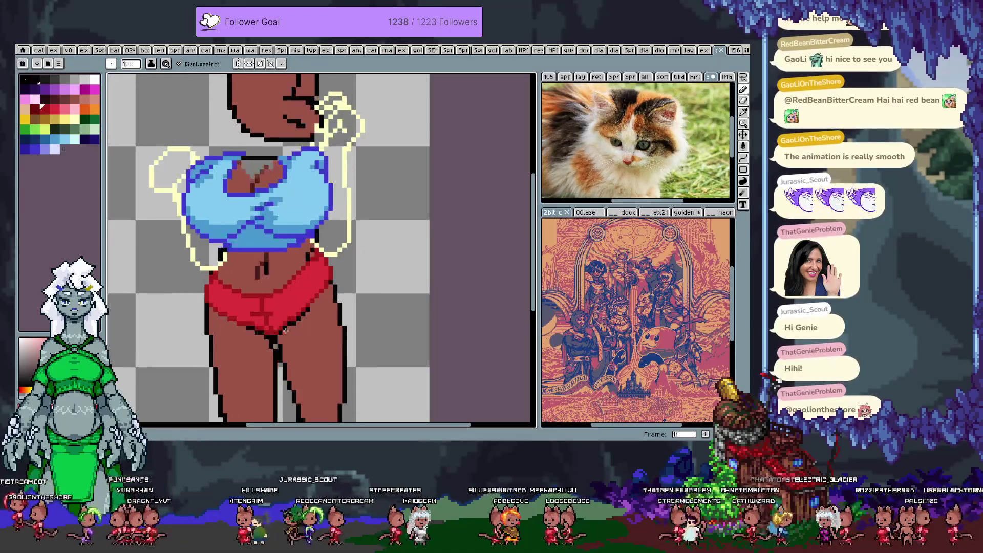
key("Right")
key("Left")
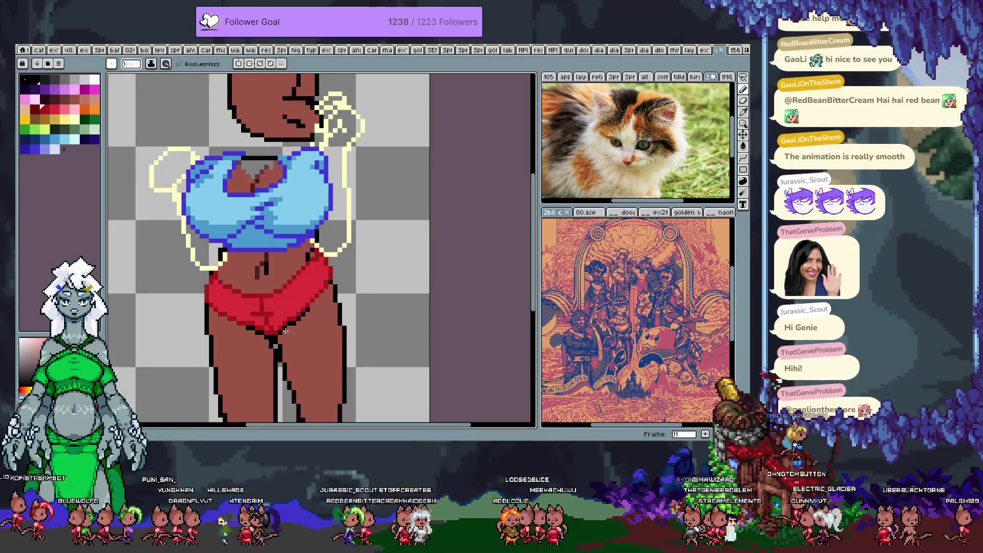
key("Right")
key("Left")
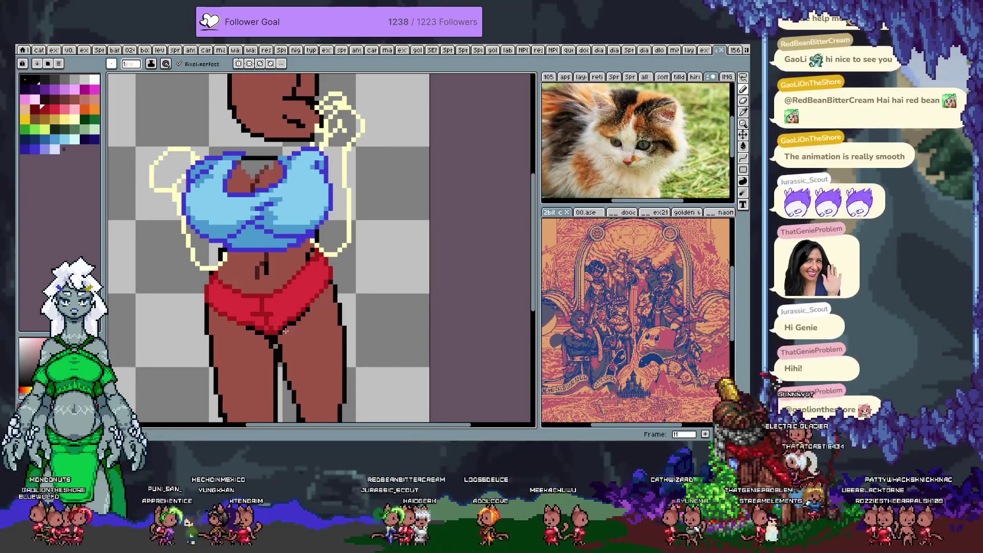
key("Right")
key("Right")
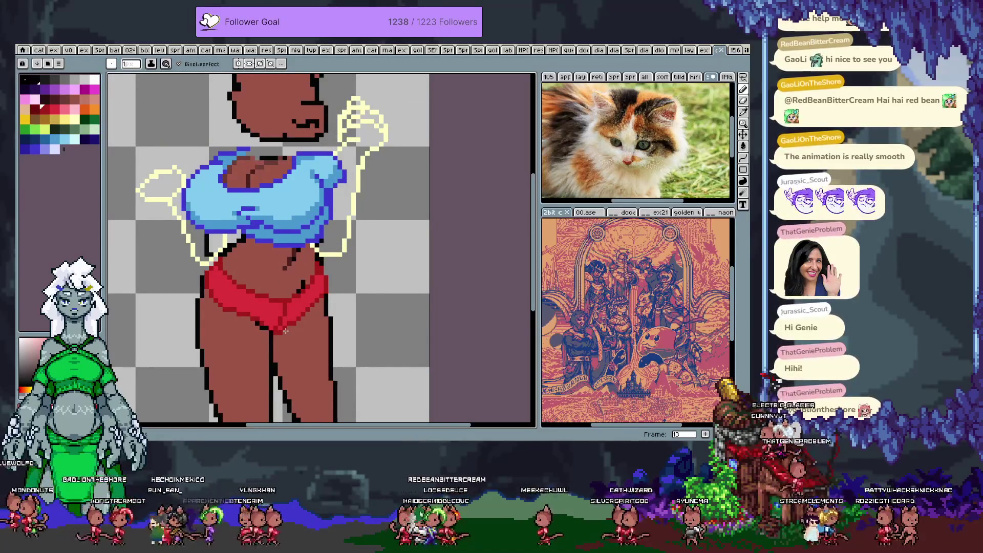
key("Left")
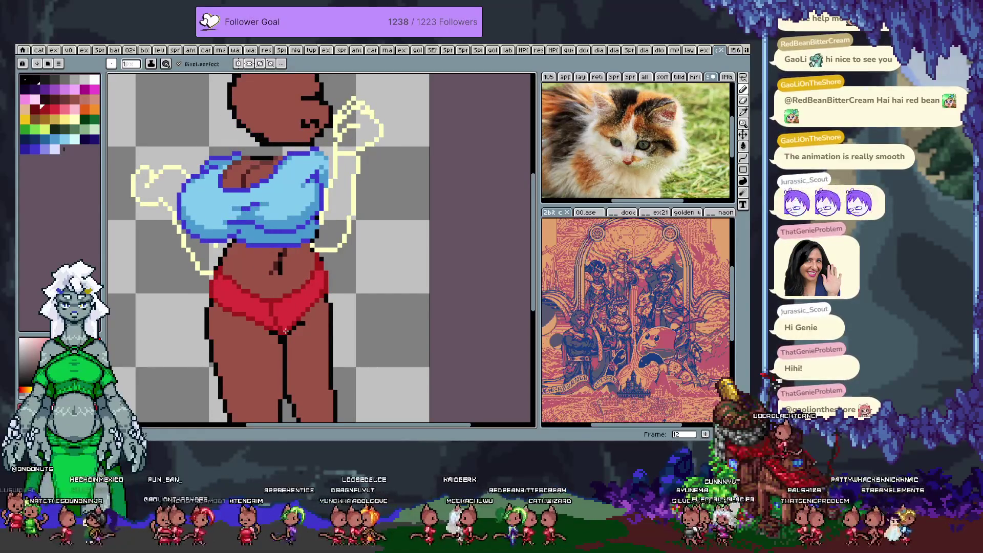
key("Return")
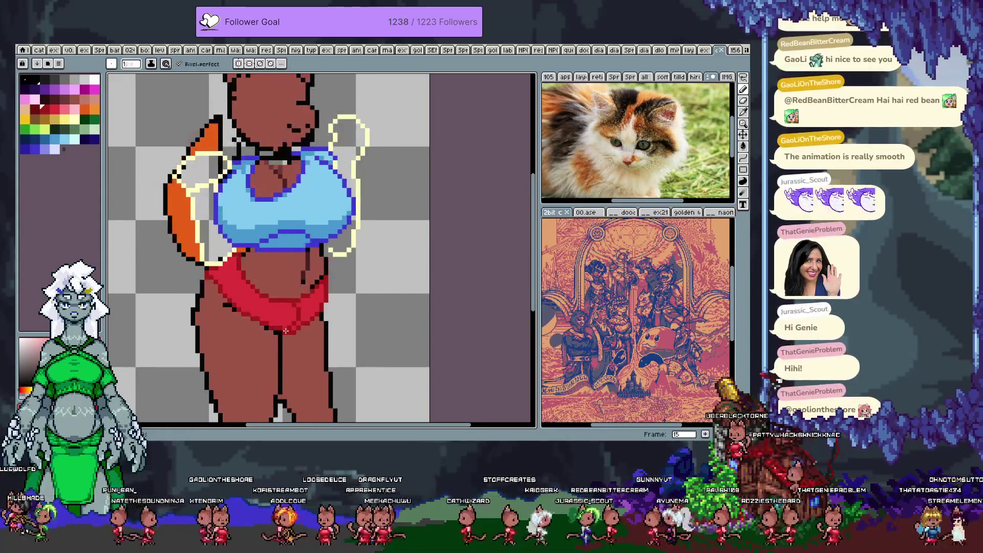
Sample the leg's skin brown and fill the gap between the cat's legs
scroll(252, 346, "down", 5)
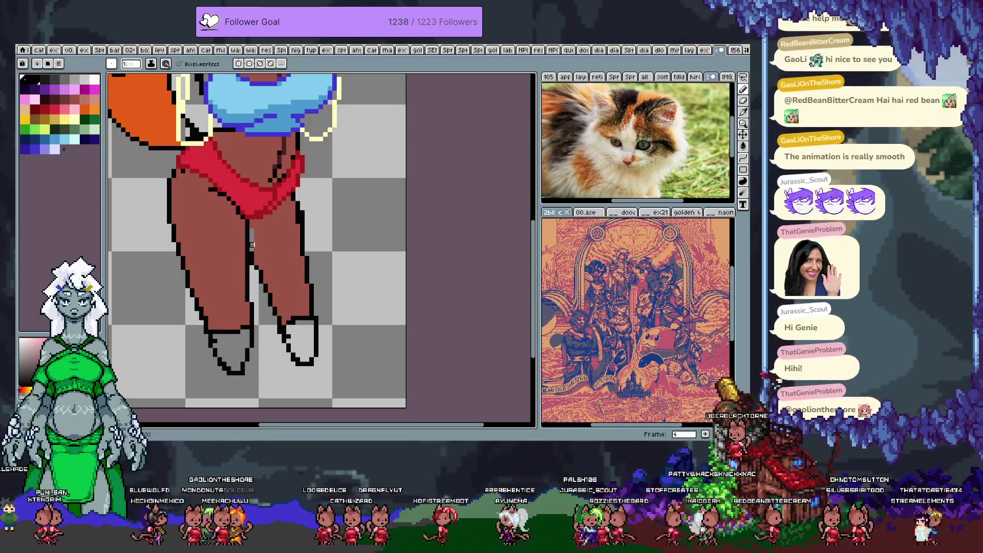
key("alt")
left_click(246, 298, "alt")
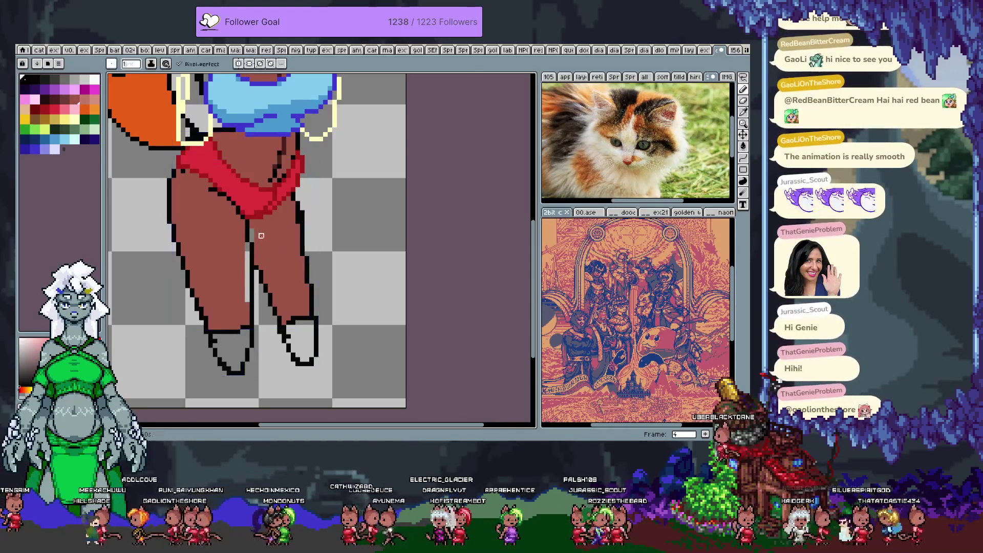
left_click_drag(247, 250, 248, 301)
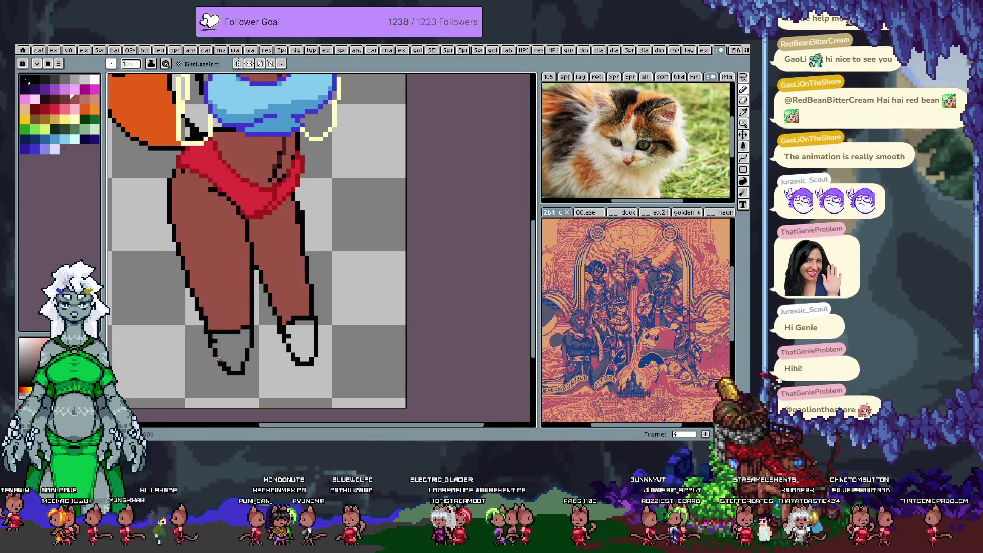
On frame 7, redraw the dark outline between the legs, undoing one stray stroke
key("Right")
key("Right")
key("Right")
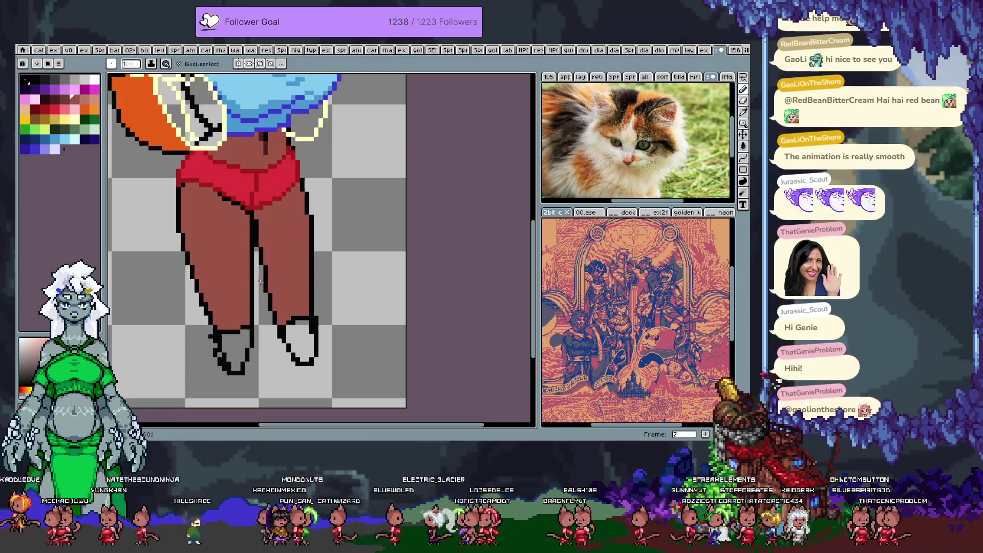
key("Right")
key("Left")
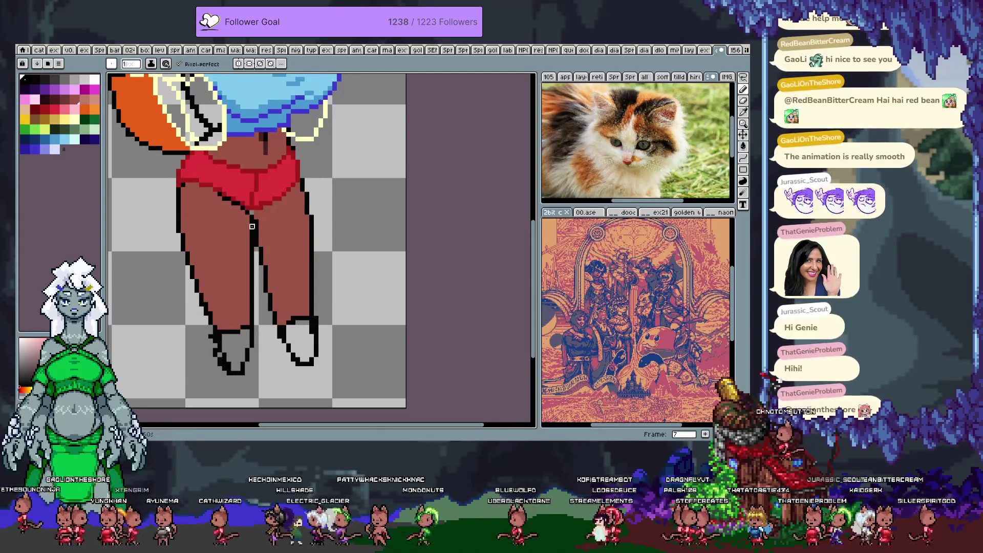
left_click_drag(252, 241, 252, 282)
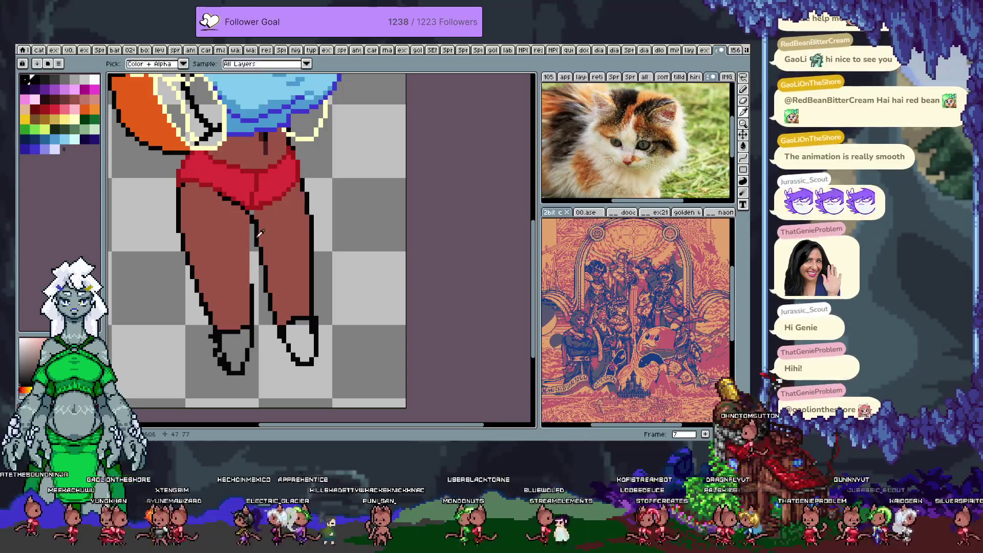
left_click_drag(256, 249, 256, 277)
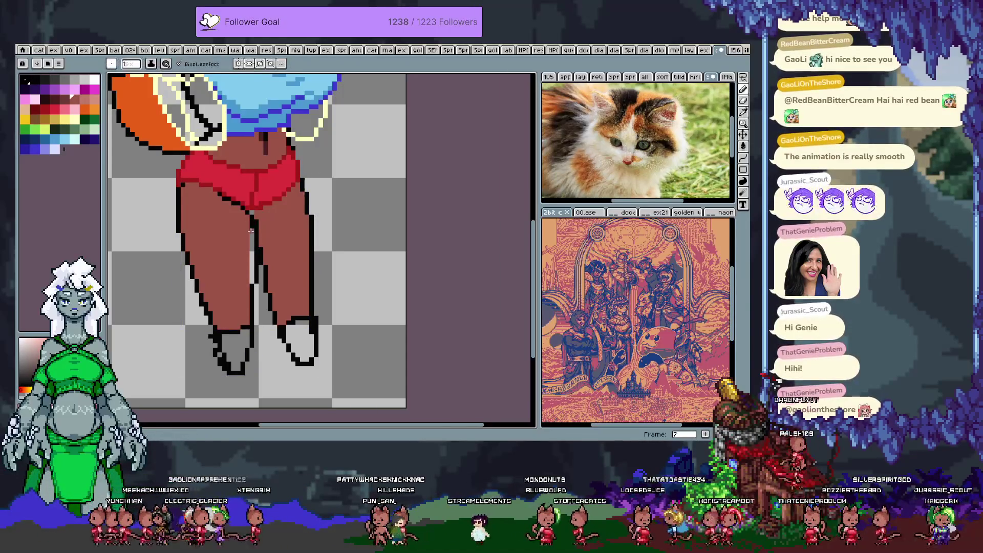
left_click_drag(252, 228, 252, 280)
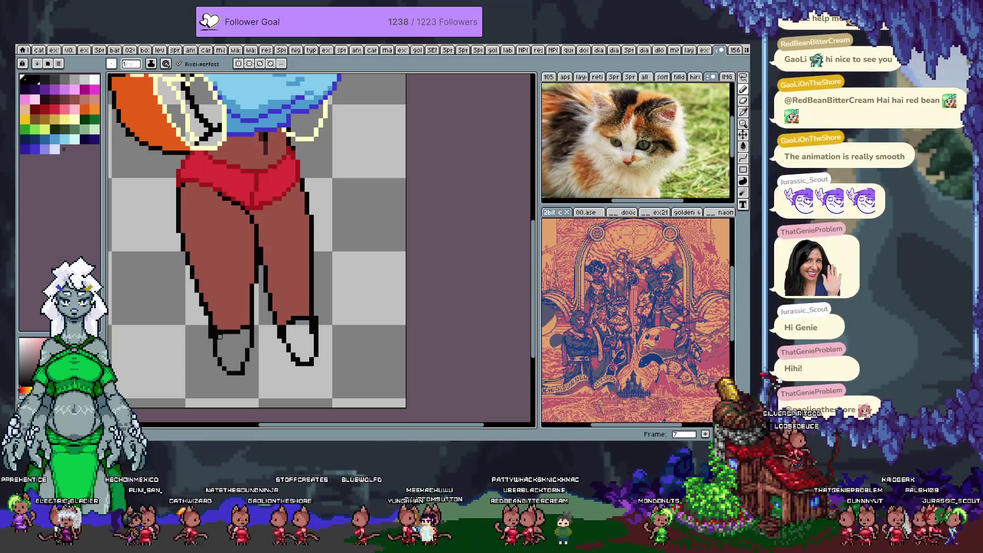
key("ctrl+z")
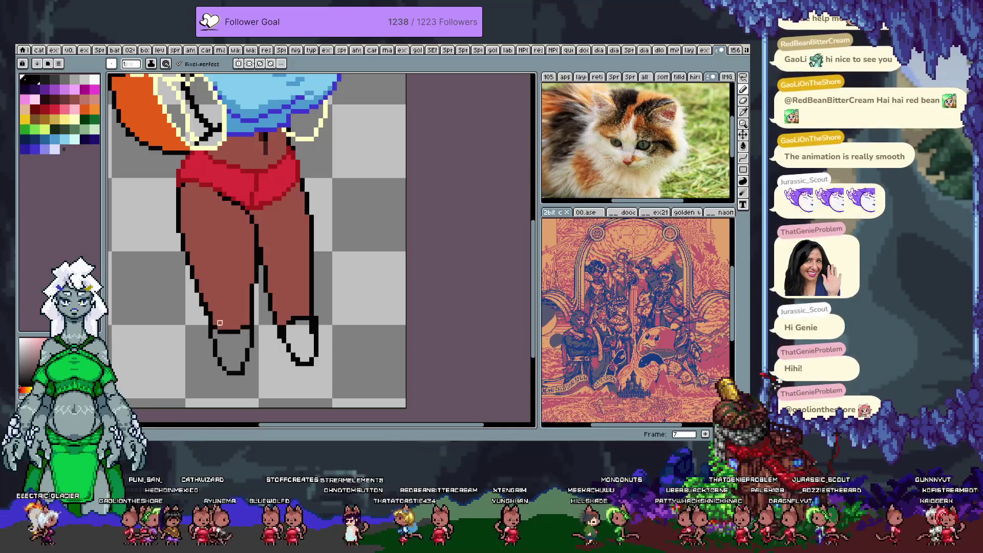
Flip back and forth through neighbouring frames to compare the leg poses
key("Right")
key("Right")
key("Right")
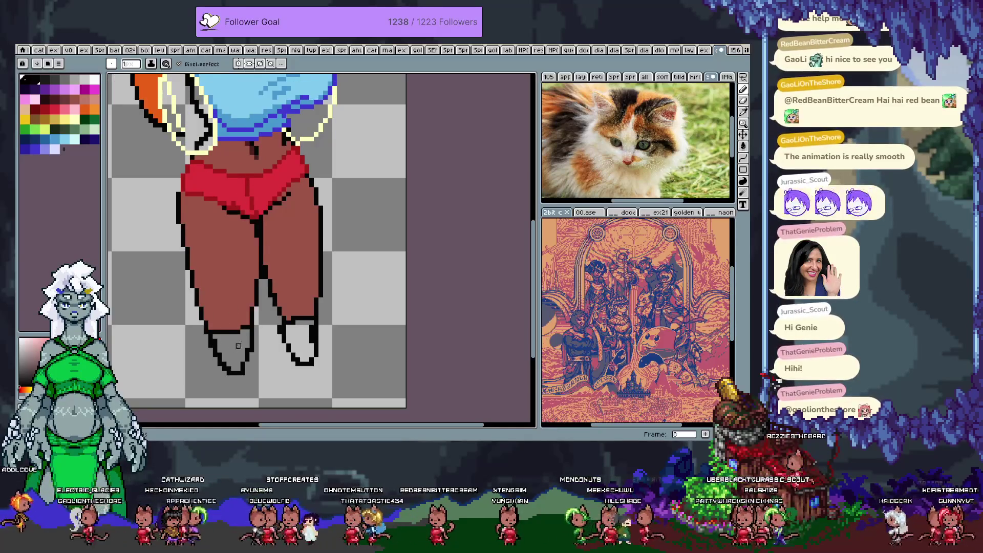
key("Right")
key("Right")
key("Right")
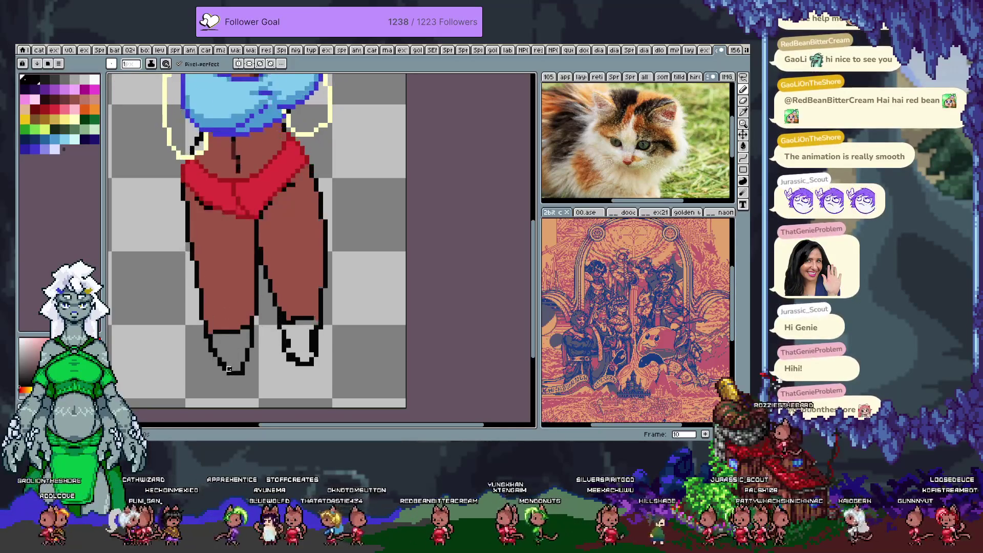
key("Left")
key("Left")
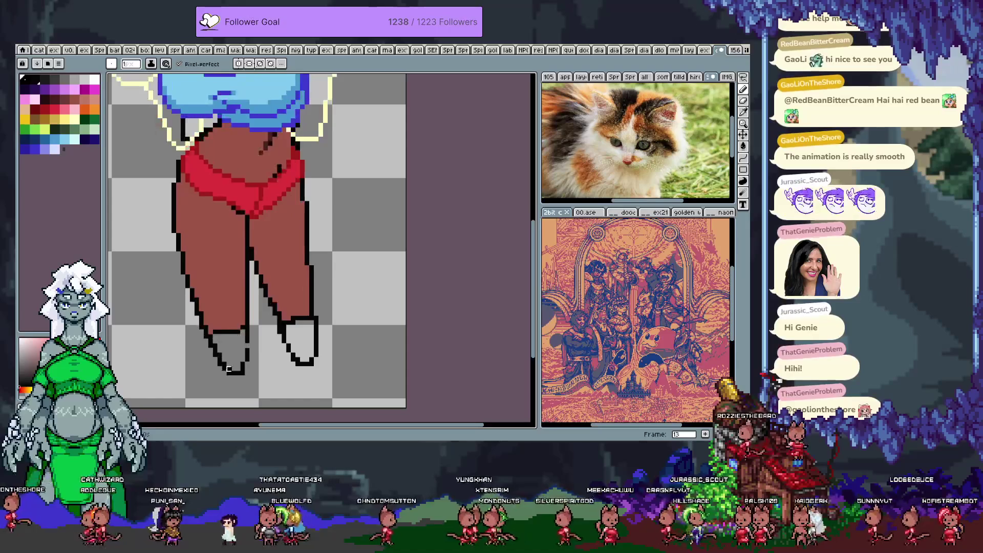
key("Right")
key("Left")
key("Right")
key("Right")
key("Left")
key("Left")
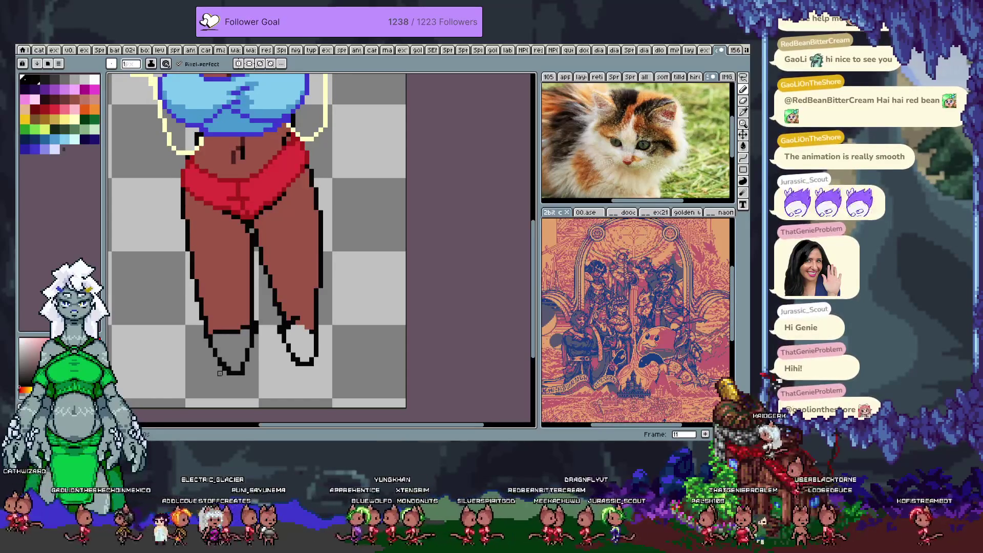
key("Right")
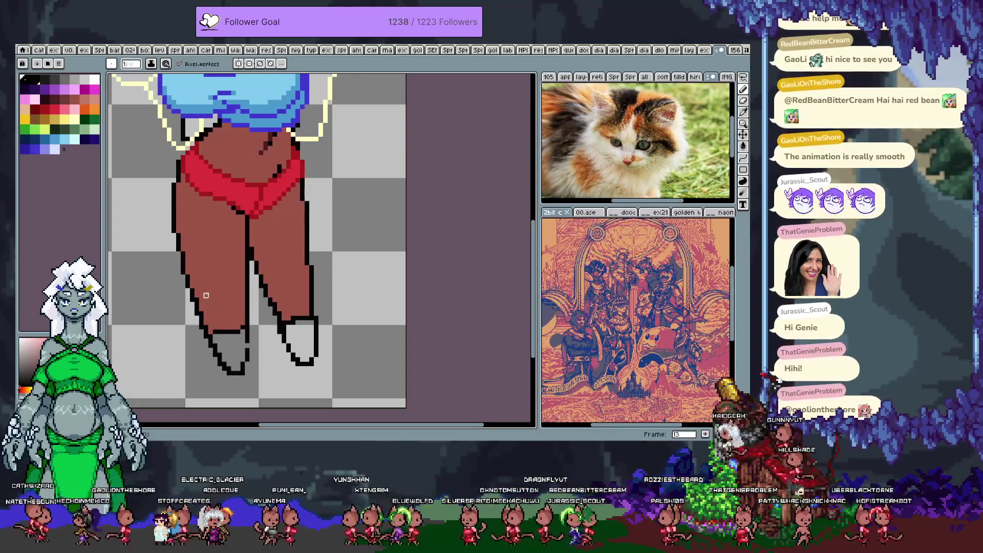
key("Return")
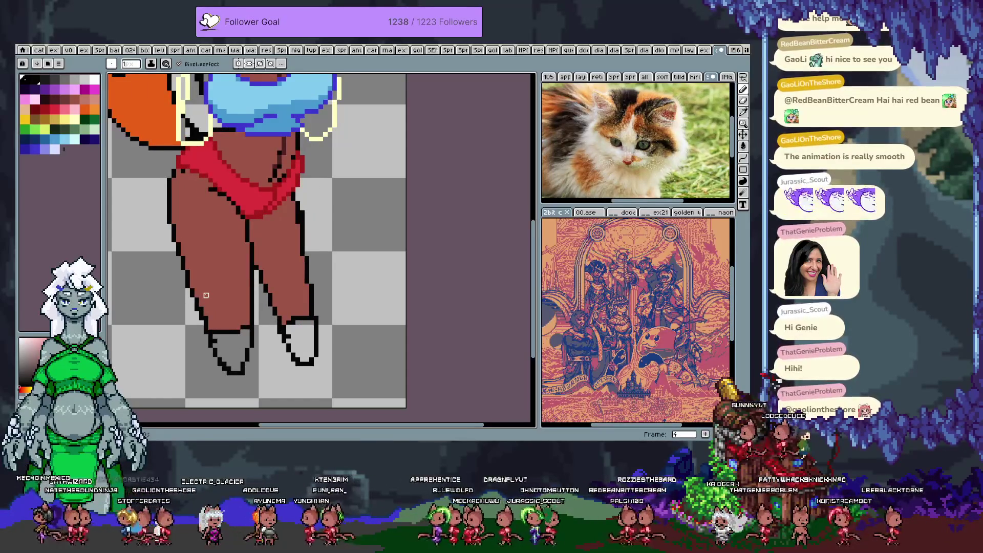
key("Left")
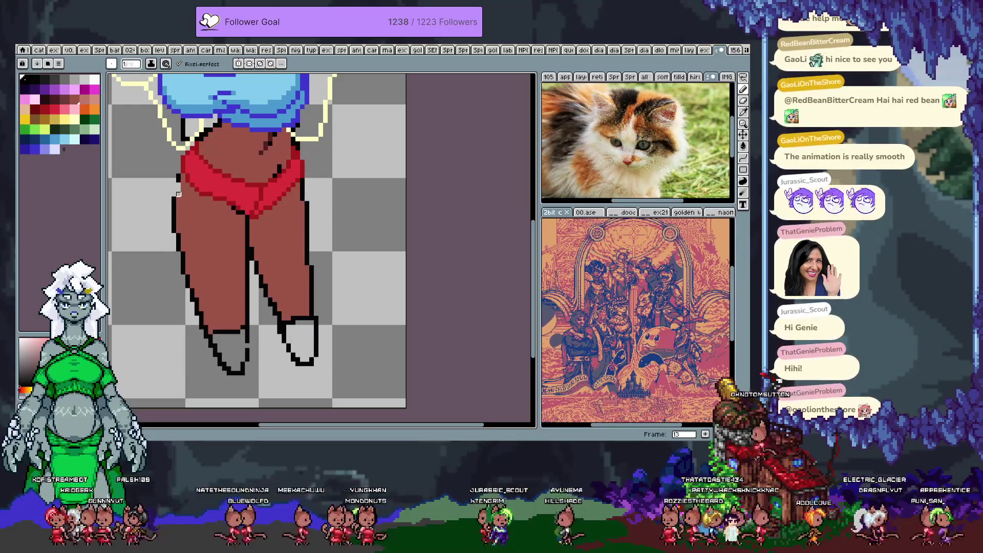
On frame 14, sample the shorts' red and the black outline colour
key("i")
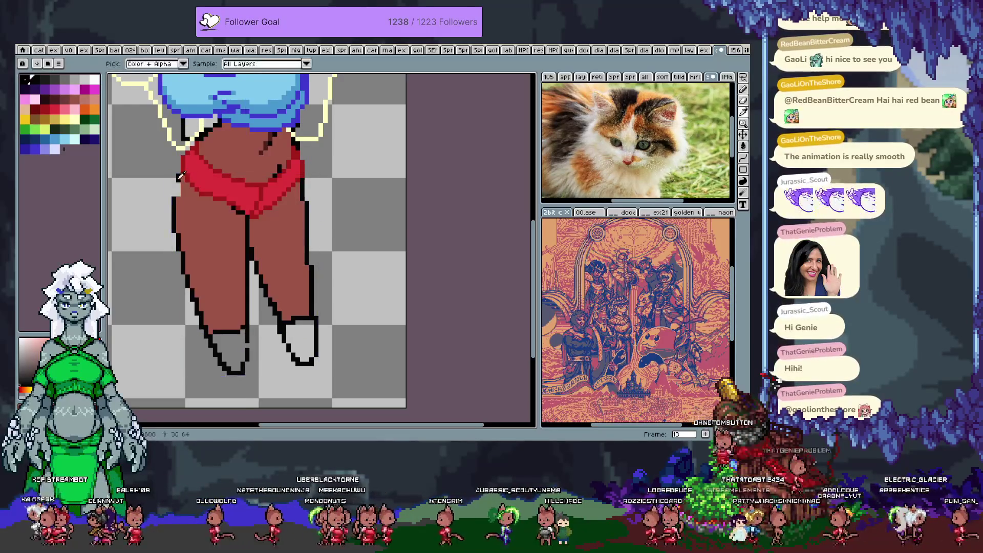
key("b")
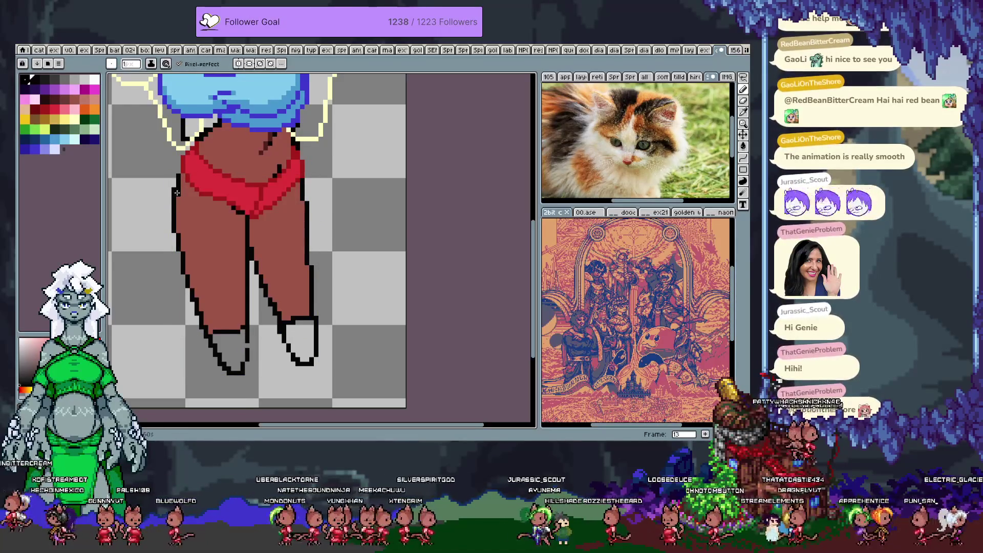
left_click(178, 194, "alt")
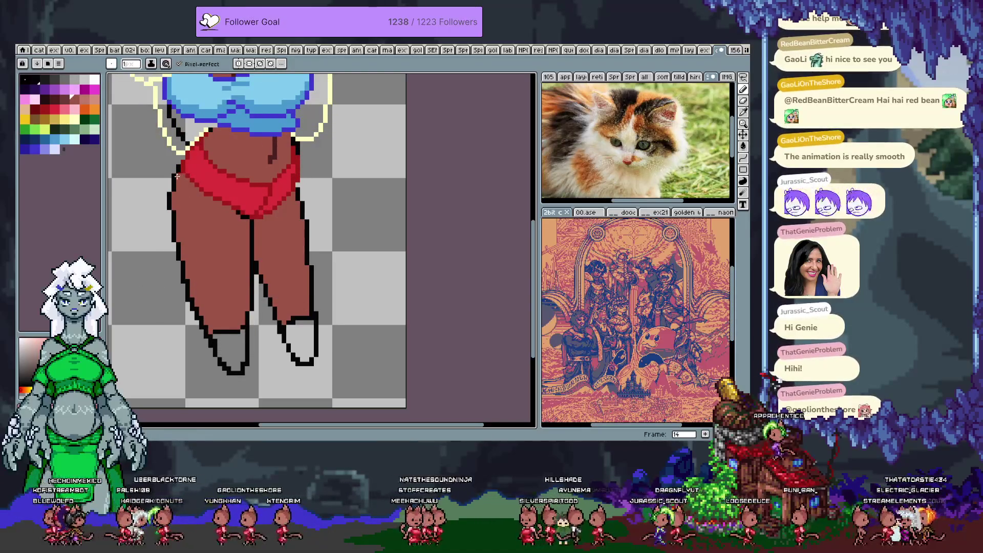
left_click(170, 204, "alt")
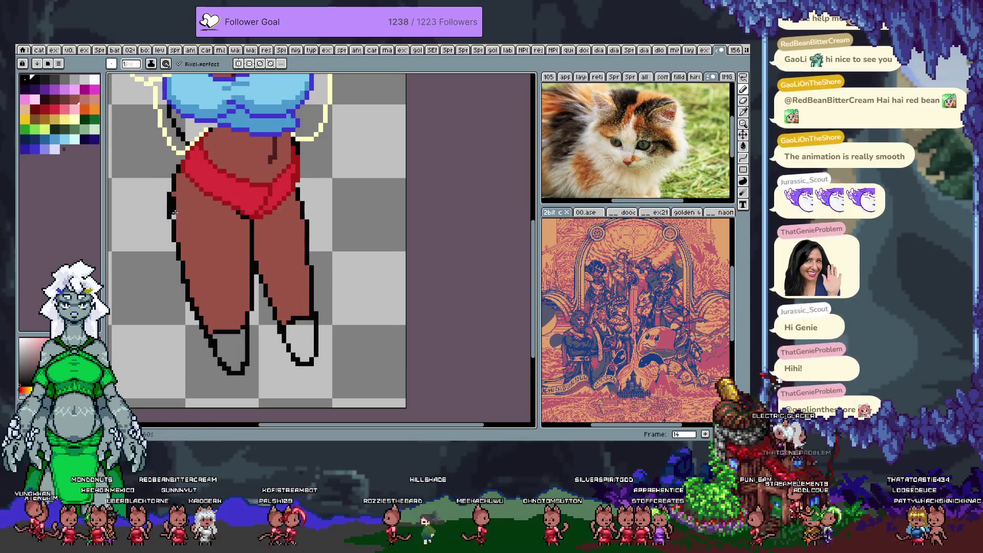
key("alt")
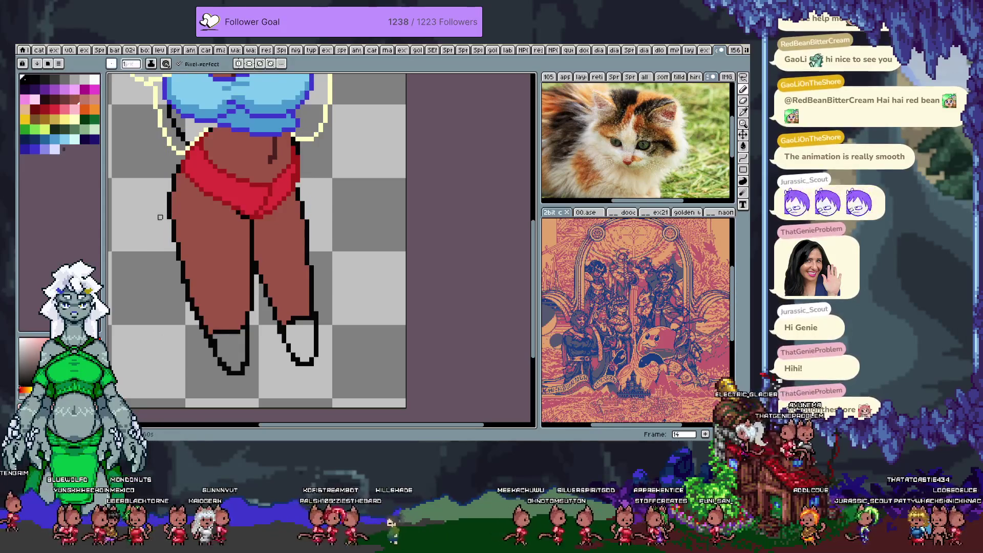
scroll(285, 232, "down", 2)
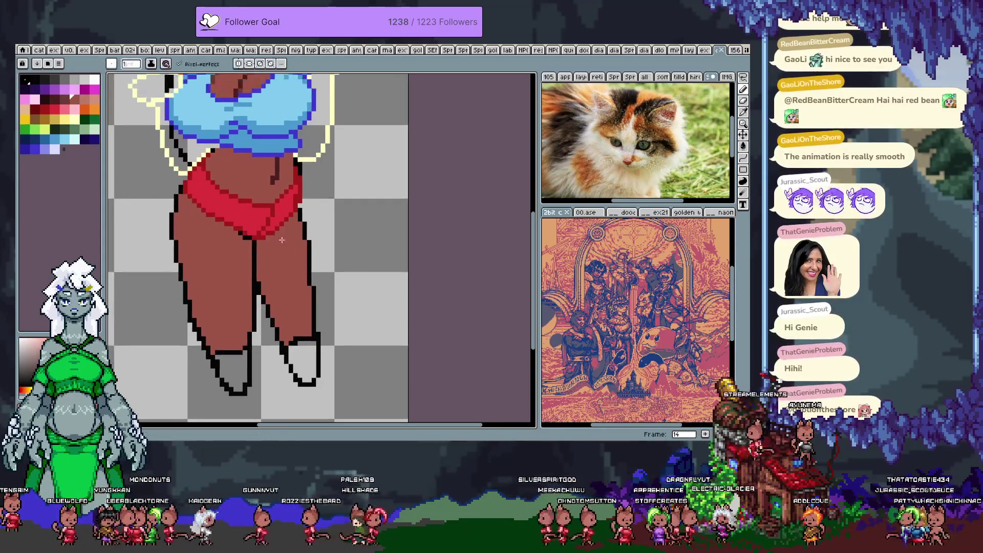
Paint the shorts' sampled red over the right-side outline on frame 14, then advance a frame
scroll(285, 228, "up", 2)
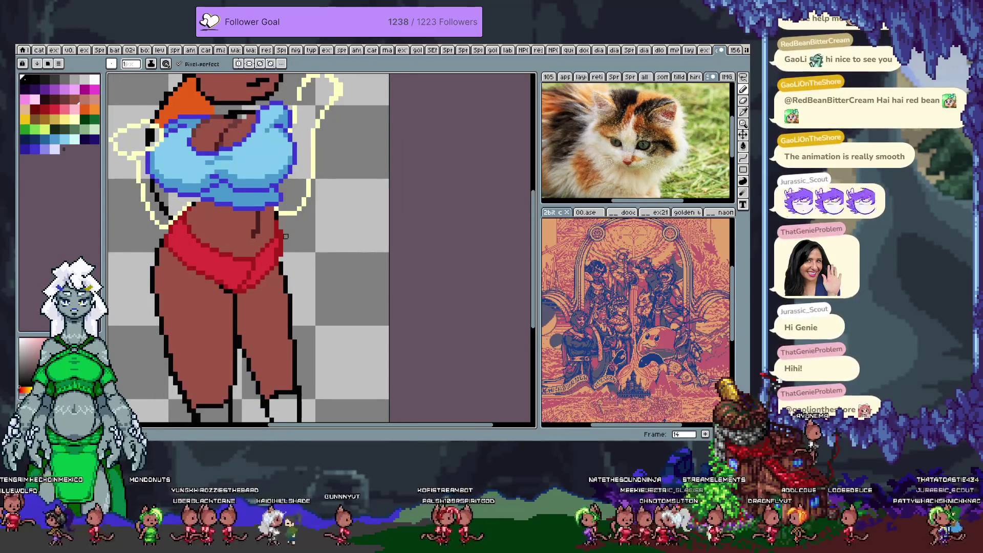
left_click(277, 237, "alt")
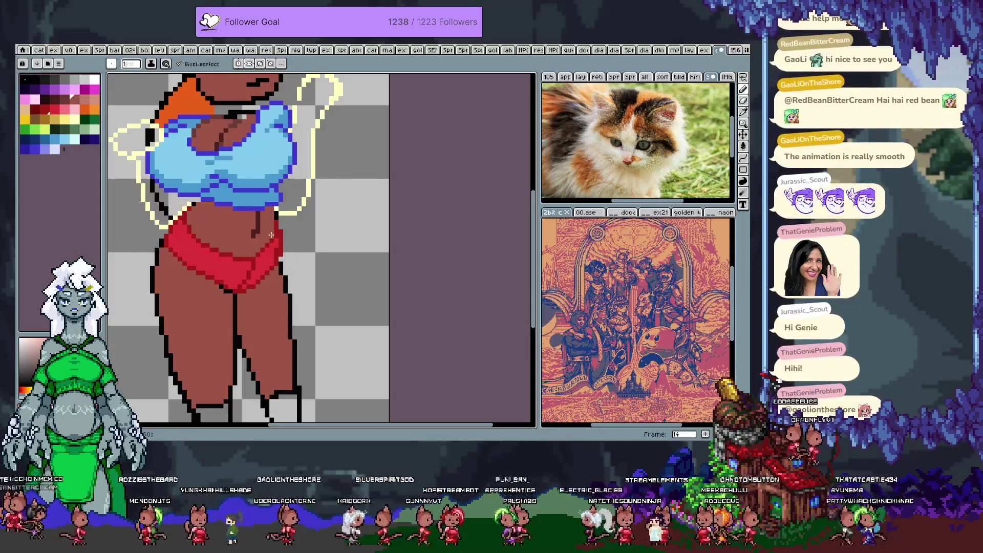
left_click_drag(277, 241, 277, 253)
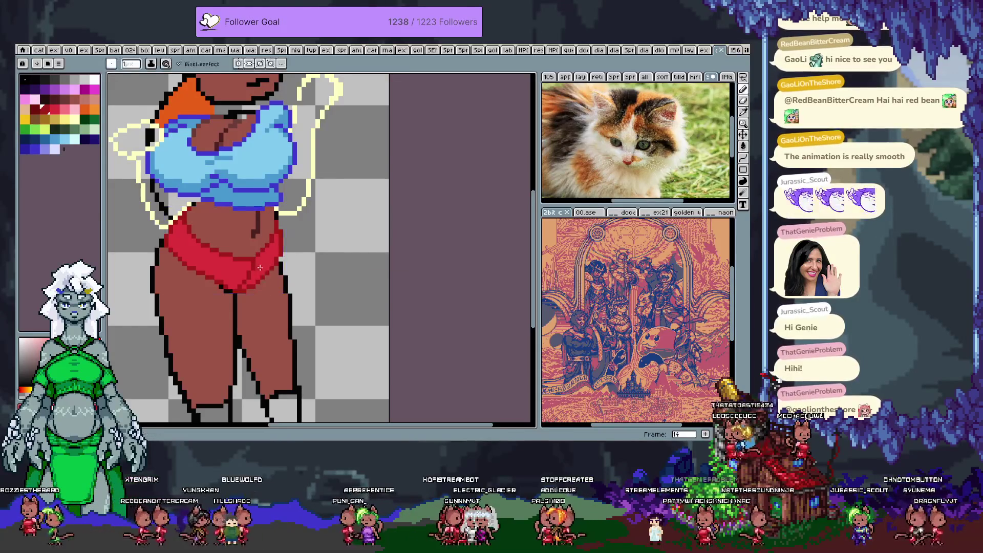
scroll(264, 263, "down", 2)
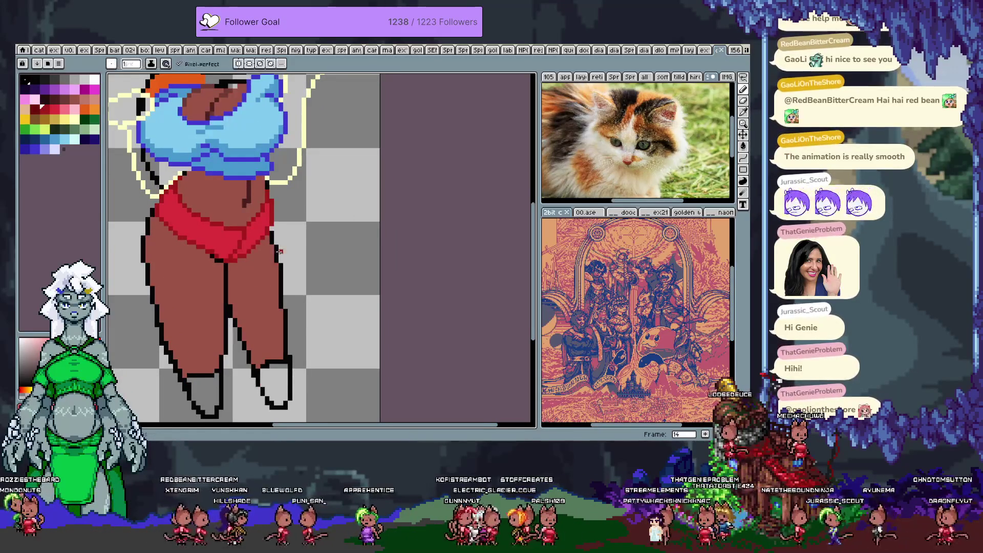
key(".")
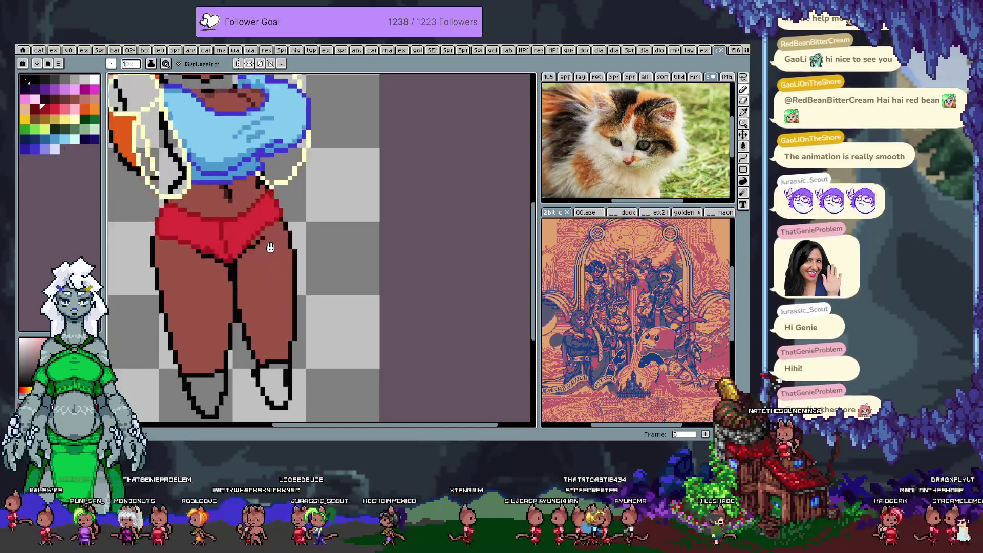
Fit the whole figure, zoom in on the head, and check the layer list in the timeline
scroll(335, 256, "down", 2)
left_click_drag(338, 203, 390, 304)
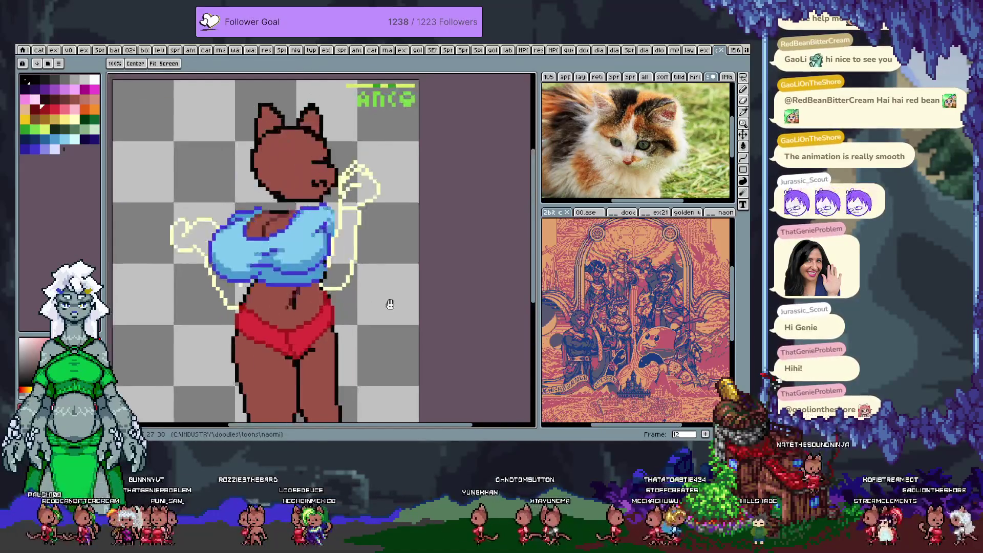
scroll(284, 152, "up", 1)
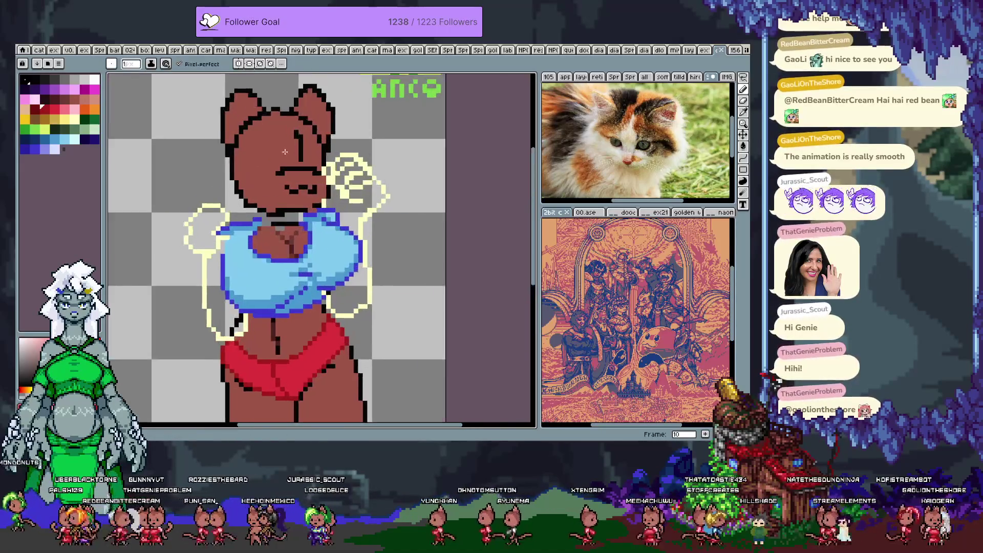
scroll(285, 151, "up", 1)
key("Tab")
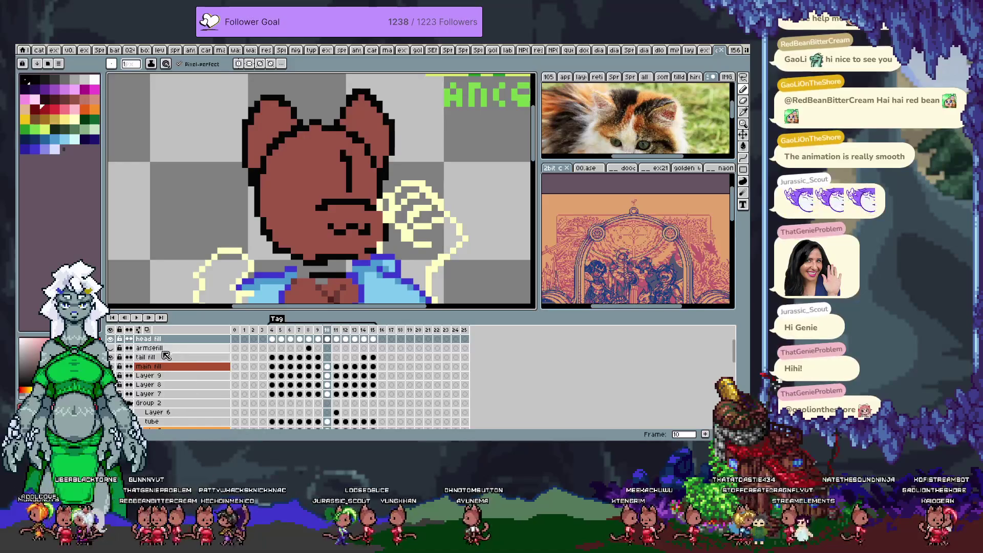
scroll(169, 357, "up", 1)
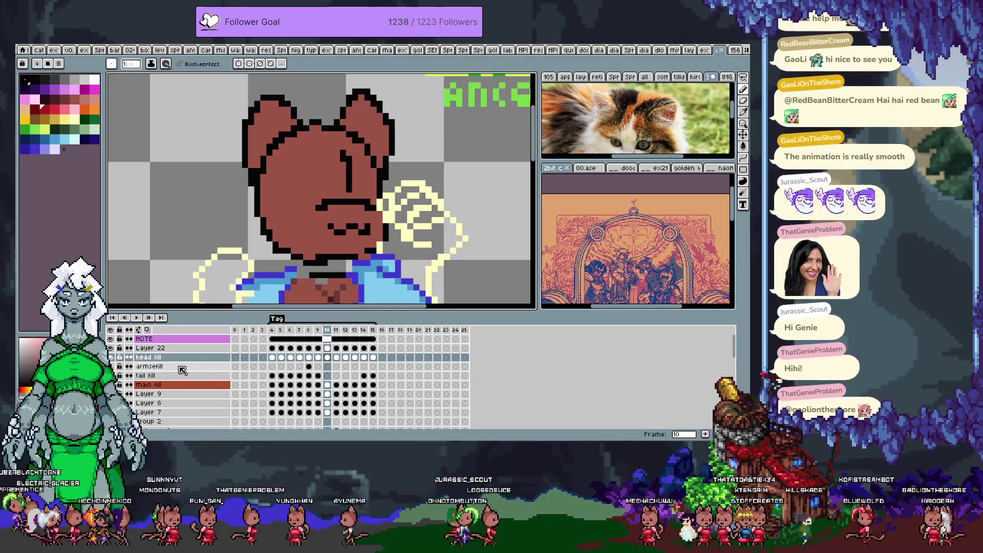
key("Tab")
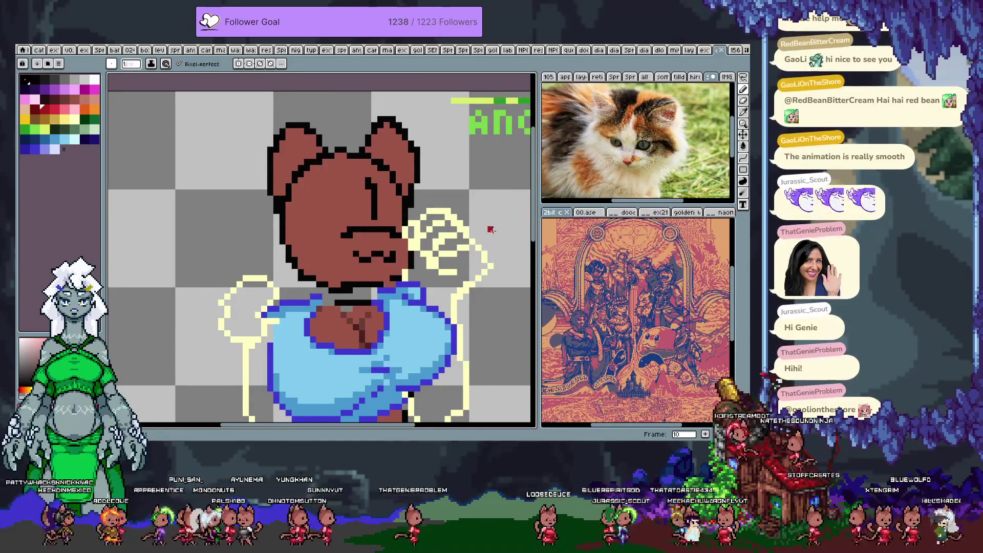
left_click(38, 51)
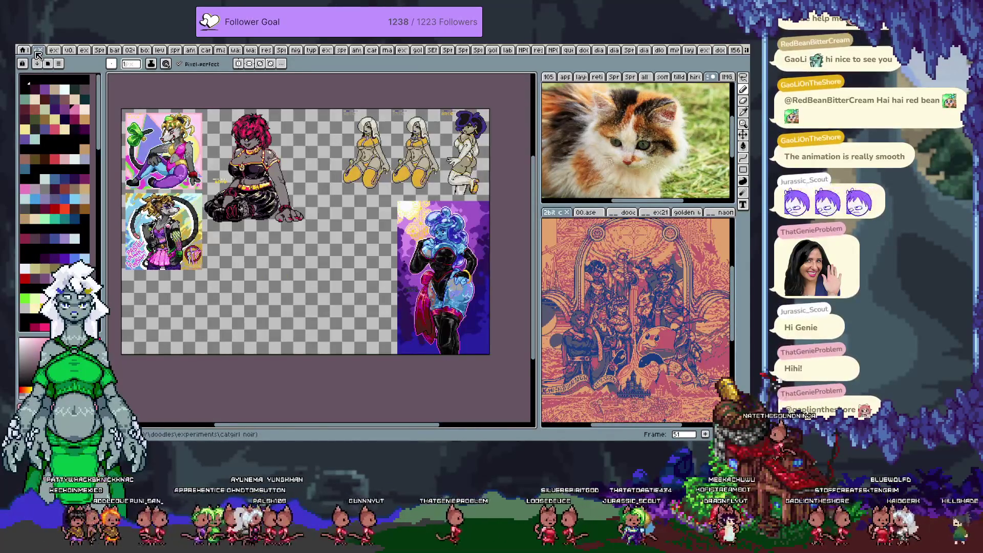
key("Left")
key("Left")
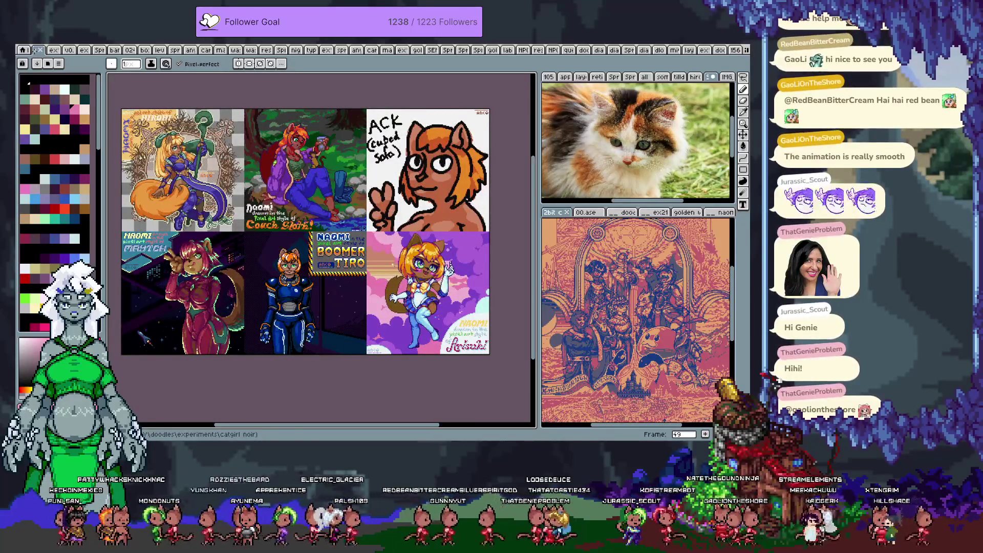
scroll(215, 180, "up", 1)
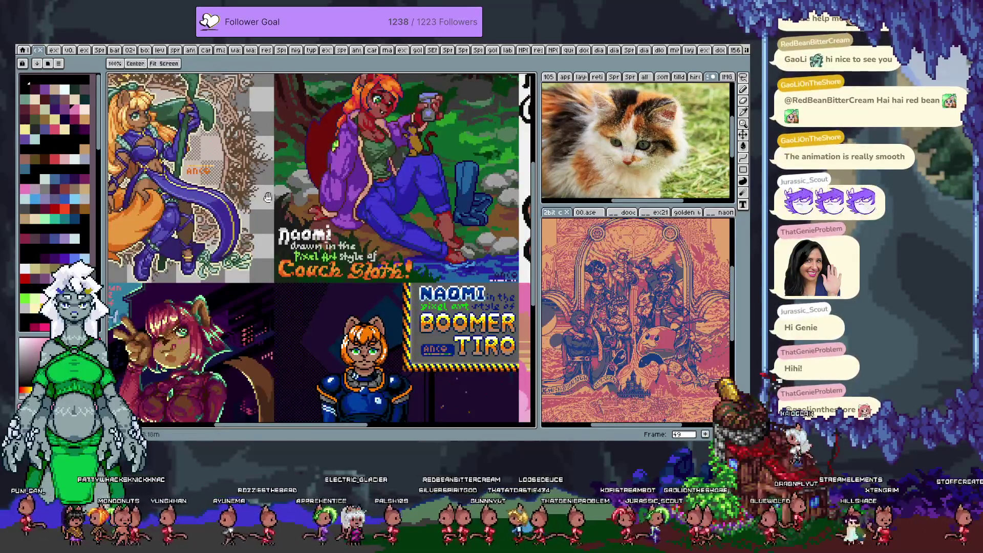
left_click_drag(268, 197, 328, 243)
key("Left")
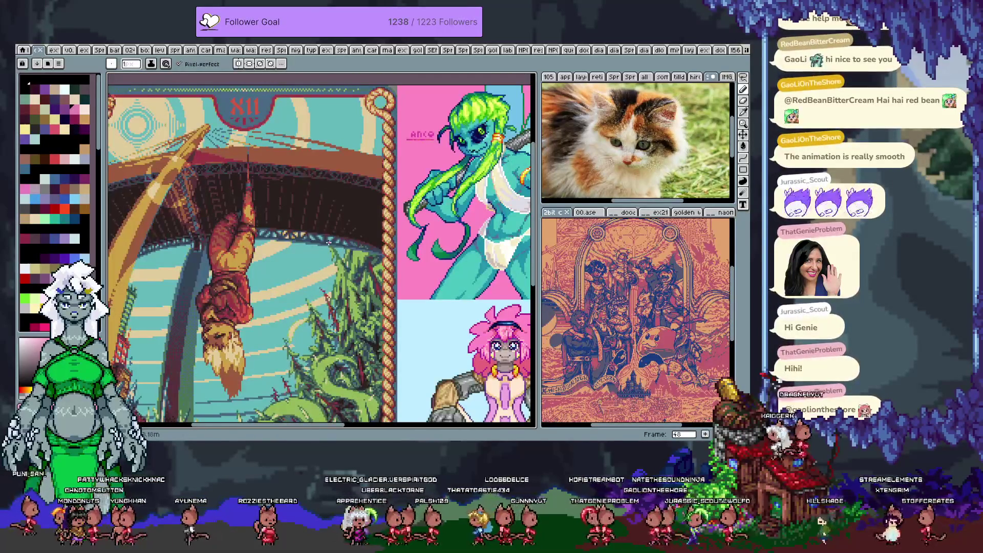
key("Right")
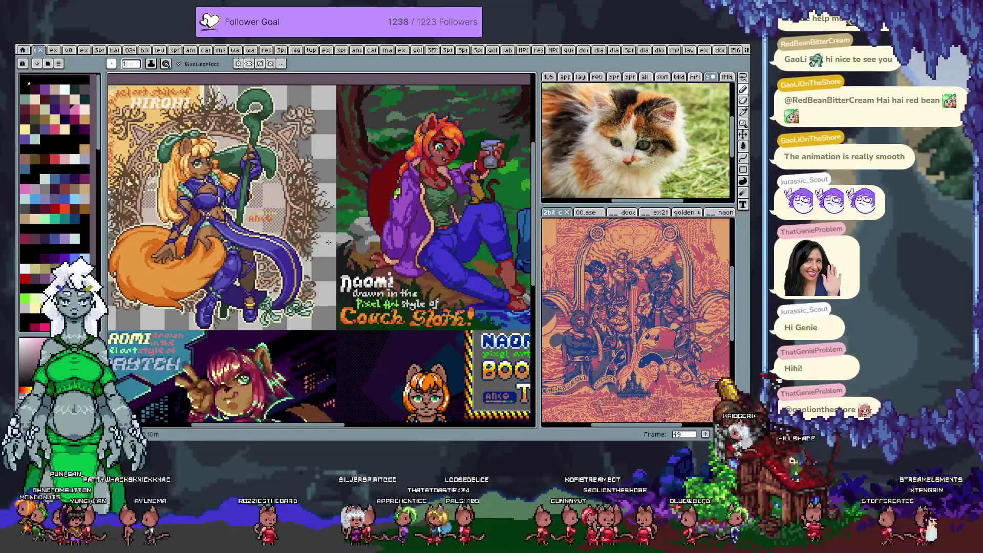
key("i")
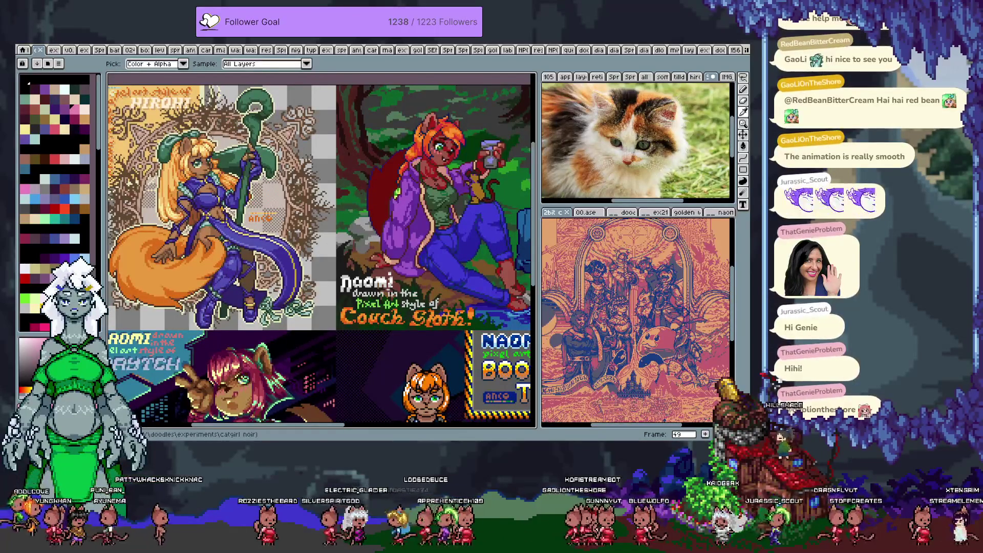
left_click(720, 50)
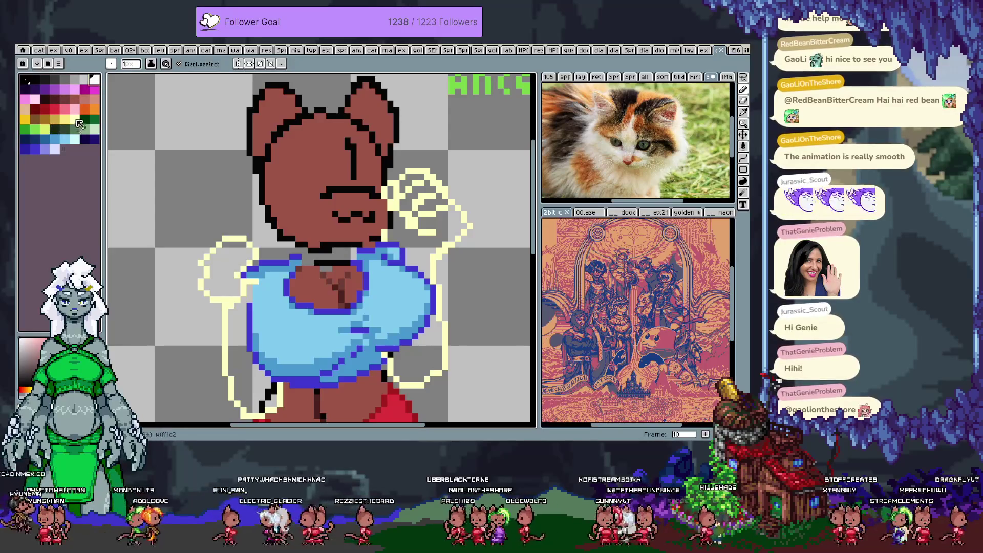
On frame 10, sketch the eye in pale yellow and bucket-fill both eyes yellow
left_click(76, 120)
key("Tab")
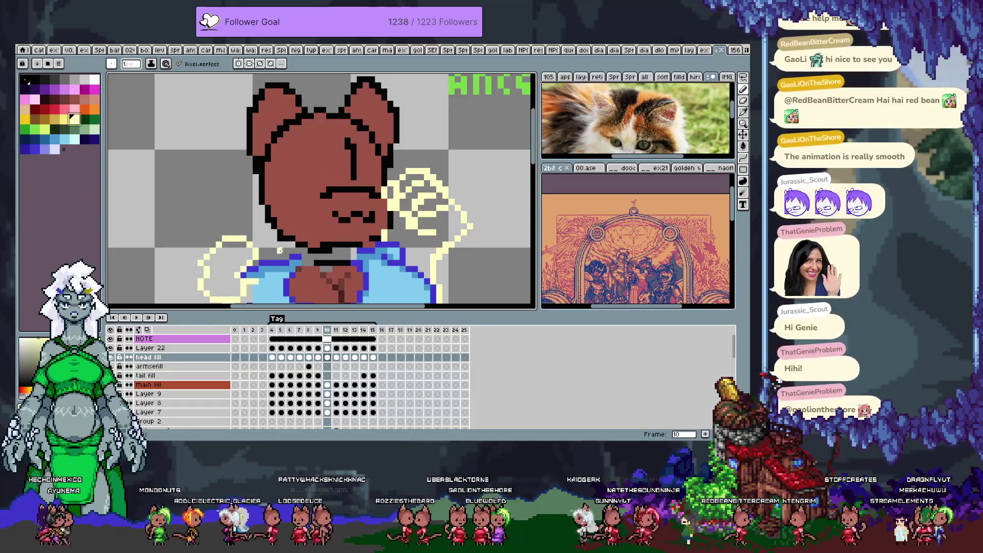
key("Tab")
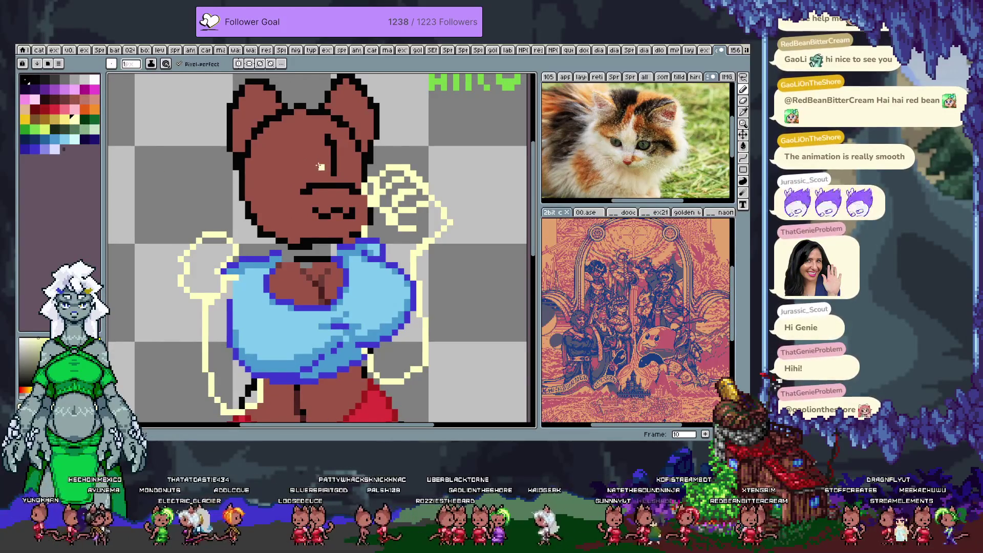
mouse_move(303, 166)
left_mouse_down()
mouse_move(269, 174)
mouse_move(299, 169)
mouse_move(303, 182)
mouse_move(286, 166)
mouse_move(310, 179)
left_mouse_up()
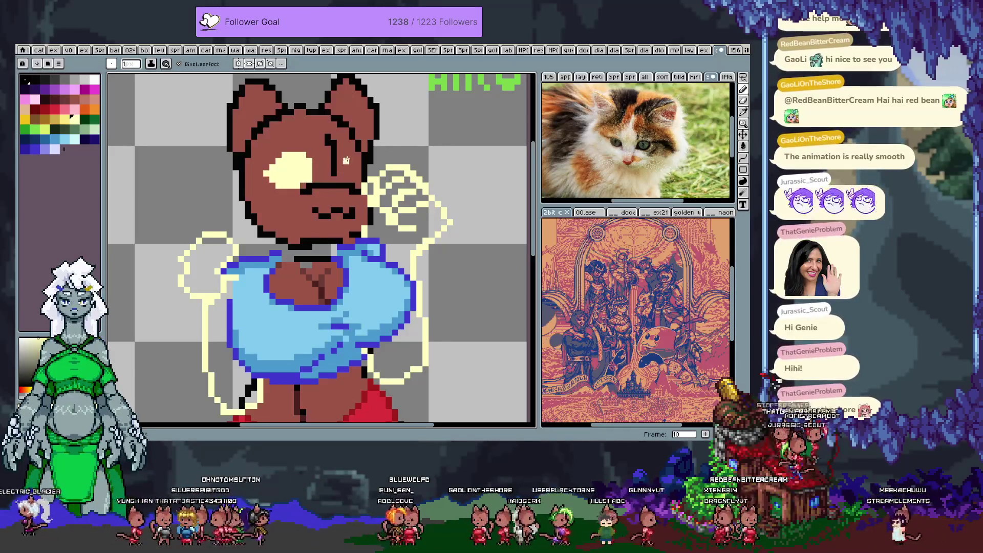
key("g")
left_click(286, 169)
left_click(352, 169)
key("b")
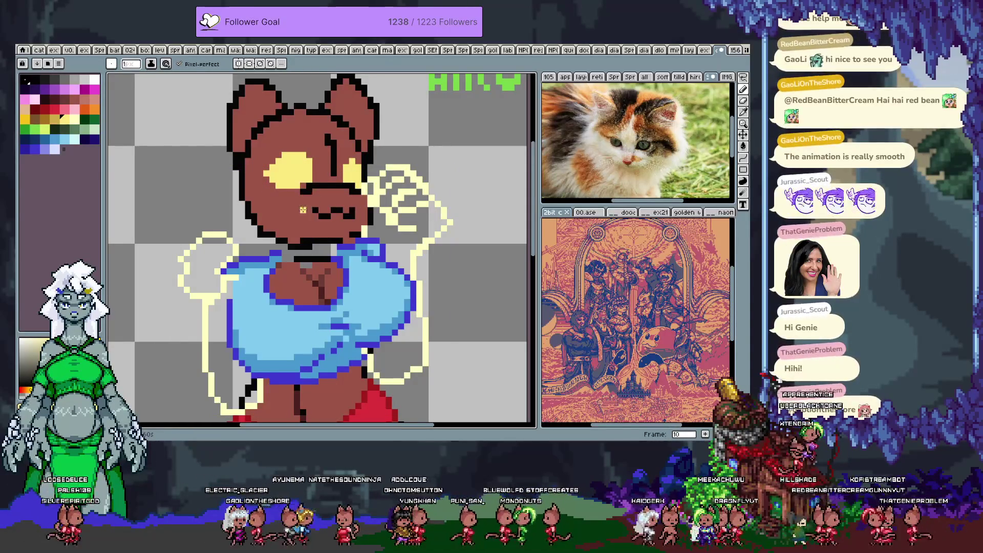
On frame 11, draw and fill a yellow eye, then touch up its edges
key("Right")
key("Tab")
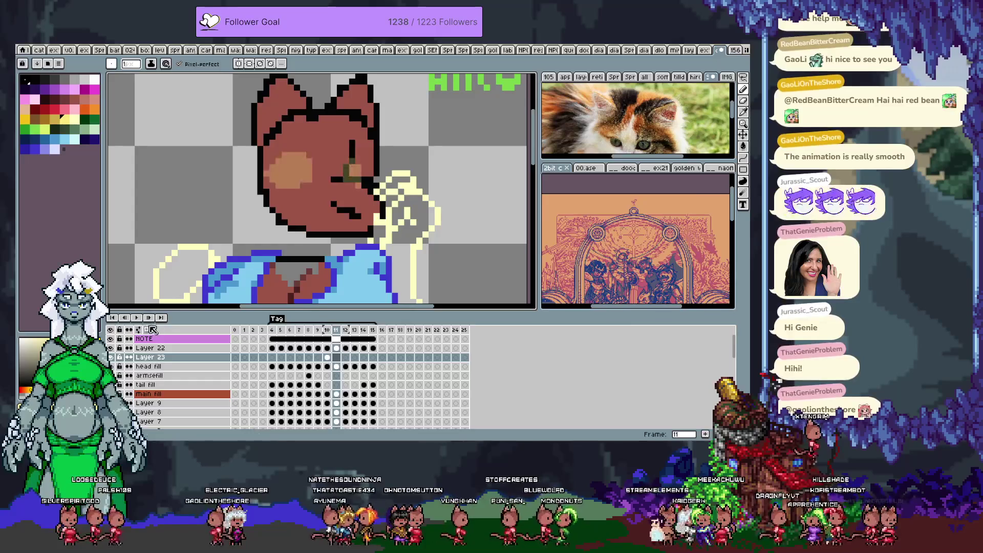
key("Tab")
mouse_move(328, 168)
left_mouse_down()
mouse_move(332, 143)
mouse_move(292, 167)
left_mouse_up()
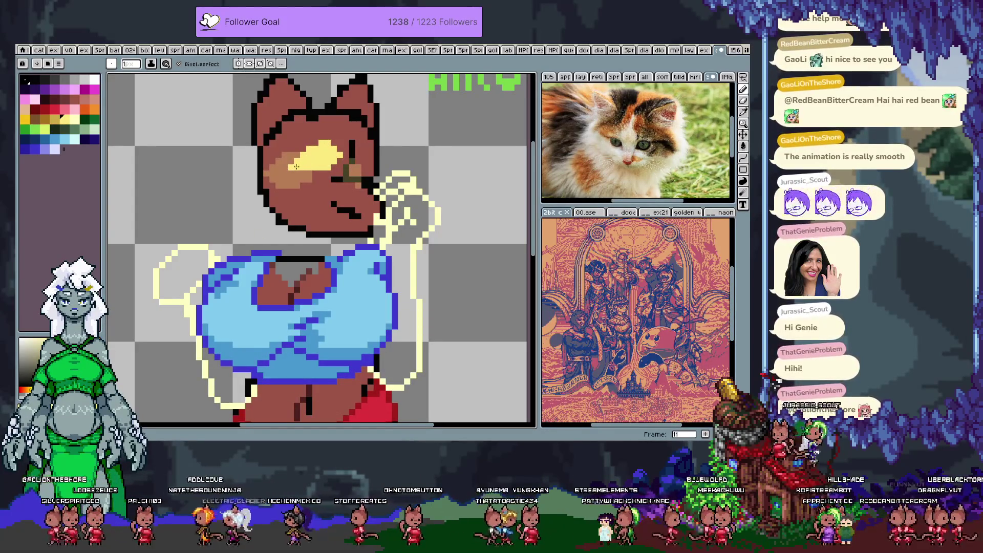
left_click(297, 161)
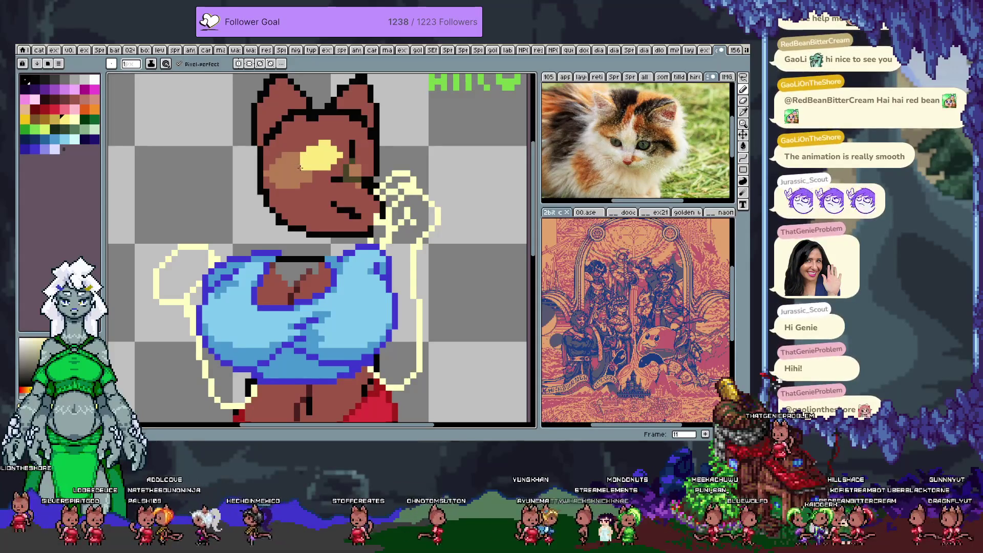
mouse_move(328, 180)
left_mouse_down()
mouse_move(297, 181)
mouse_move(322, 181)
left_mouse_up()
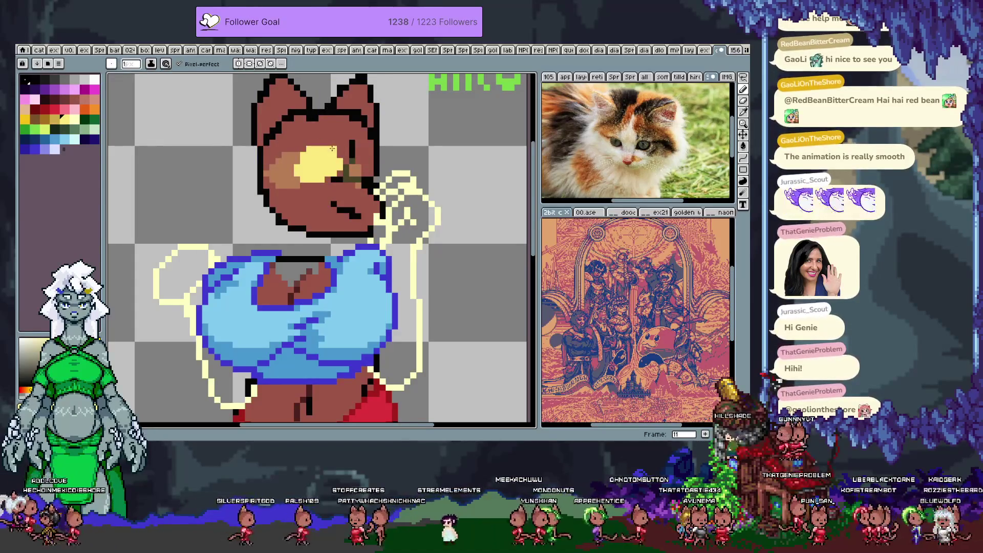
left_click(307, 154)
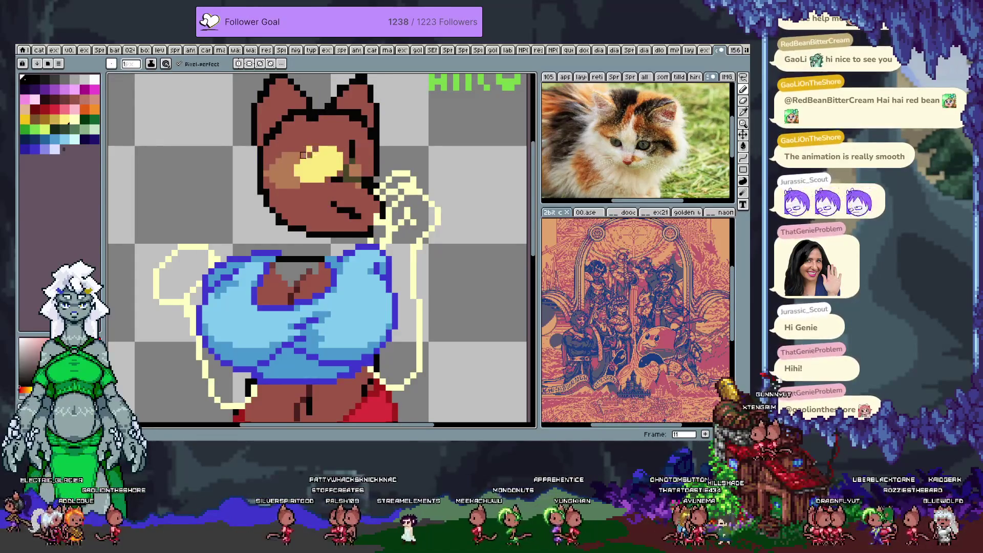
left_click(302, 160, "alt")
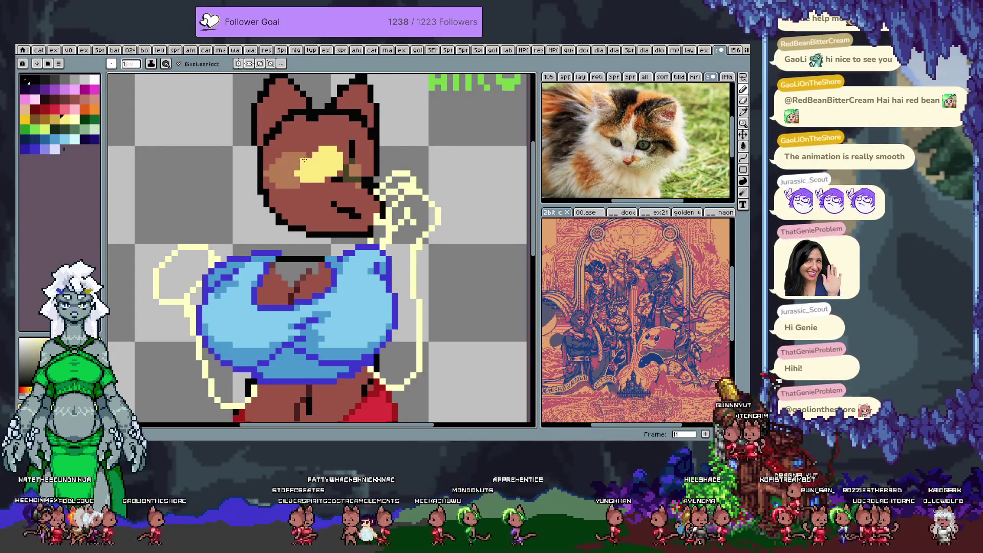
Nudge the frame 11 eye with Move and reshape it with tan and yellow pixels
key("v")
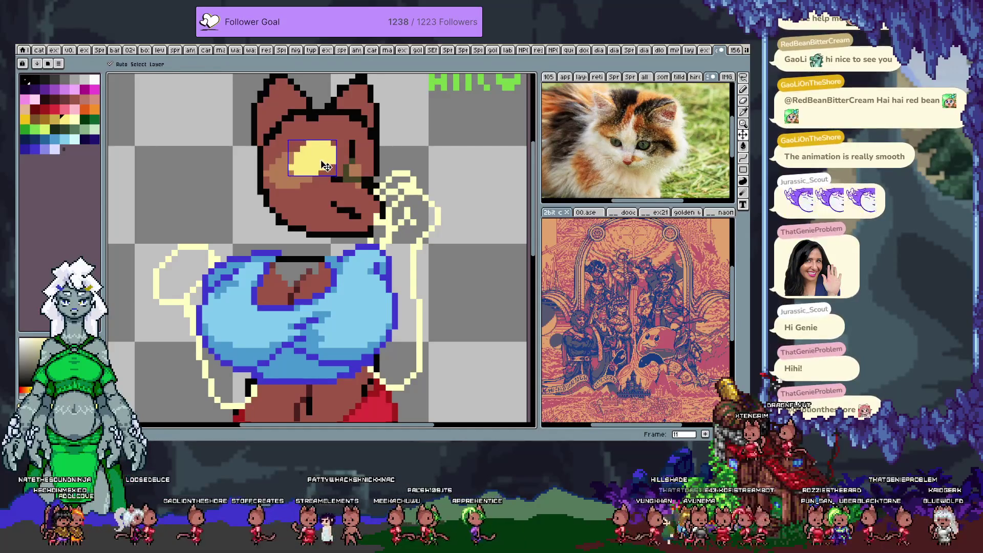
key("b")
key("v")
left_click_drag(324, 161, 321, 163)
key("b")
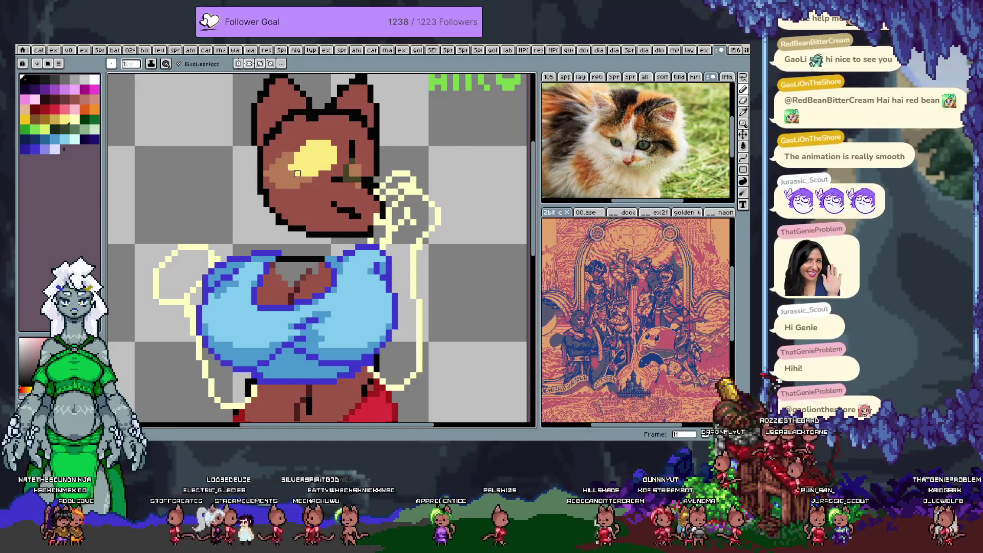
left_click(306, 172, "alt")
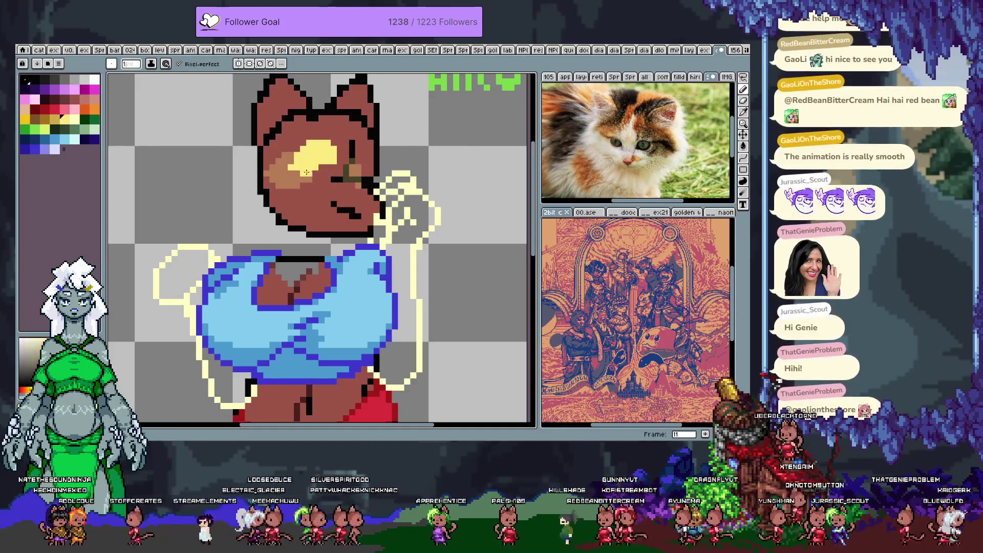
mouse_move(292, 169)
left_mouse_down()
mouse_move(301, 176)
mouse_move(291, 153)
left_mouse_up()
left_click(312, 174)
left_click(334, 151)
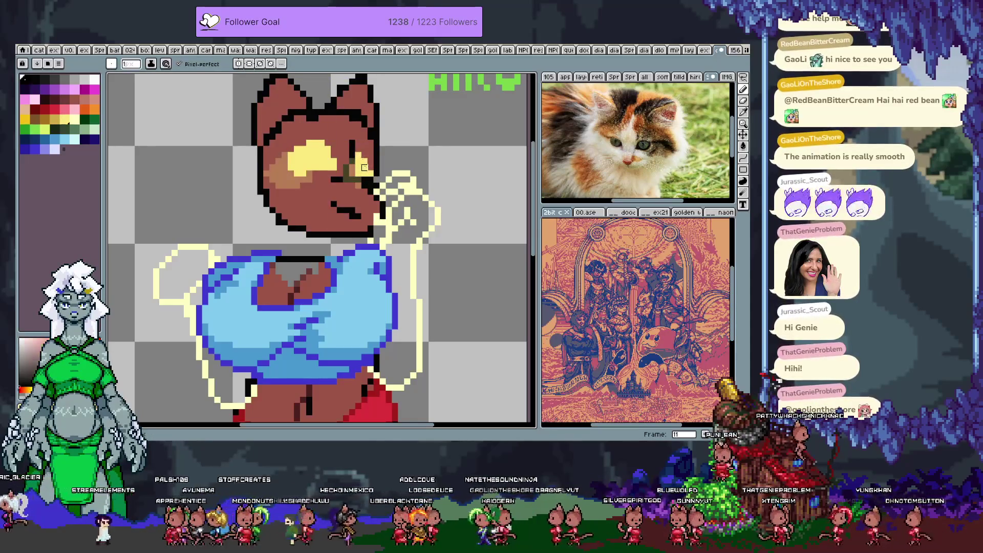
Sample the eye colours and darken a column of pixels on the left eye
key("m")
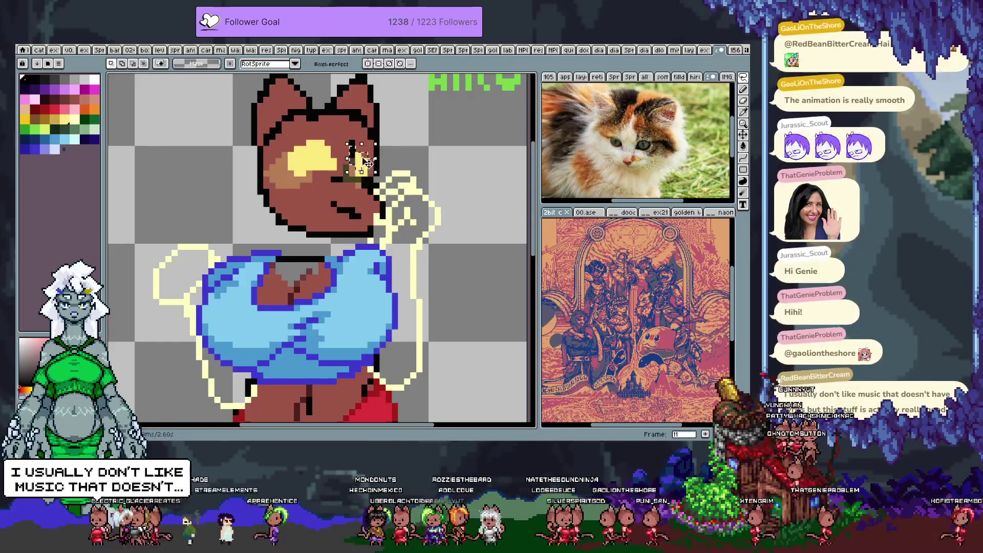
key("b")
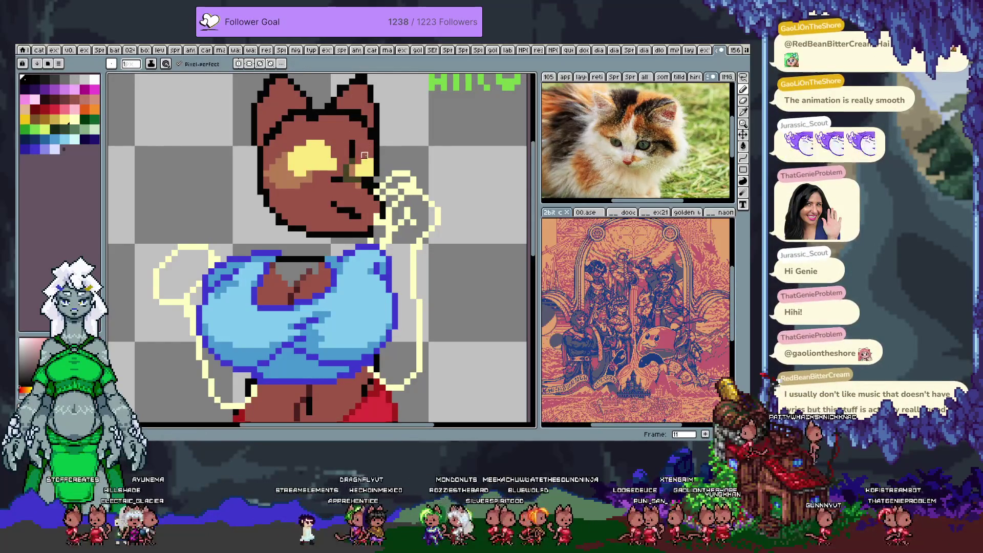
left_click(363, 155, "alt")
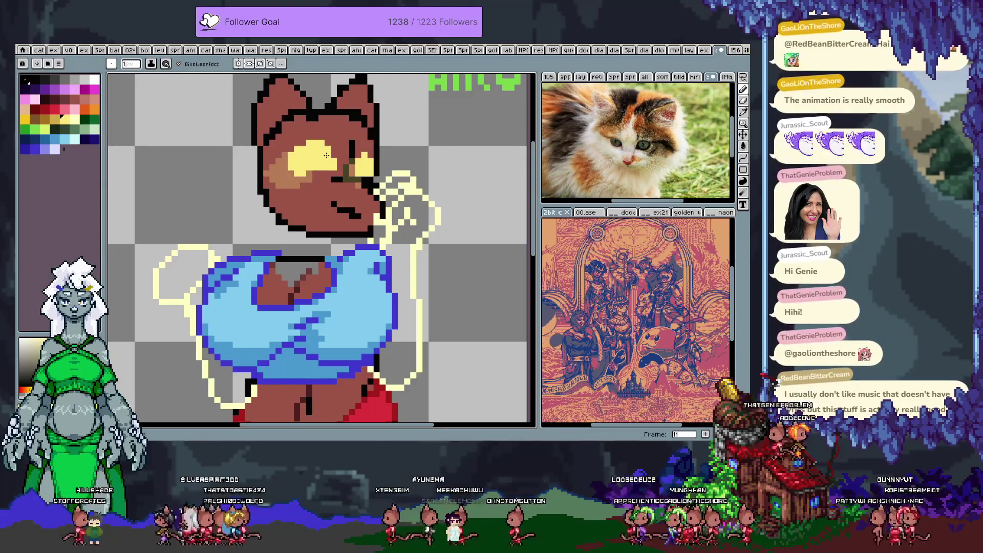
key("i")
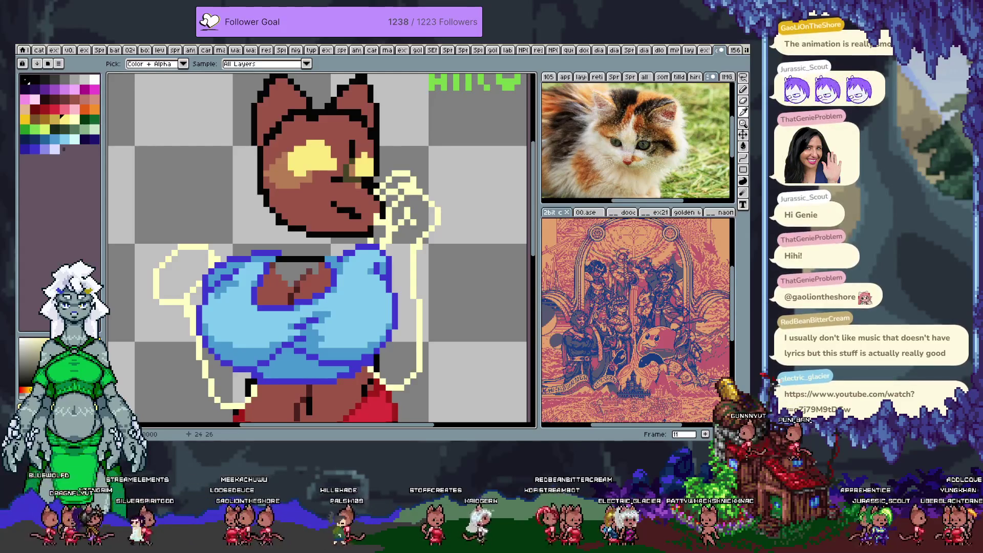
left_click(330, 167, "alt")
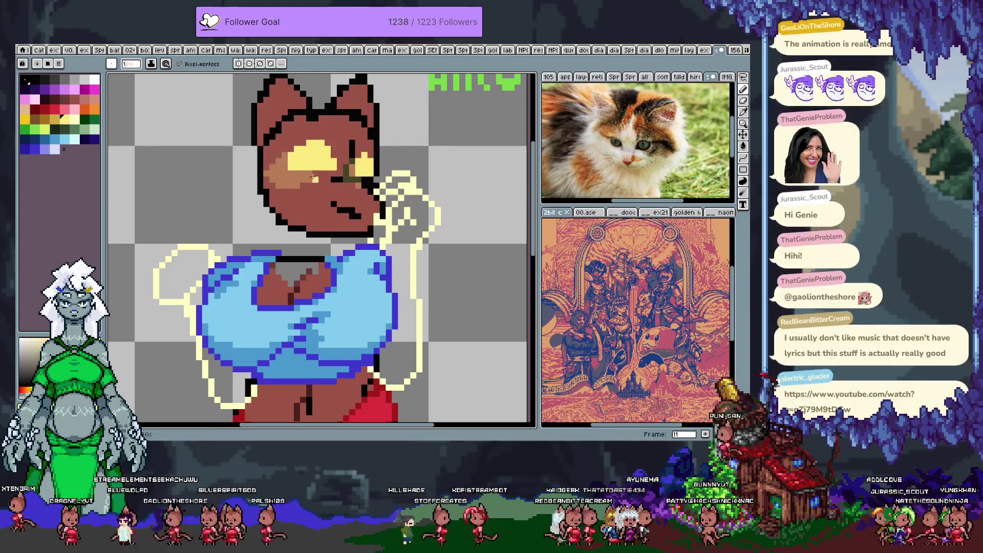
left_click_drag(291, 153, 291, 173)
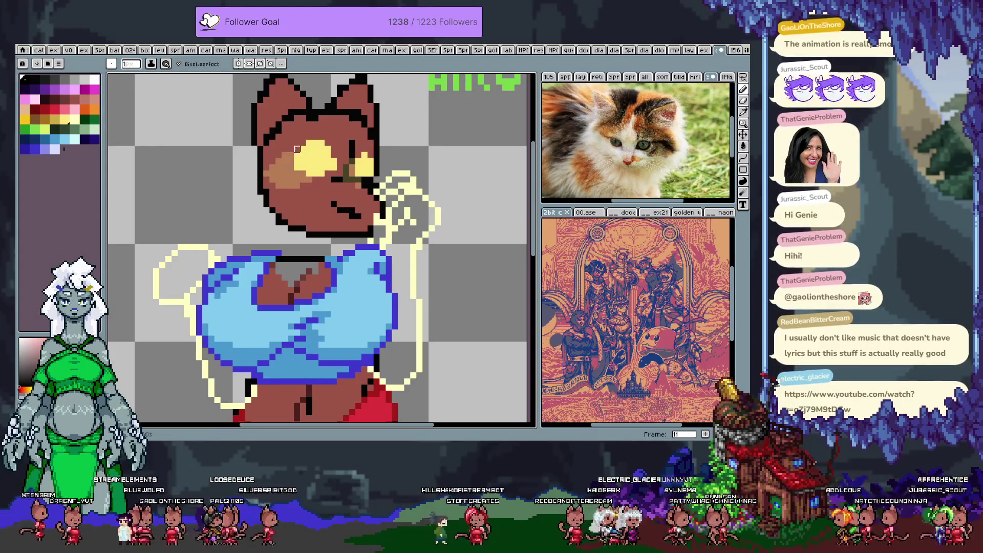
left_click(327, 149, "alt")
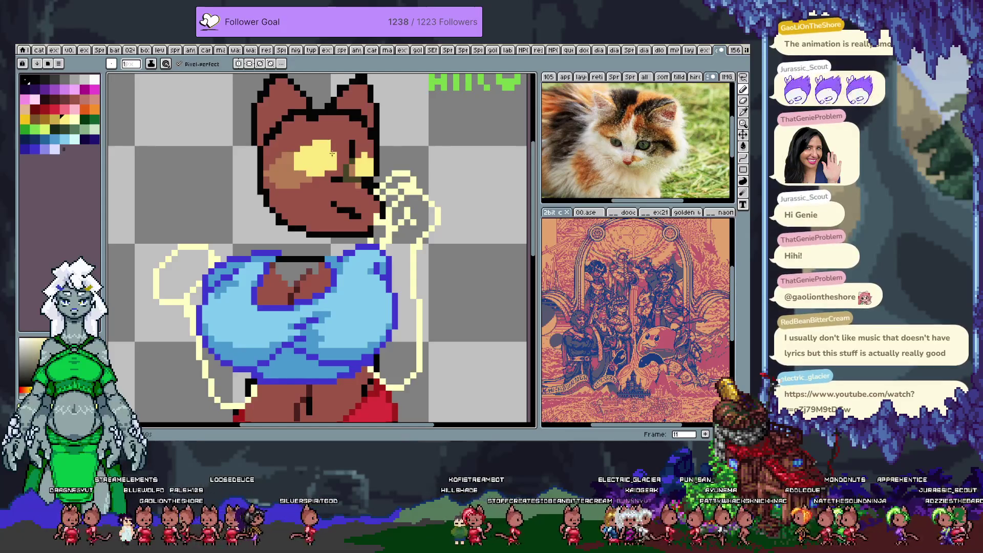
left_click(302, 168, "alt")
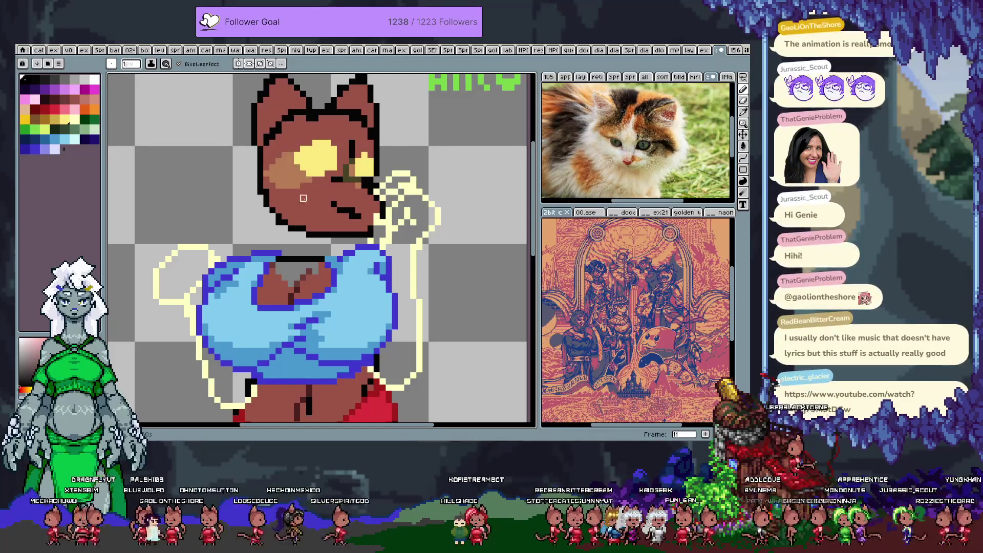
left_click(323, 179, "alt")
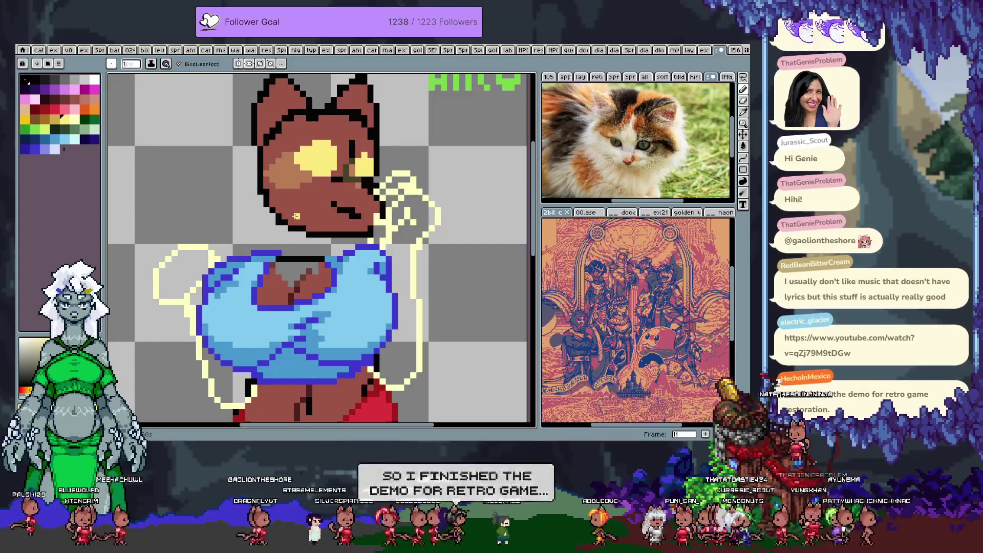
Compare frames 10 and 11 and undo the selection over the eye
key("comma")
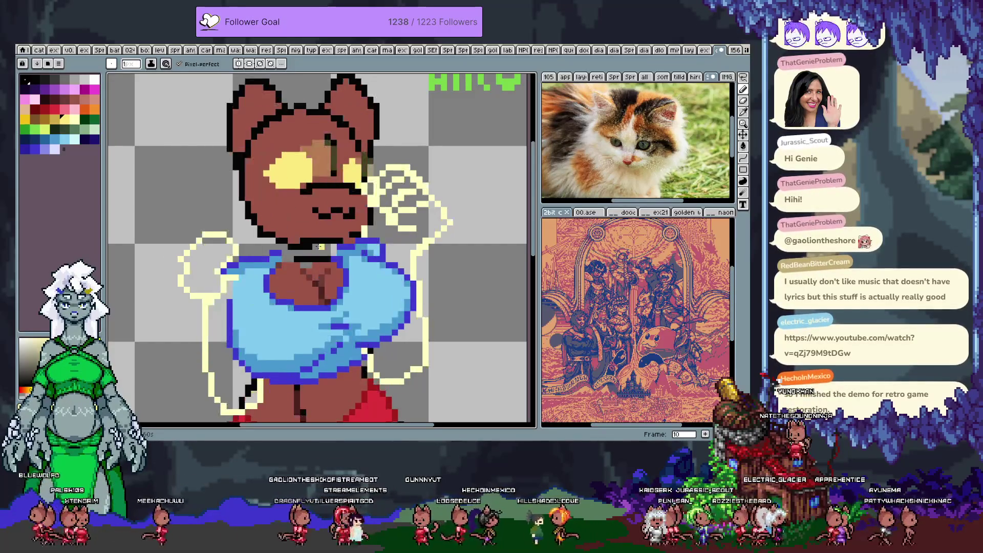
key("period")
key("m")
key("ctrl+z")
key("ctrl+z")
key("ctrl+z")
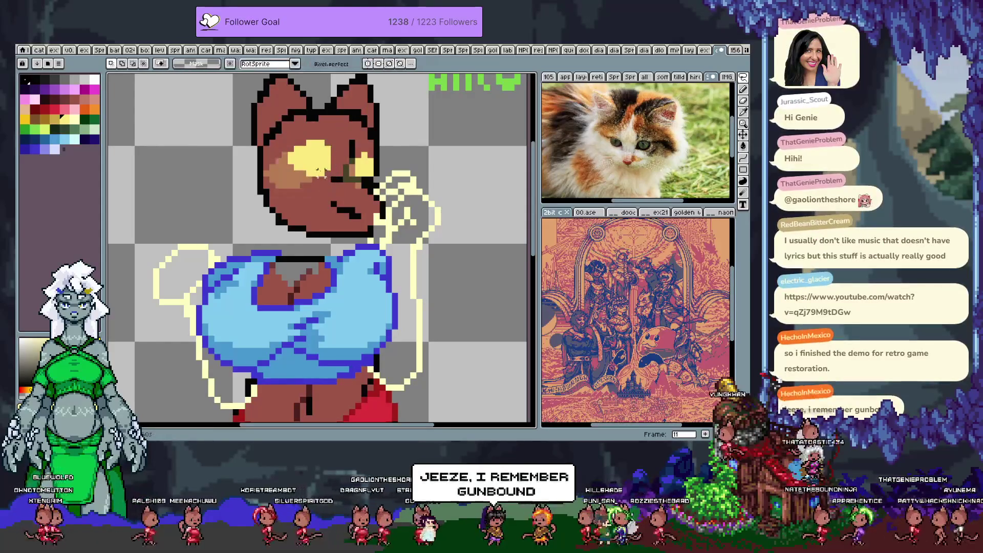
key("b")
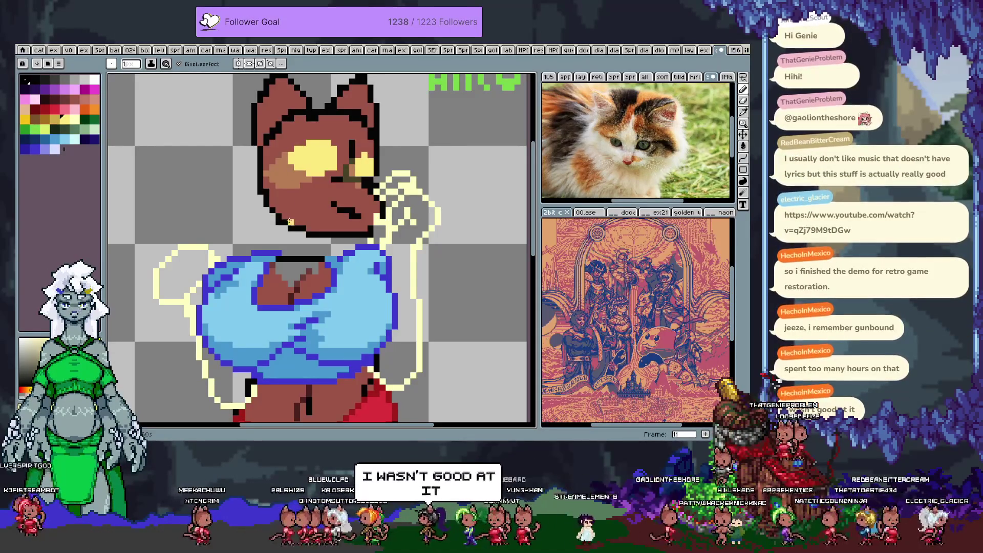
key("comma")
key("period")
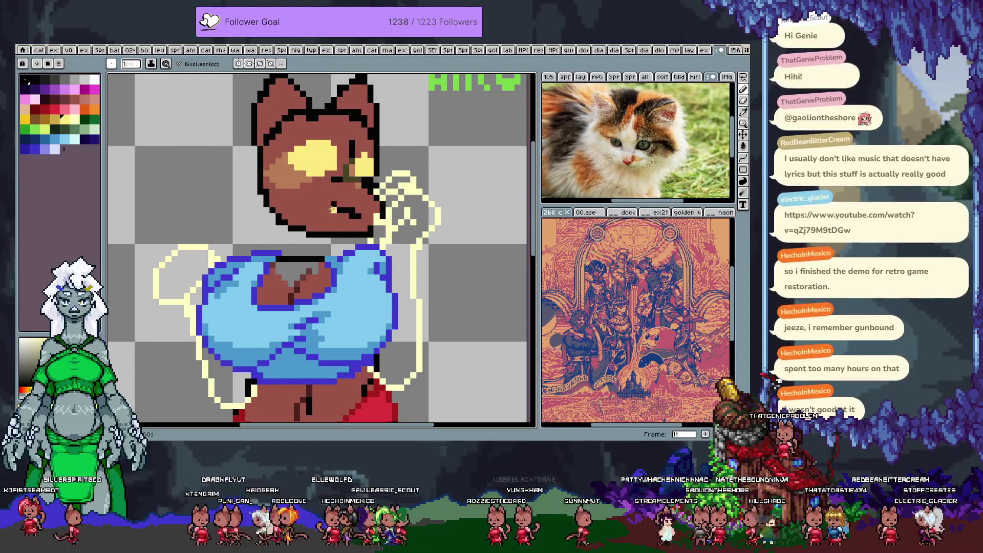
key("comma")
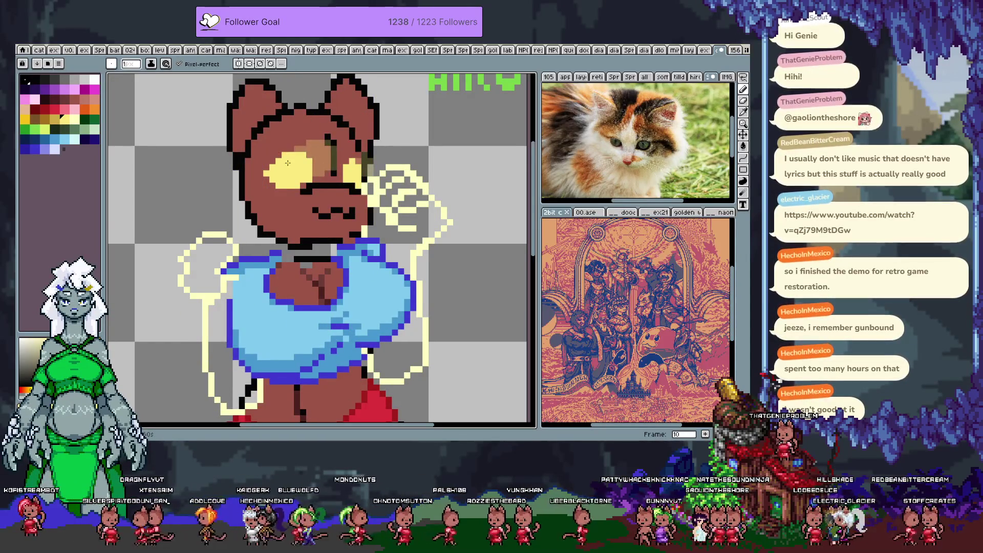
Lasso around the left eye, then try and undo a yellow crescent on frame 9
key("q")
mouse_move(284, 152)
left_mouse_down()
mouse_move(287, 197)
mouse_move(290, 188)
left_mouse_up()
key("comma")
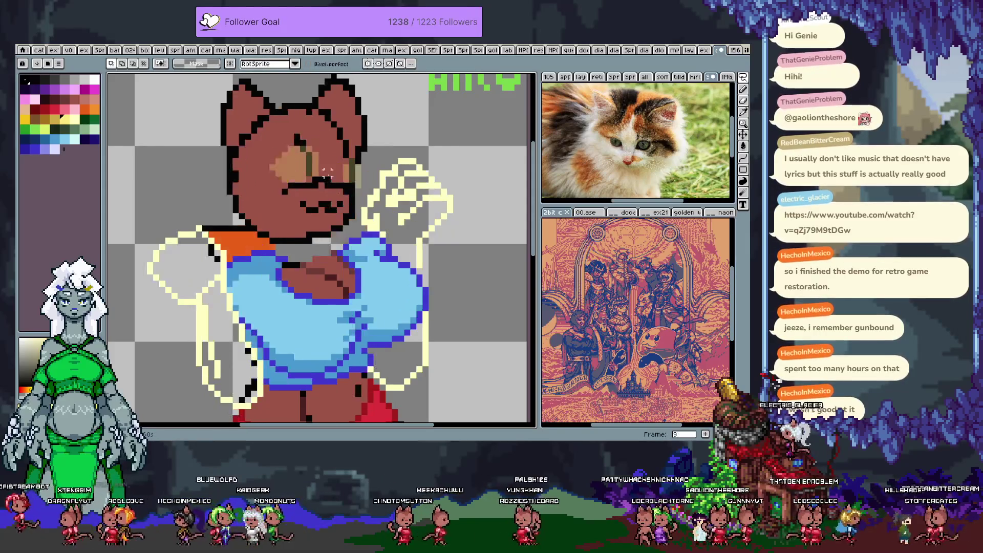
key("b")
mouse_move(276, 153)
left_mouse_down()
mouse_move(260, 172)
mouse_move(273, 187)
mouse_move(286, 153)
mouse_move(260, 179)
mouse_move(298, 157)
left_mouse_up()
key("ctrl+z")
key("ctrl+y")
key("ctrl+z")
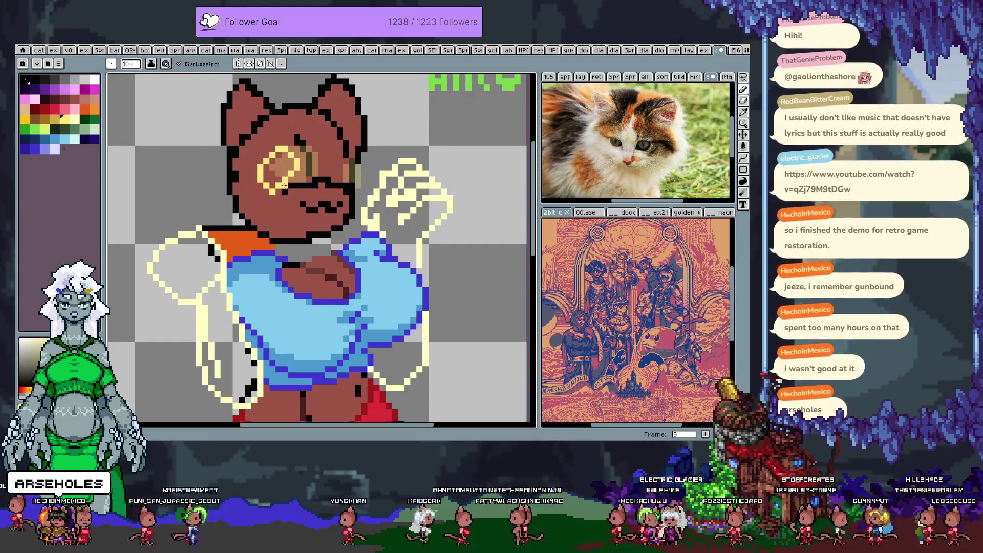
Try slanted and ringed yellow eye shapes on frame 9, then undo them all
left_click_drag(264, 177, 276, 165)
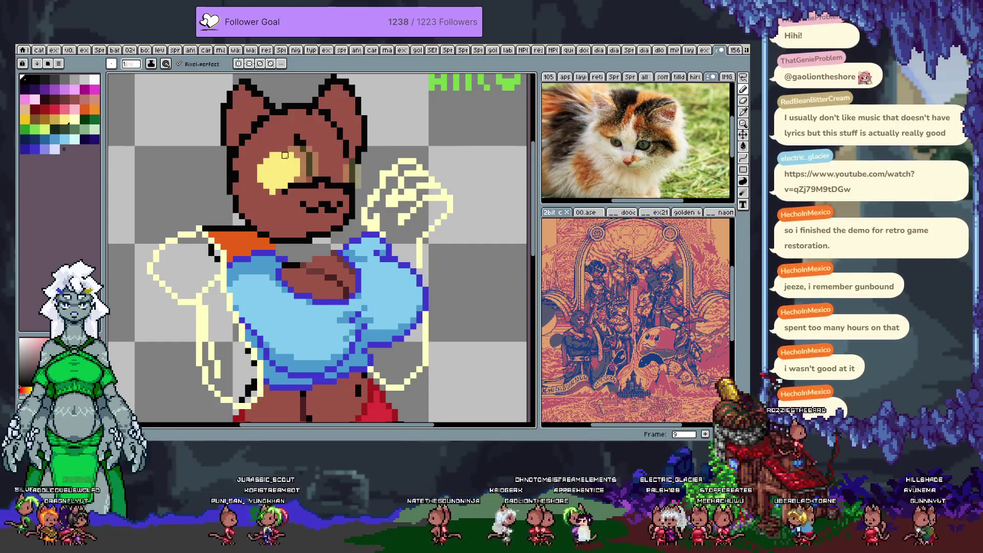
left_click_drag(256, 162, 267, 189)
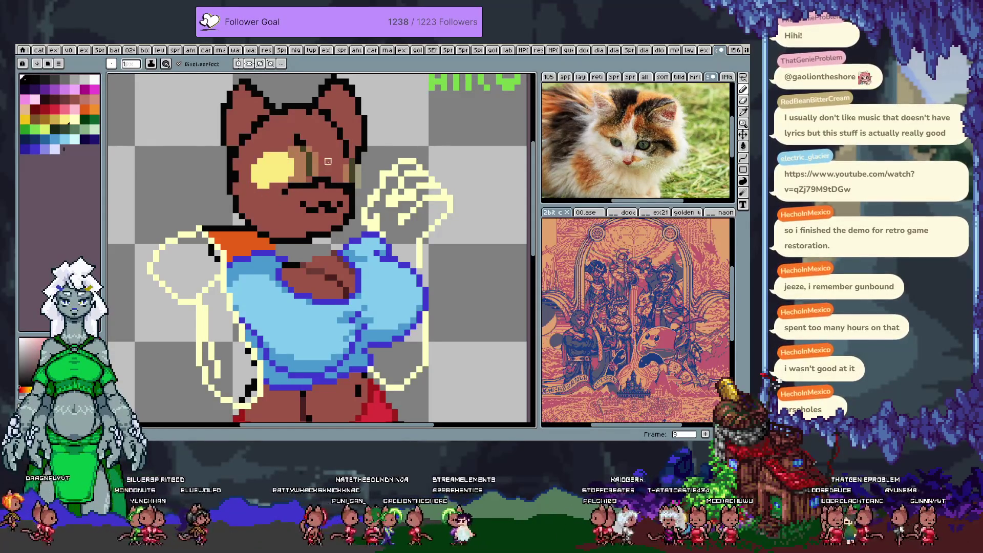
key("ctrl+z")
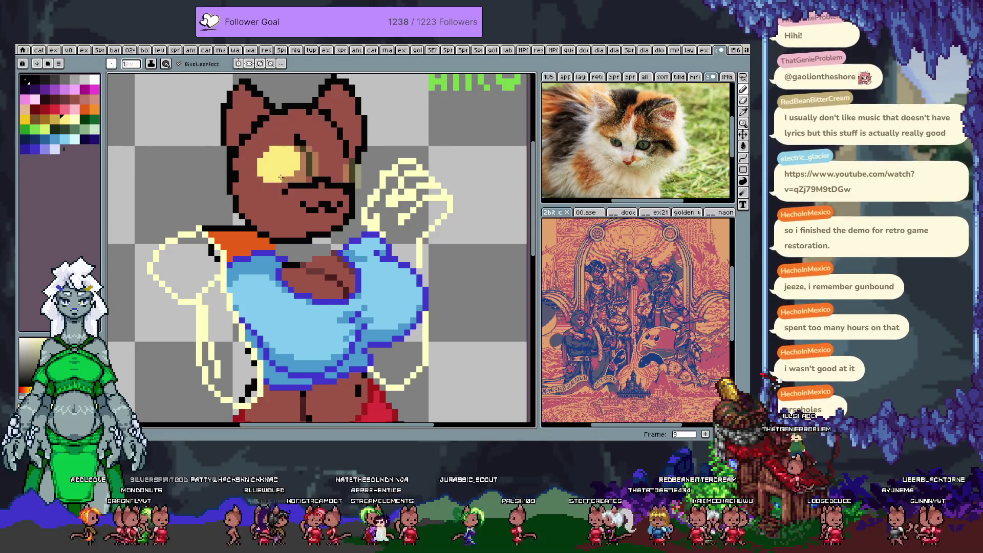
key("ctrl+z")
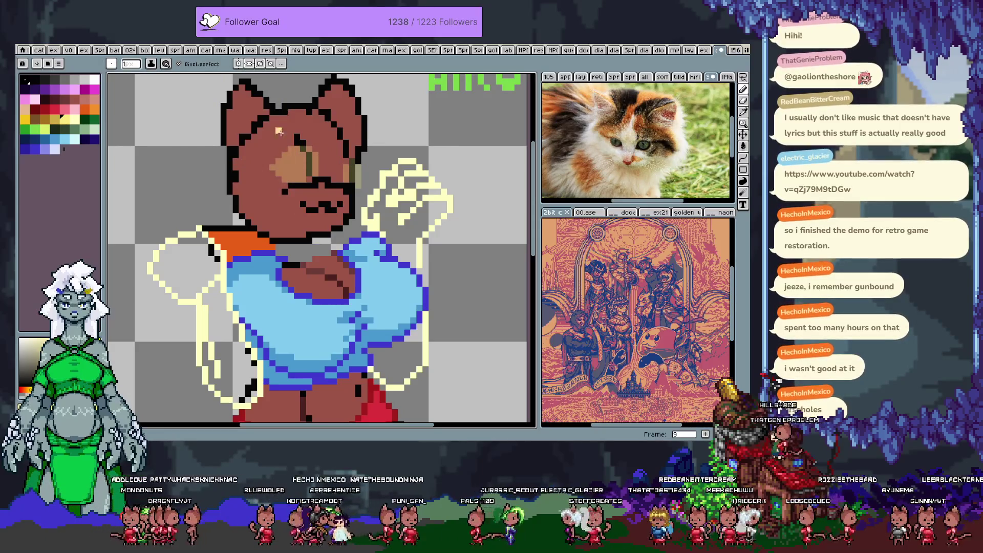
mouse_move(285, 155)
left_mouse_down()
mouse_move(263, 150)
mouse_move(258, 188)
mouse_move(294, 180)
mouse_move(290, 170)
left_mouse_up()
key("ctrl+z")
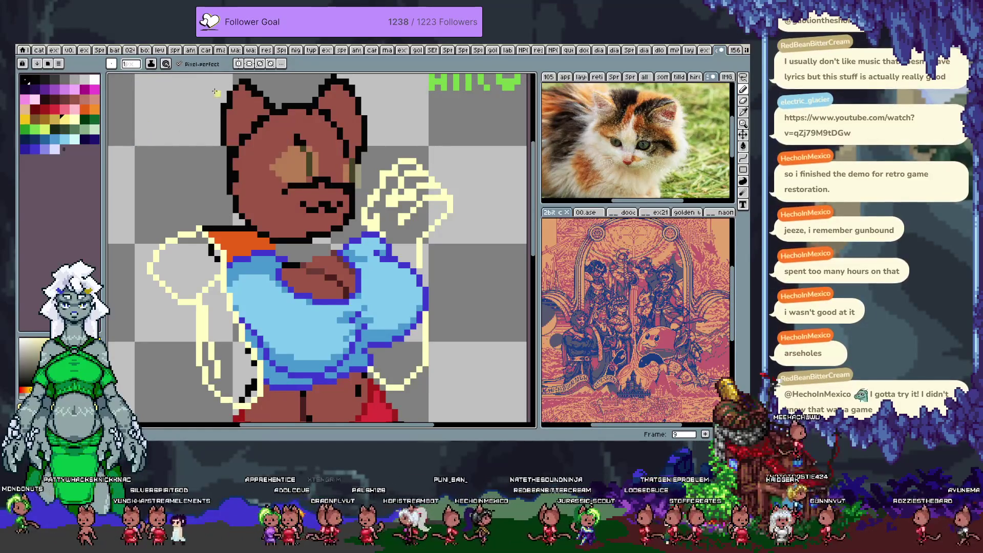
left_click(179, 63)
Paint both eyes yellow with a dark pupil line in the right eye, then save
mouse_move(284, 148)
left_mouse_down()
mouse_move(269, 178)
mouse_move(290, 155)
mouse_move(267, 175)
mouse_move(295, 178)
left_mouse_up()
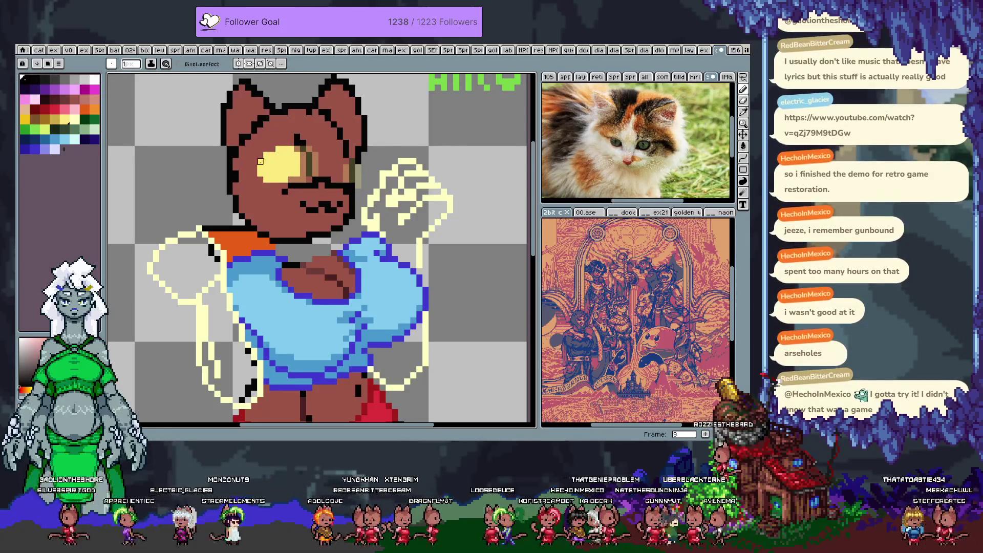
mouse_move(328, 153)
left_mouse_down()
mouse_move(341, 169)
mouse_move(321, 163)
left_mouse_up()
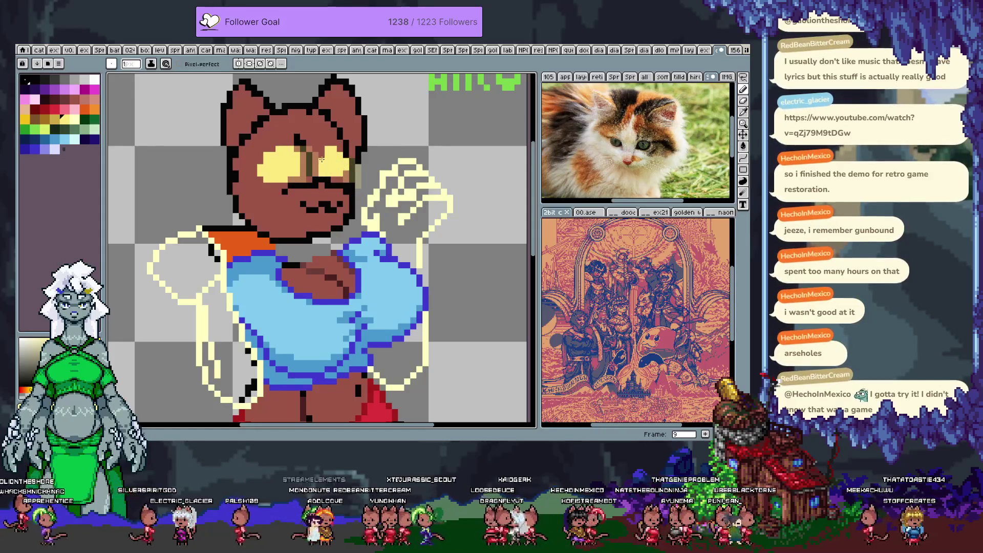
key("ctrl+z")
left_click_drag(322, 175, 321, 162)
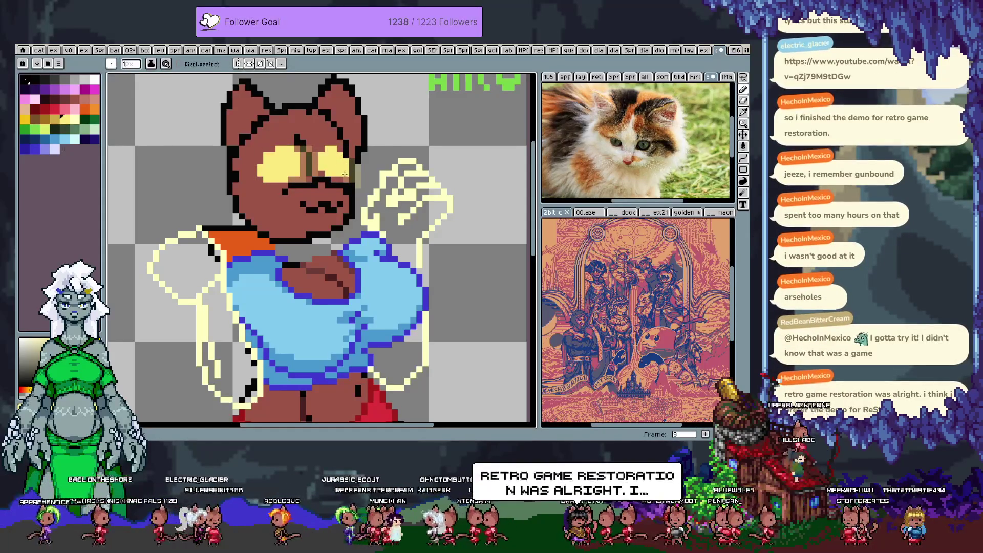
key("ctrl+v")
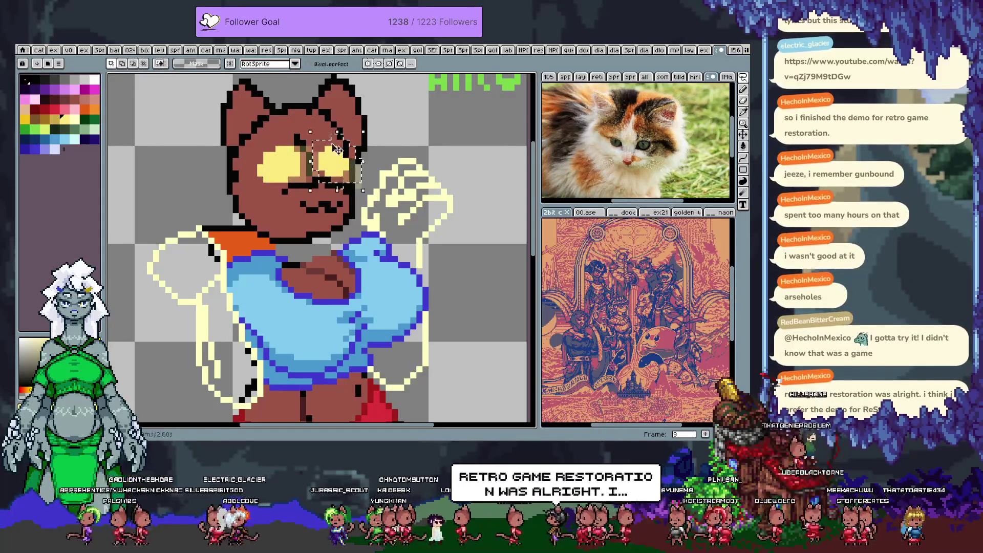
left_click_drag(343, 167, 338, 160)
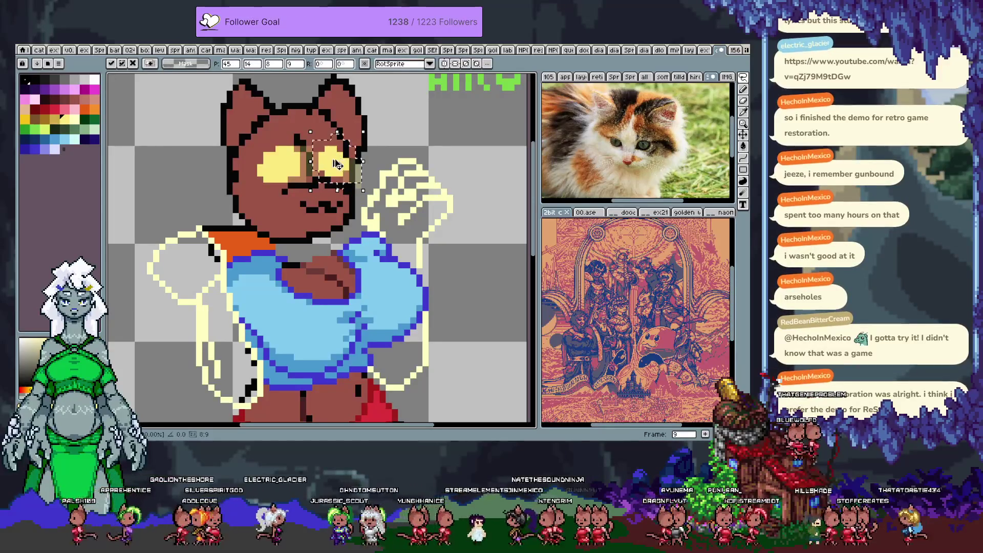
key("Return")
key("ctrl+z")
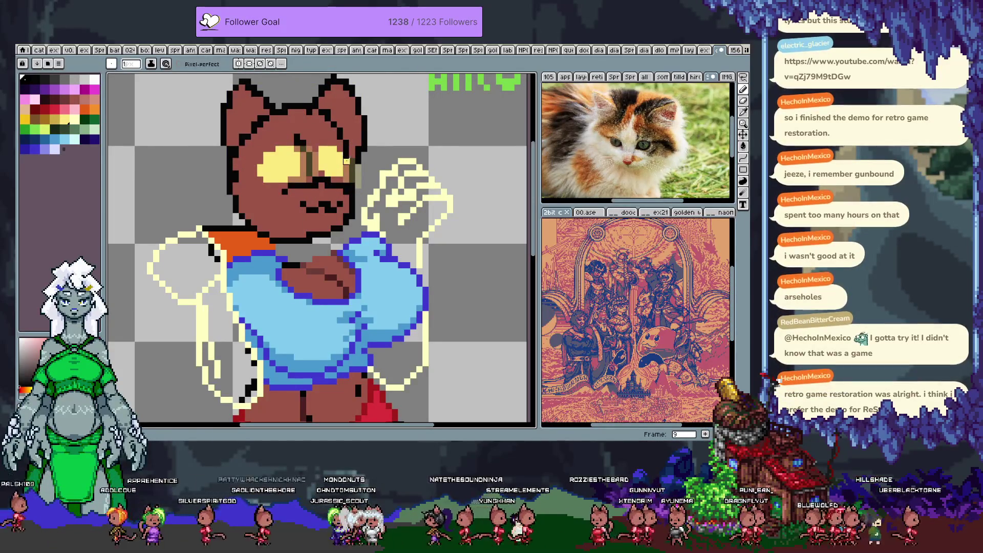
key("ctrl+s")
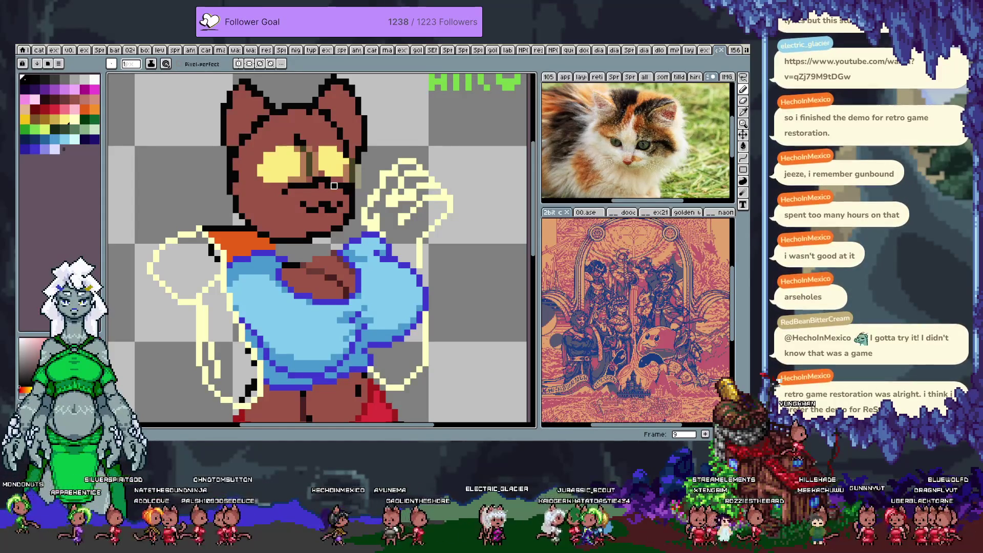
Trial elliptical selections over each eye, deselect, and restore the timeline
key("m")
mouse_move(242, 137)
left_mouse_down()
mouse_move(298, 186)
mouse_move(302, 208)
left_mouse_up()
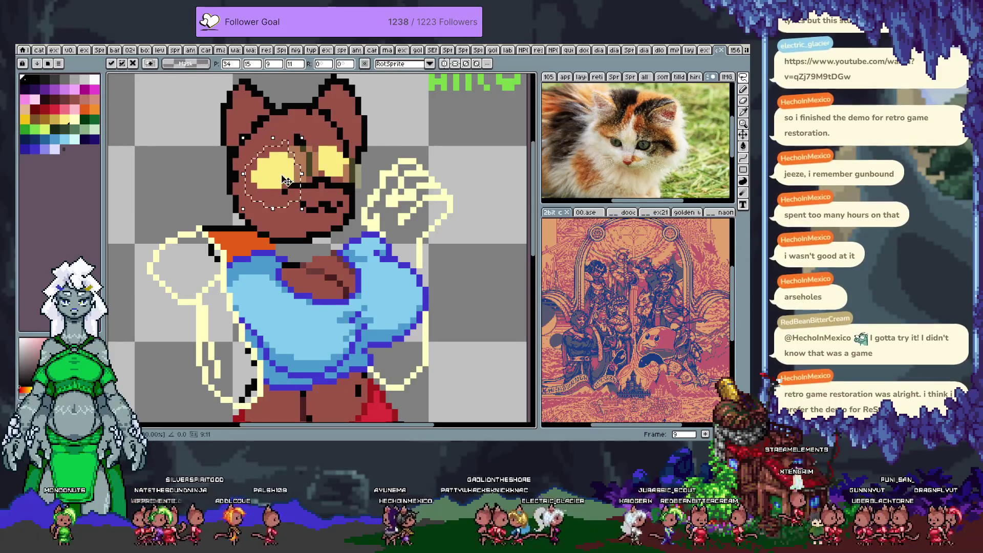
key("ctrl+d")
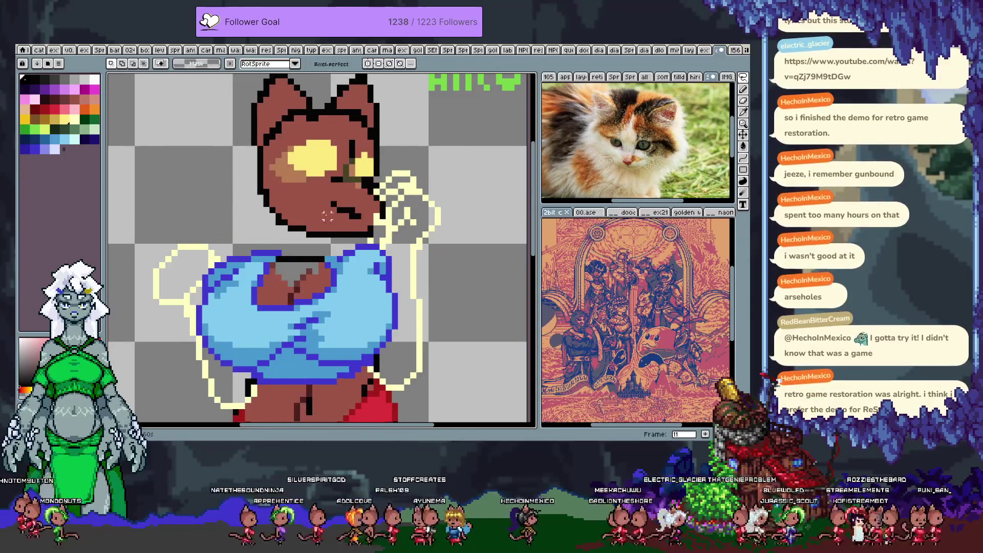
left_click_drag(311, 138, 363, 197)
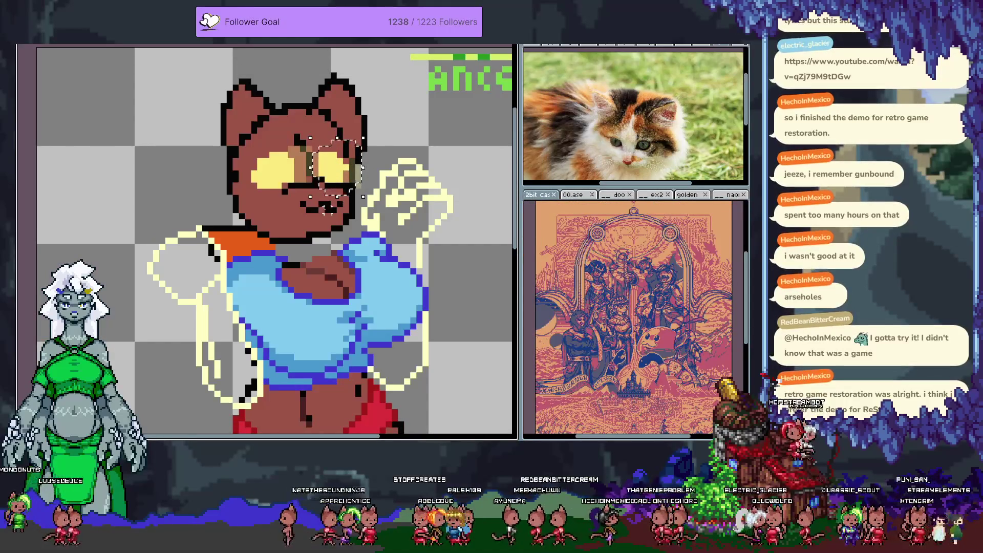
left_click(322, 215)
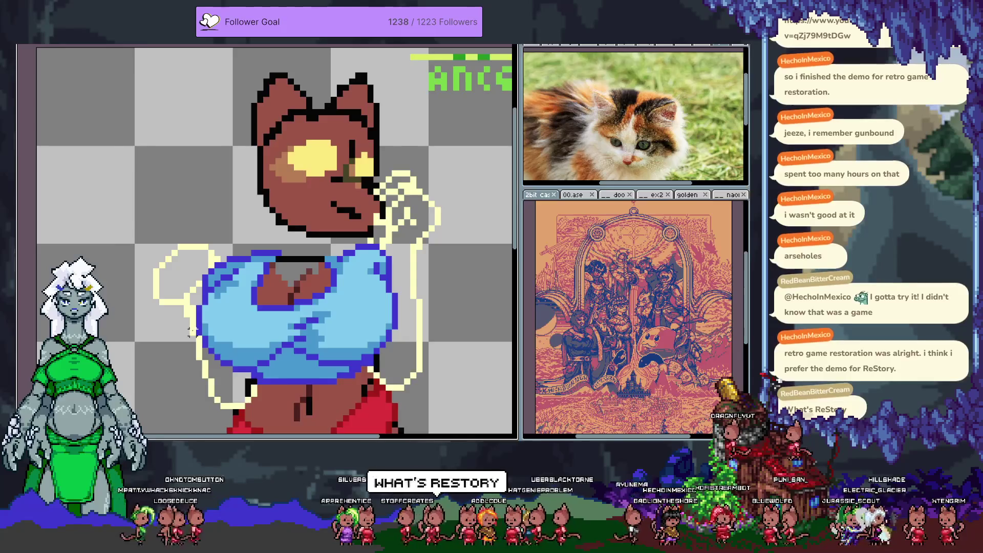
key("Tab")
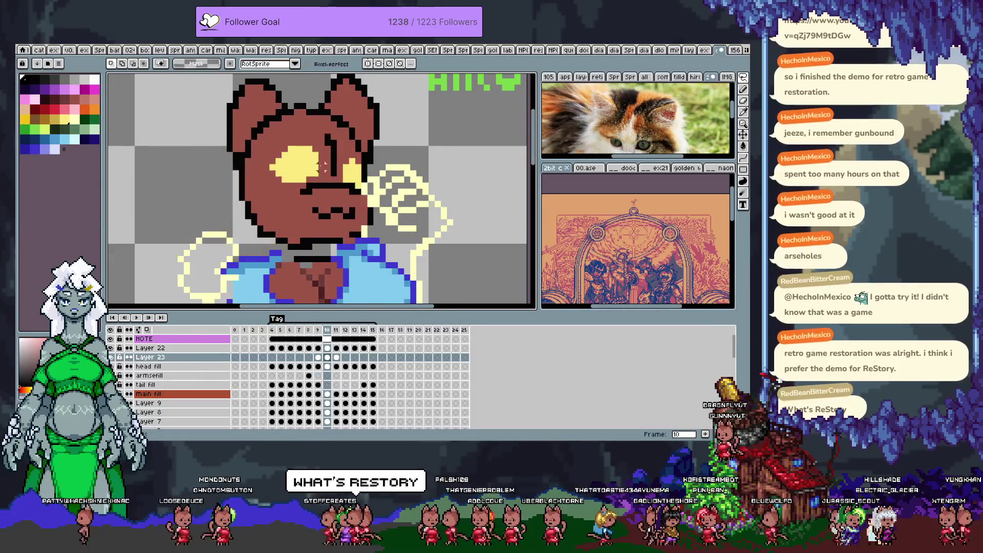
Nudge the eyes into place on frames 10 and 11, then play the animation back
left_click_drag(302, 136, 297, 137)
left_click_drag(302, 188, 304, 194)
key("period")
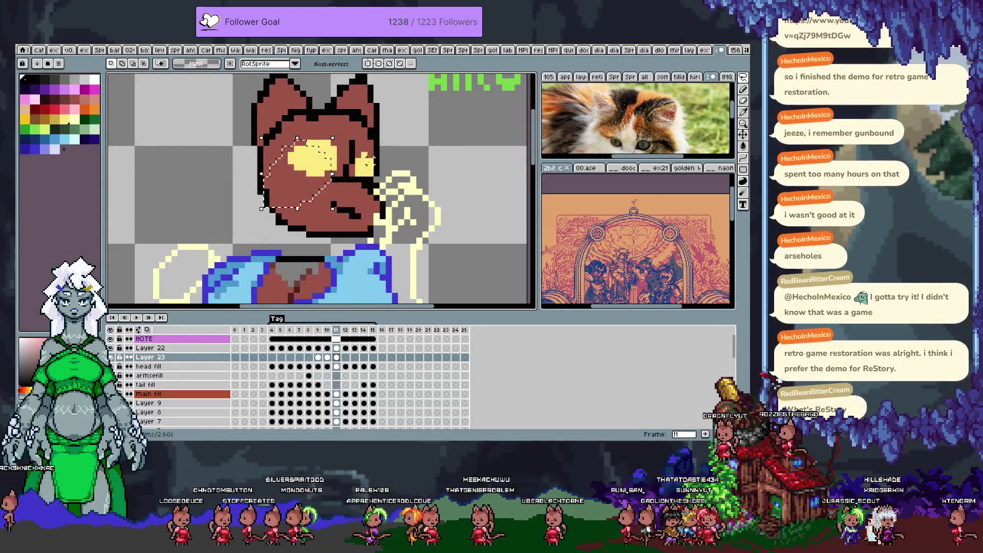
left_click_drag(320, 159, 322, 165)
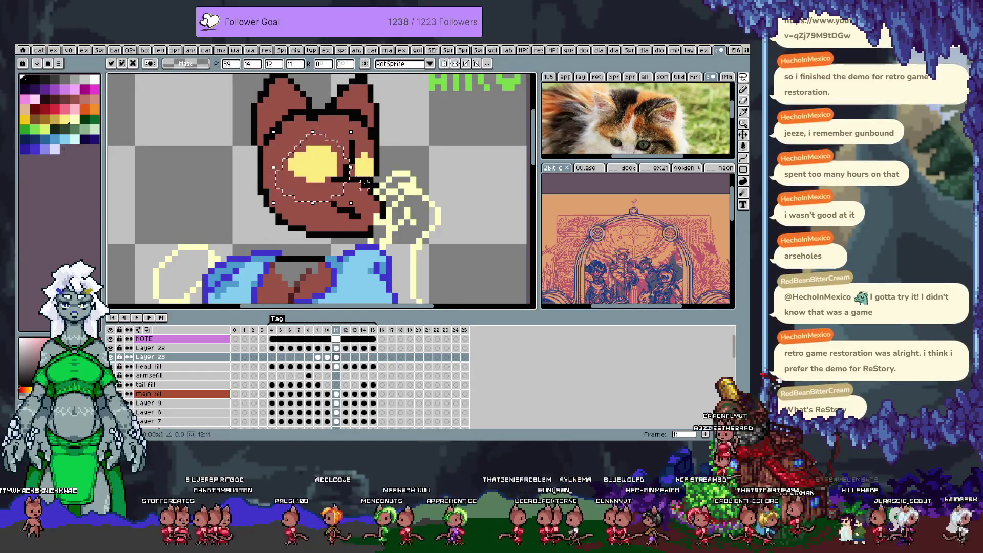
key("ctrl+d")
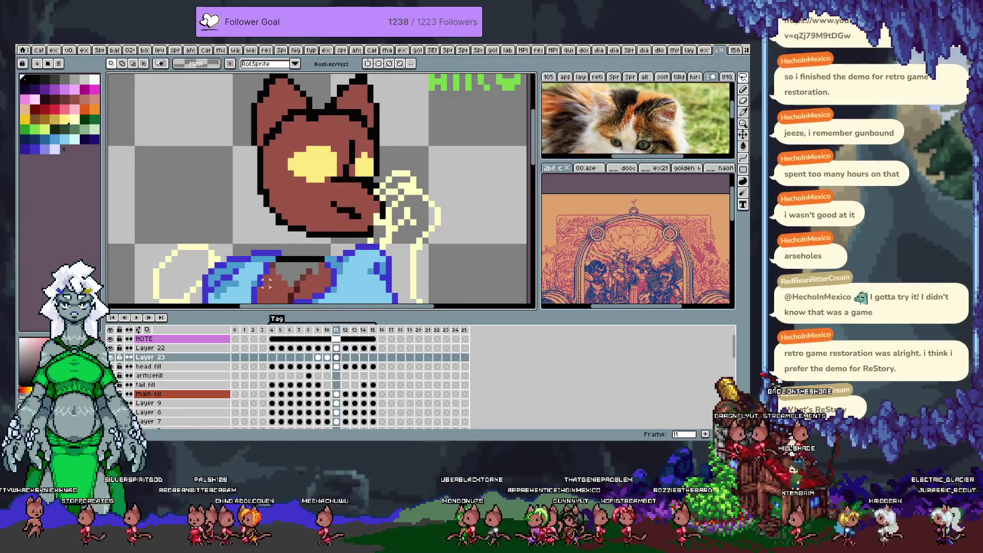
key("Return")
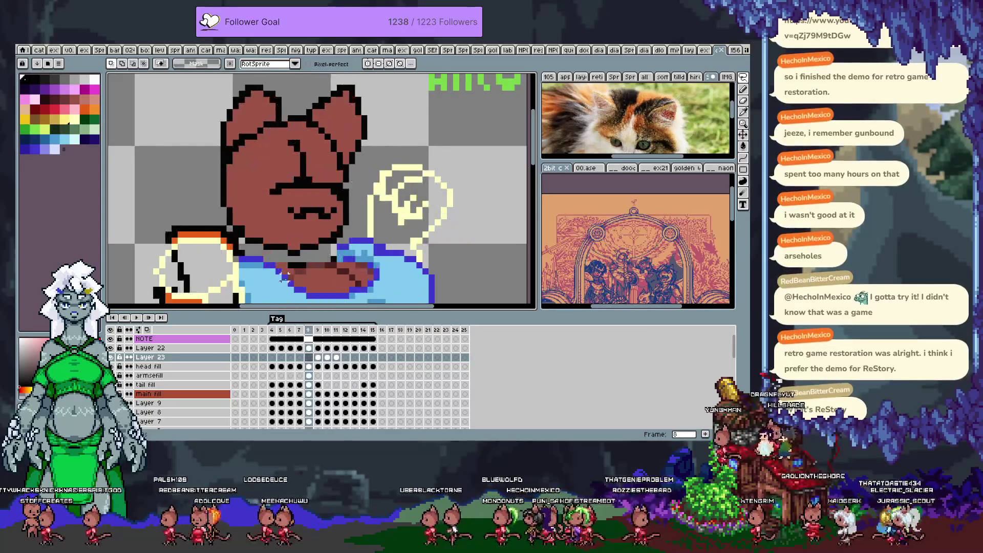
key("Return")
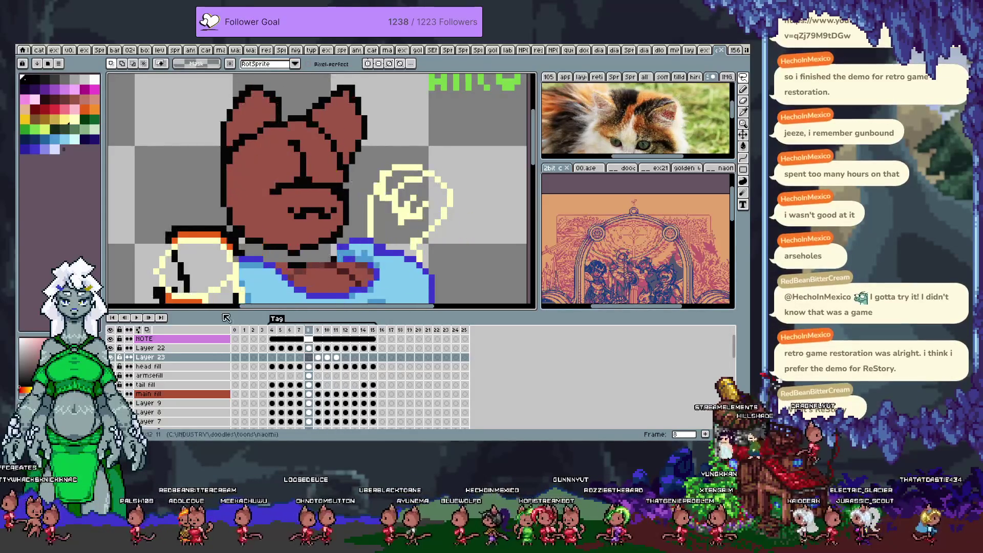
Paint yellow into both eyes on frame 8 and preview the following frames
key("Tab")
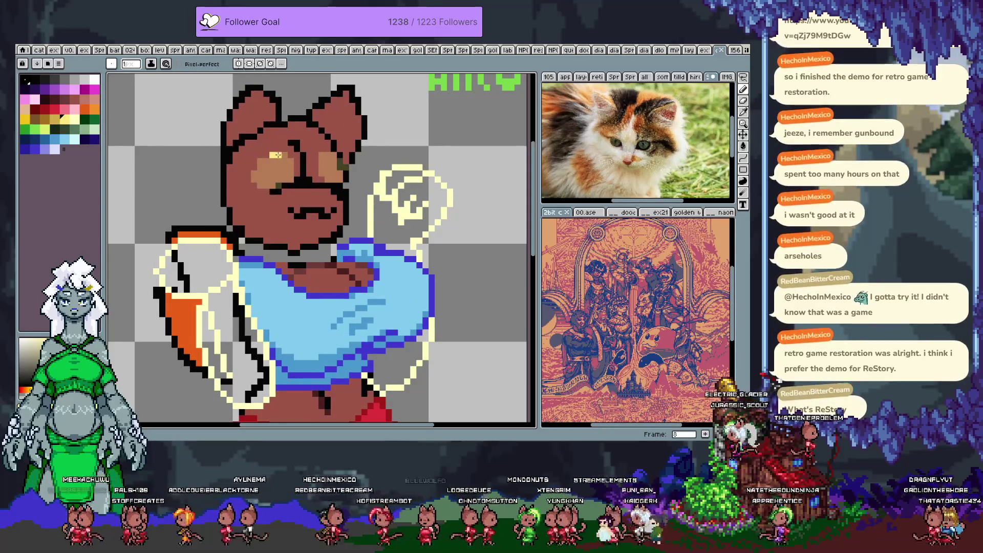
mouse_move(282, 162)
left_mouse_down()
mouse_move(287, 177)
mouse_move(293, 169)
mouse_move(266, 159)
mouse_move(255, 181)
left_mouse_up()
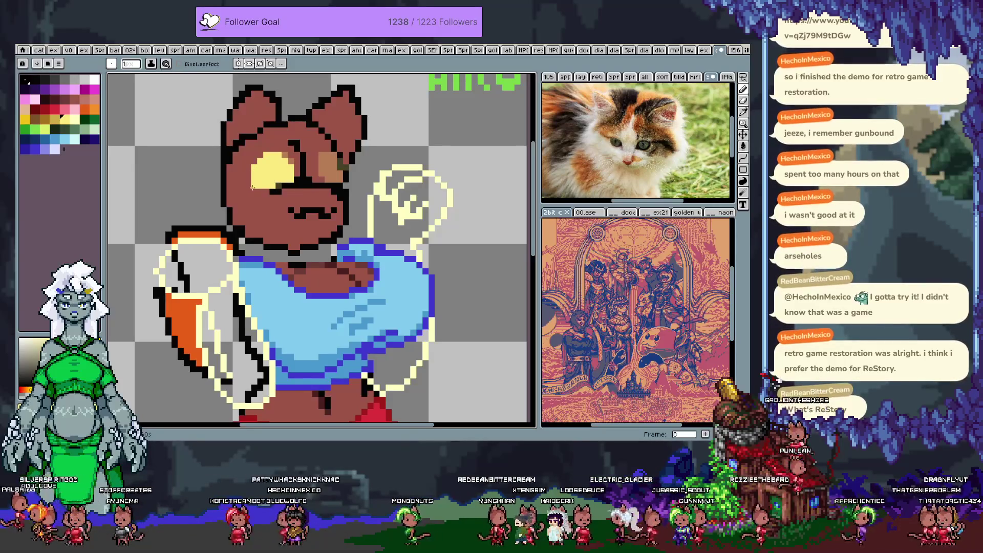
key("x")
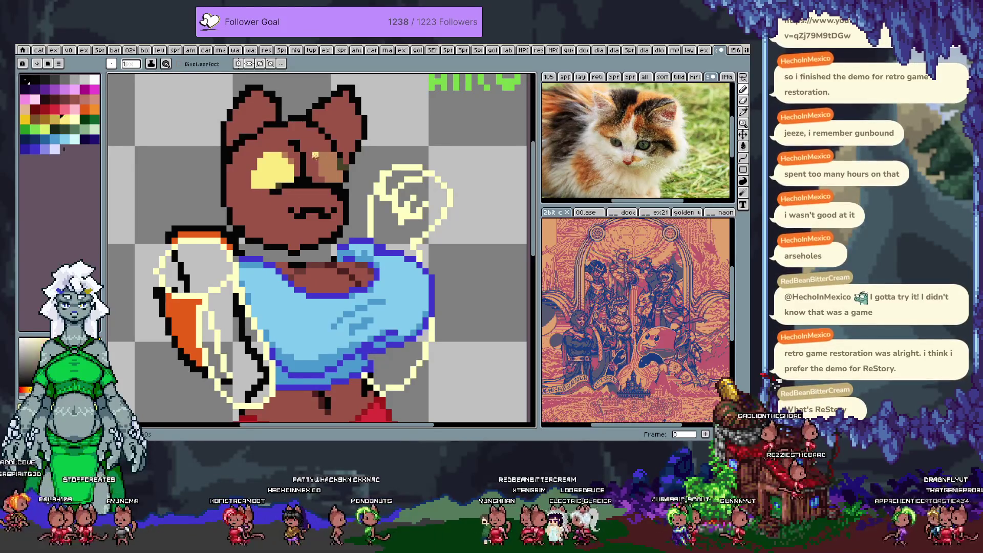
left_click_drag(315, 161, 333, 175)
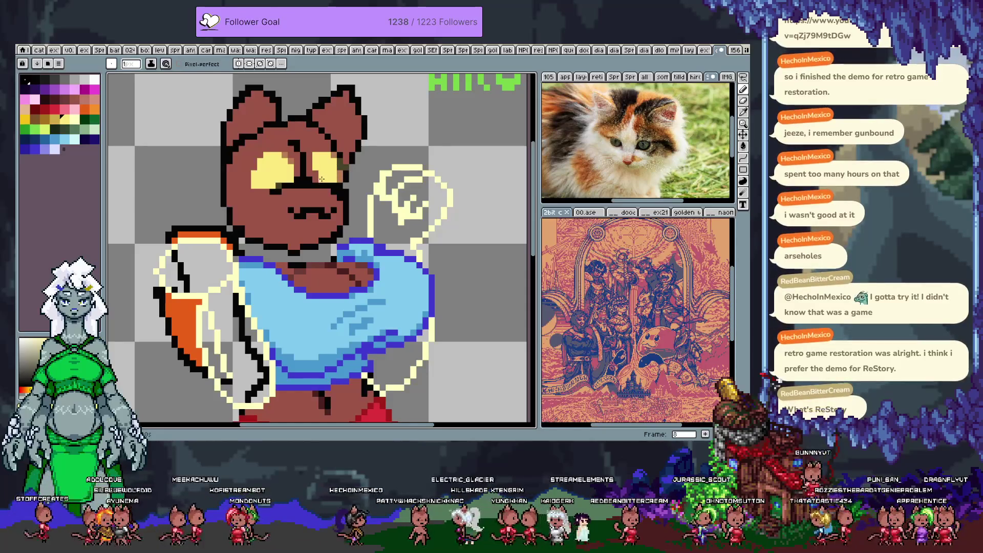
key("Return")
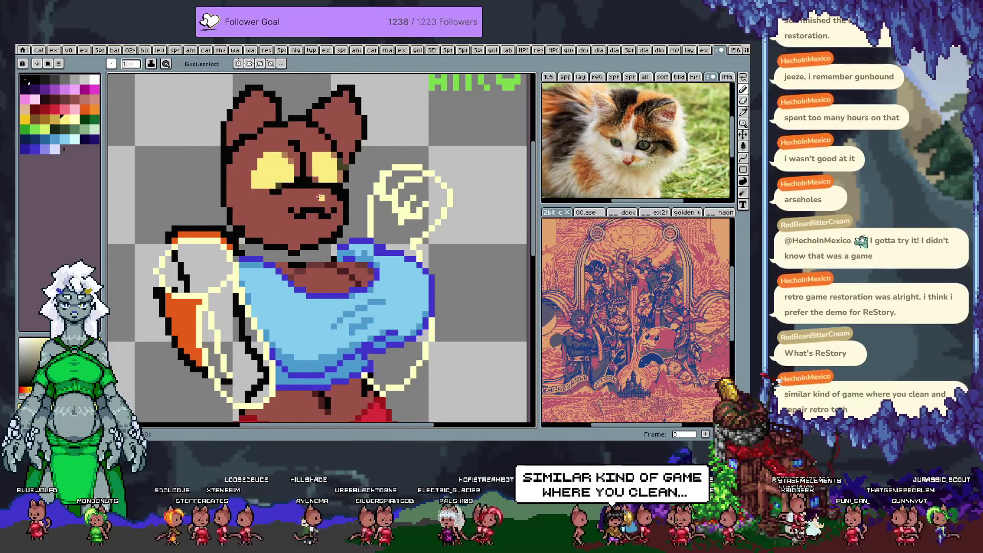
key("m")
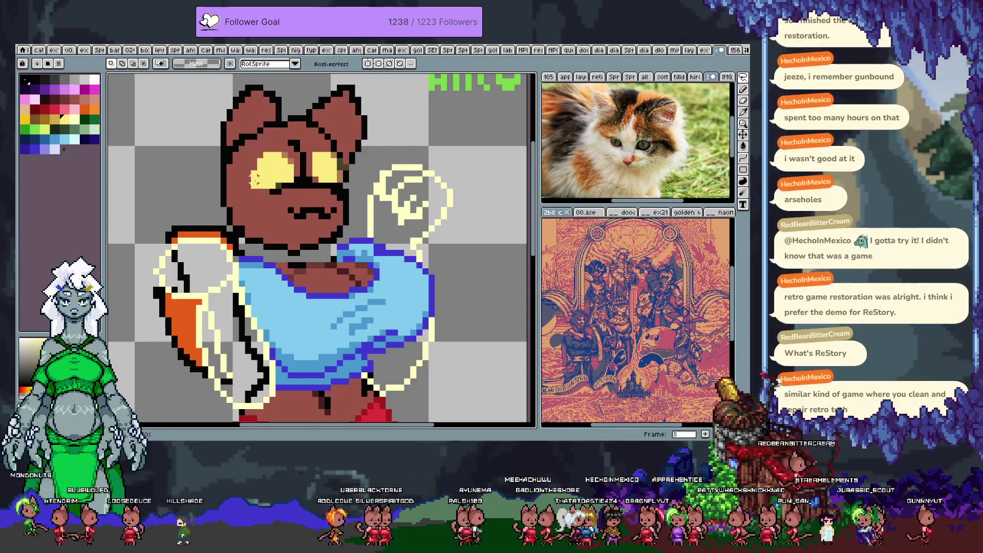
key("Right")
key("Right")
key("Right")
Flip back and forth through frames 8–12 to compare the cat's eyes
key("Left")
key("Left")
key("Left")
key("Right")
key("Right")
key("Left")
key("Right")
key("Right")
key("Left")
key("Right")
key("Left")
key("Left")
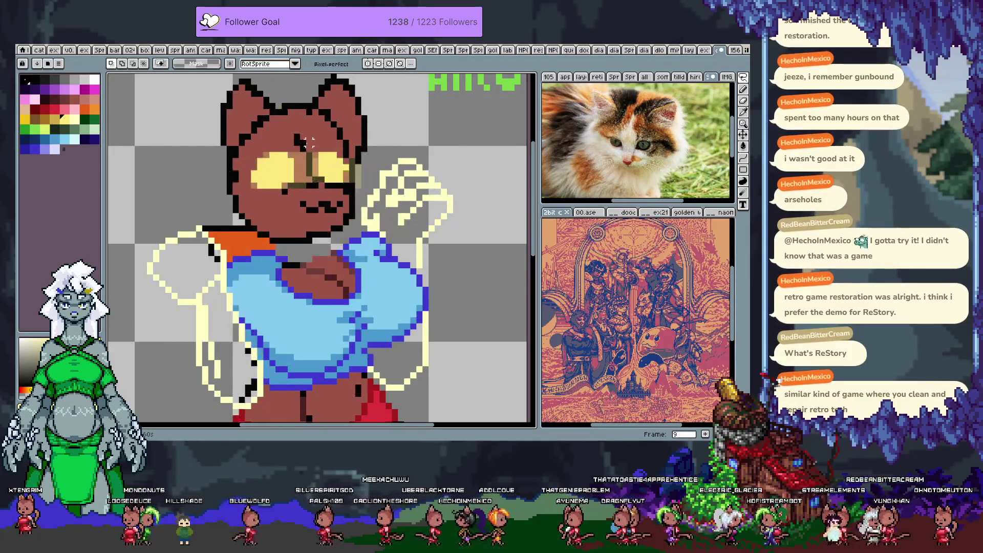
key("Right")
key("Right")
key("Right")
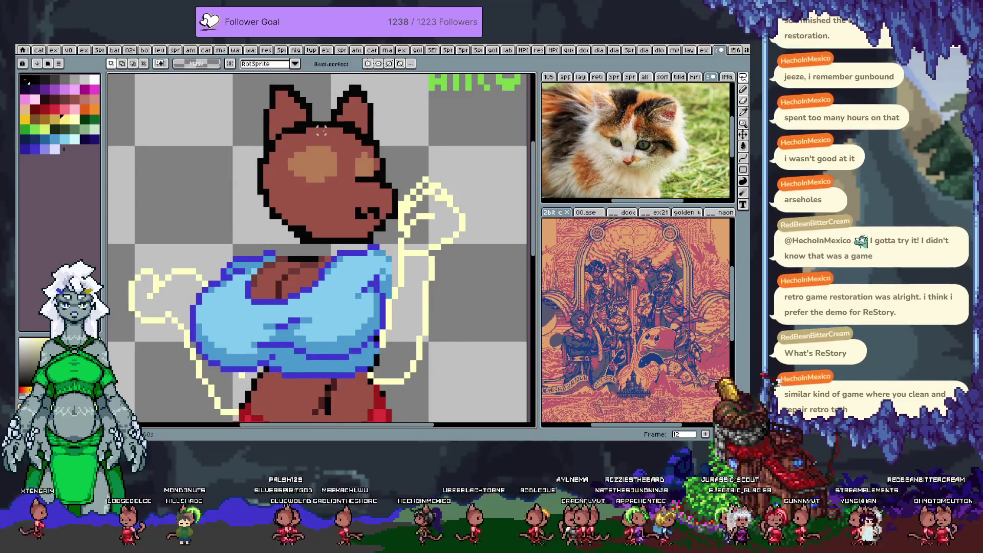
key("Left")
key("Left")
key("Left")
key("Right")
Lasso and move the left eye on frame 10, undo the move, then show the timeline
left_click_drag(285, 156, 281, 154)
key("ctrl+t")
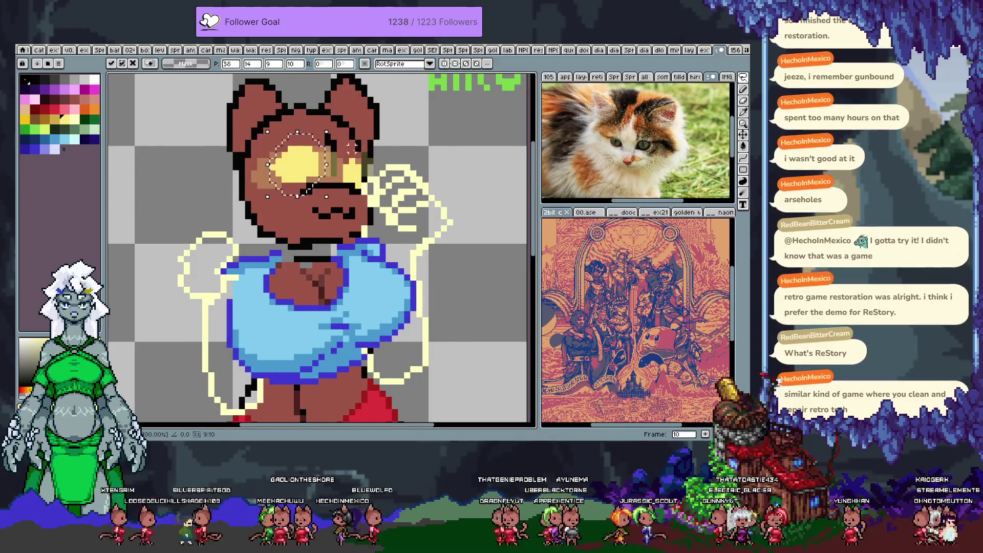
key("Return")
key("Left")
key("Right")
key("Right")
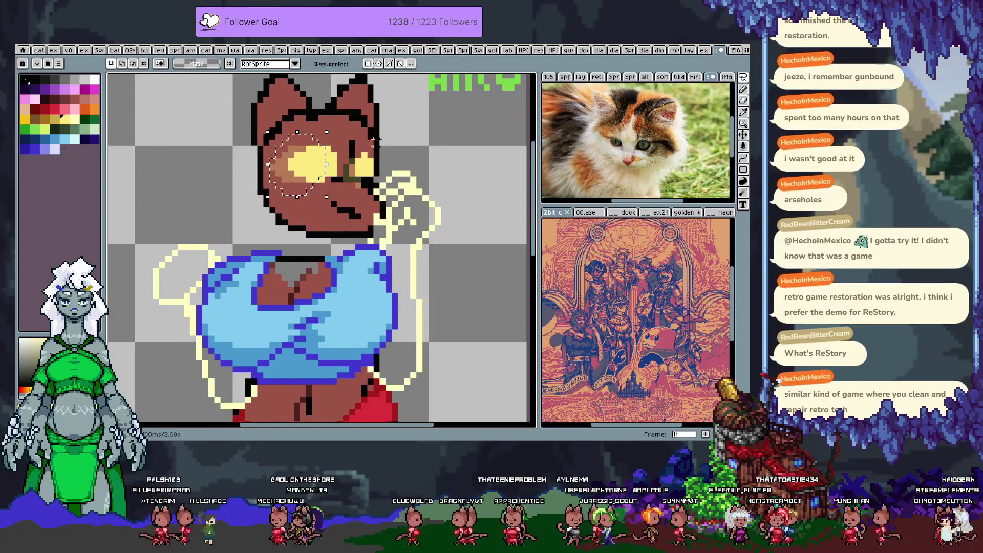
key("Left")
key("Left")
key("Right")
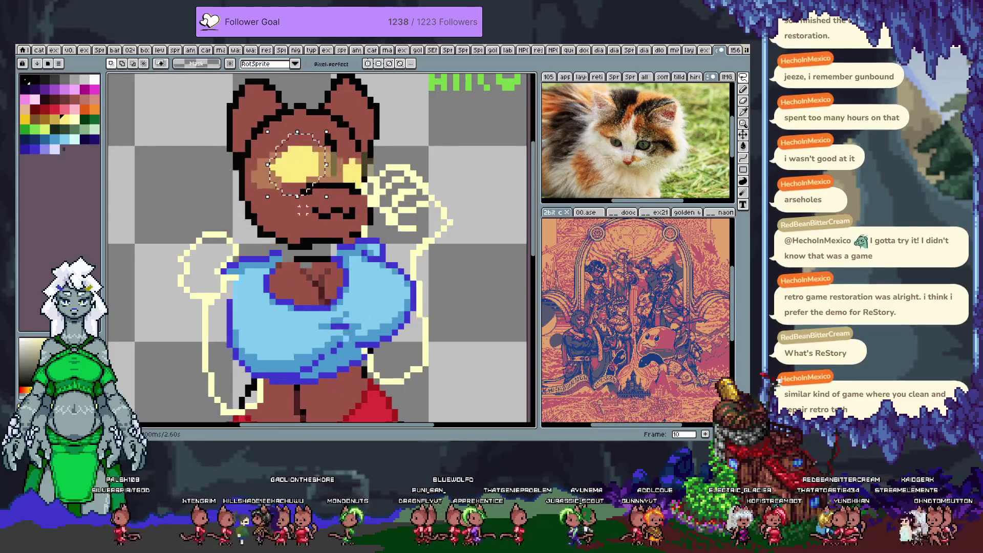
key("ctrl+z")
key("Tab")
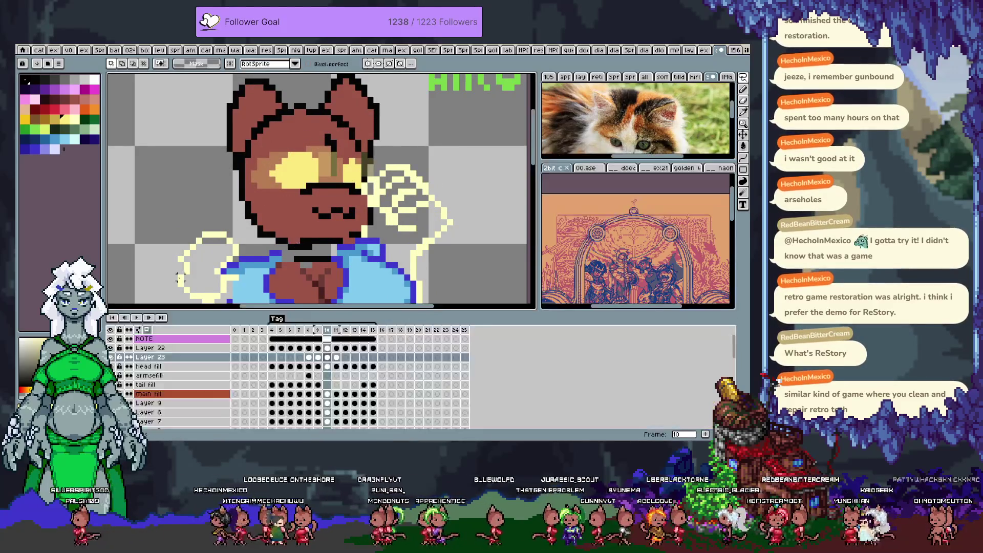
Rename Layer 23 to 'eyes' and hide that layer
left_click(168, 358)
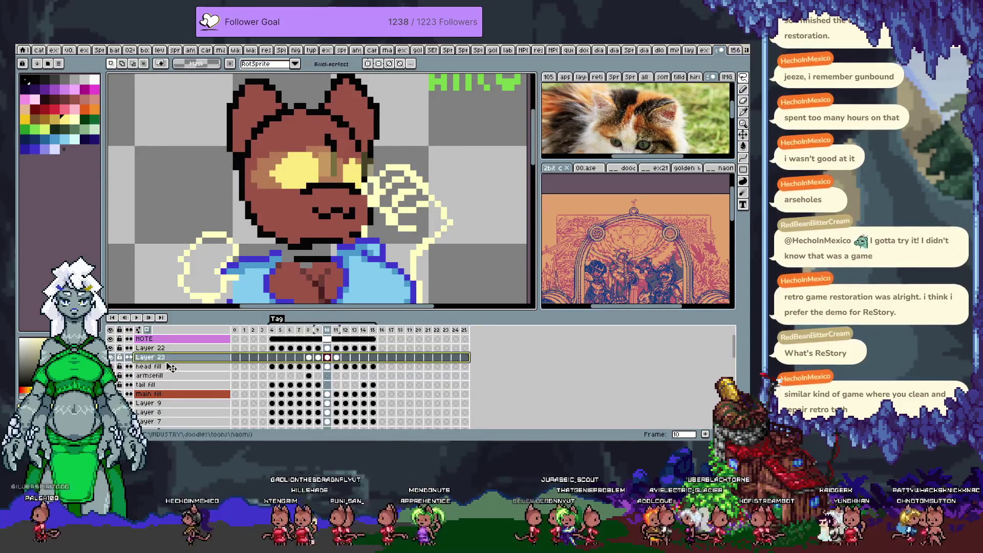
double_click(168, 359)
type("eyes")
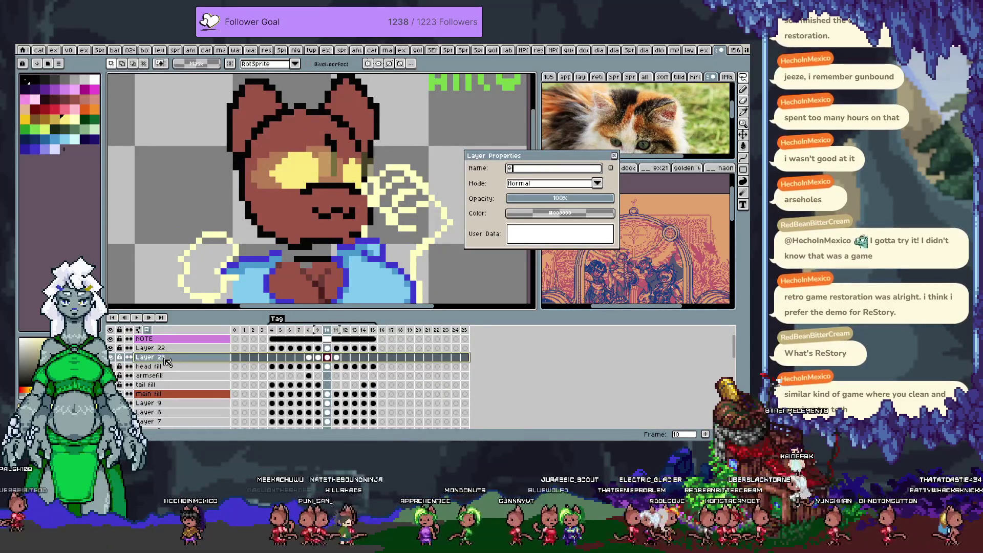
key("Return")
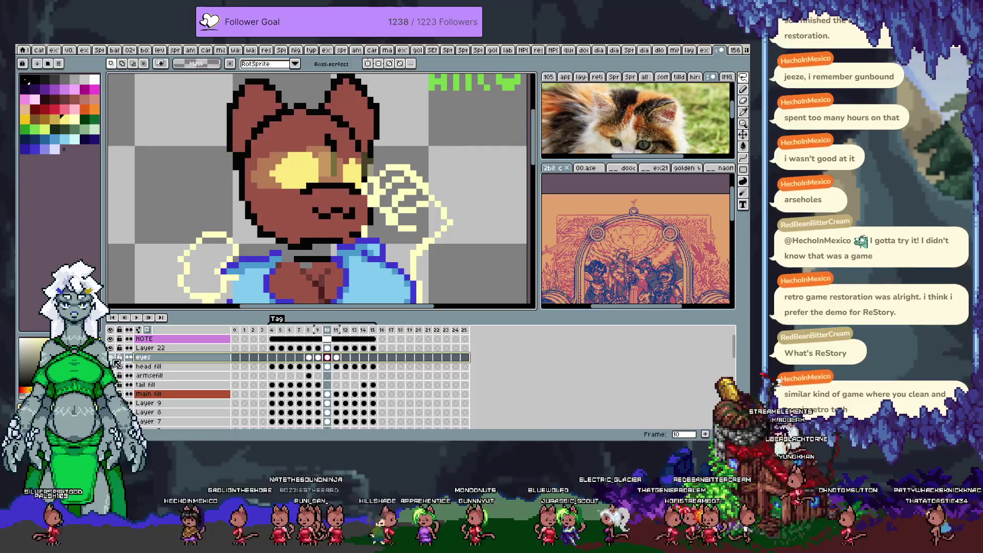
left_click(111, 357)
With the Pencil, paint a yellow block for the left eye and a thin stroke for the right on frame 10
key("Tab")
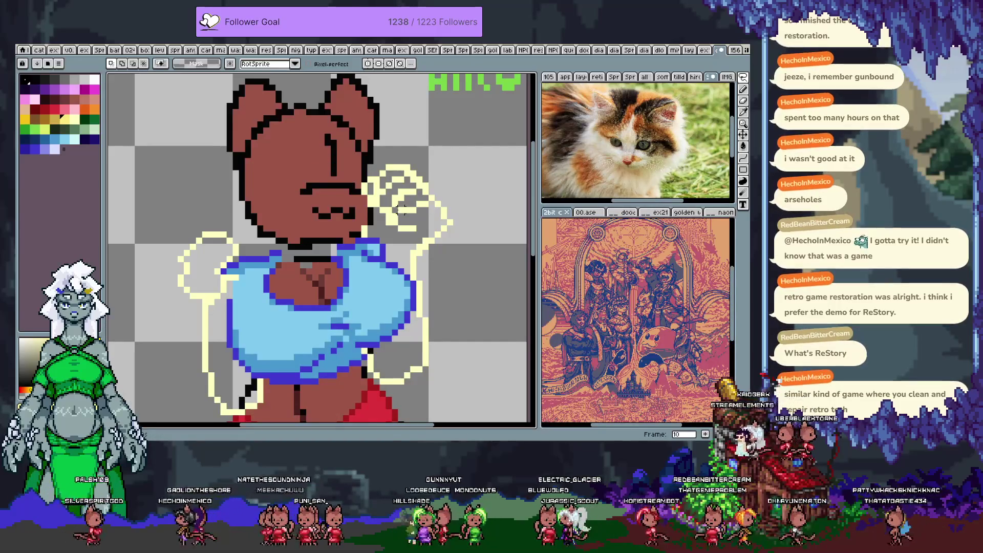
key("b")
key("p")
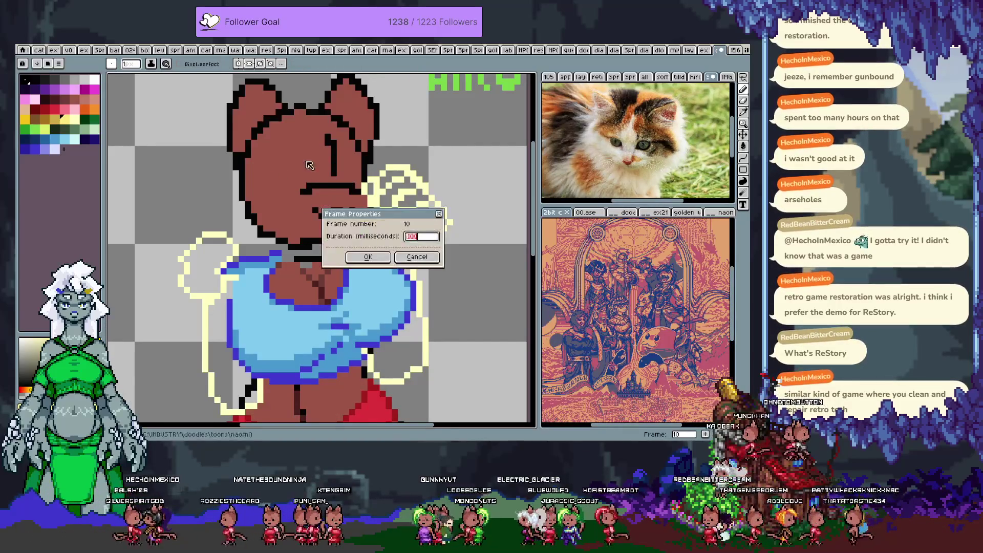
key("Return")
key("Tab")
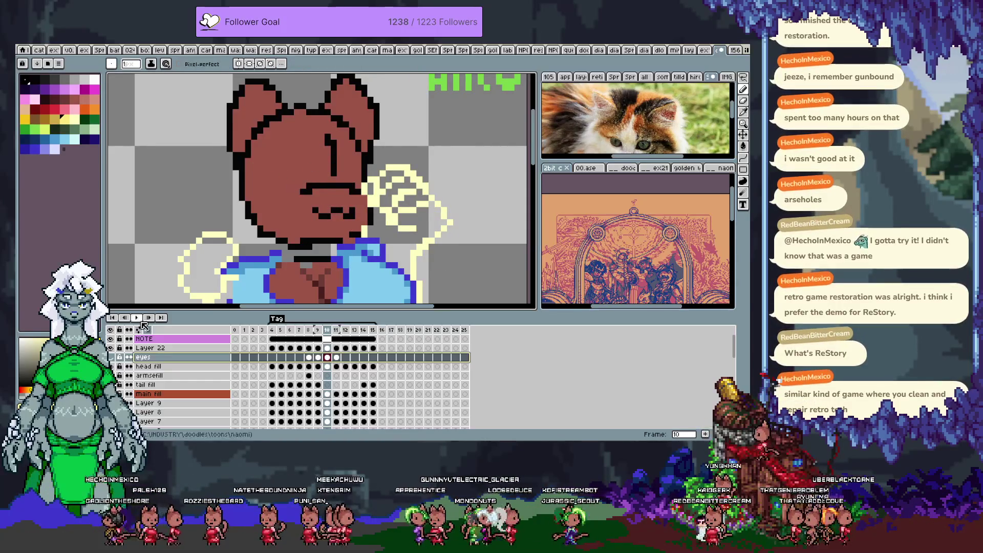
key("Tab")
key("Tab")
key("Tab")
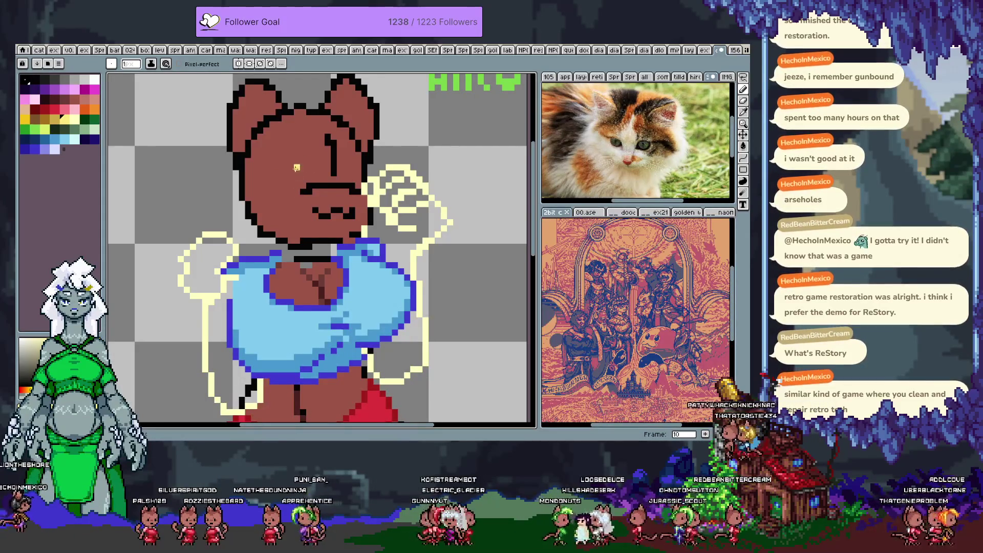
mouse_move(296, 161)
left_mouse_down()
mouse_move(291, 177)
mouse_move(298, 161)
mouse_move(298, 180)
mouse_move(311, 180)
mouse_move(290, 175)
left_mouse_up()
mouse_move(351, 167)
left_mouse_down()
mouse_move(352, 178)
mouse_move(358, 167)
left_mouse_up()
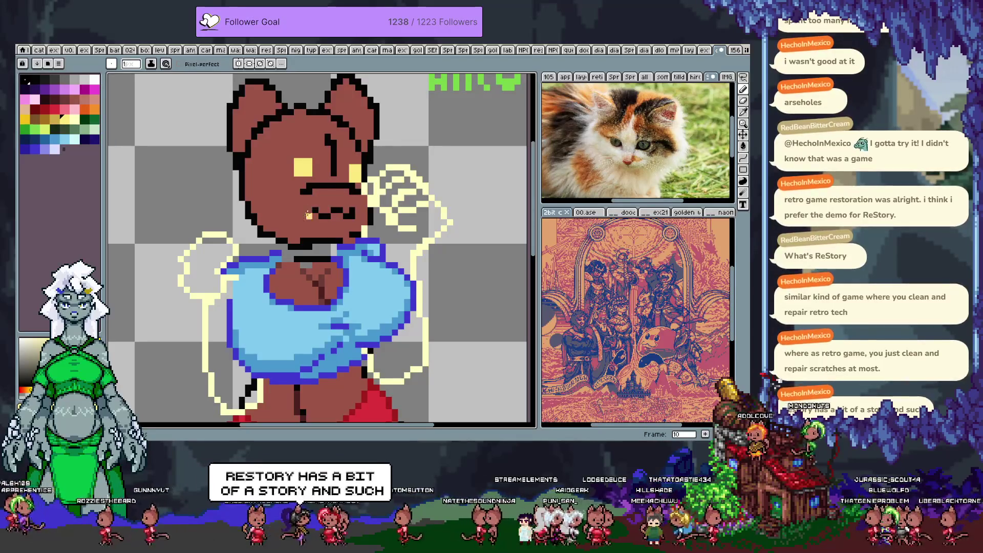
Paint yellow eye pixels on frame 11, compare with frames 10 and 12, then undo them
key("Right")
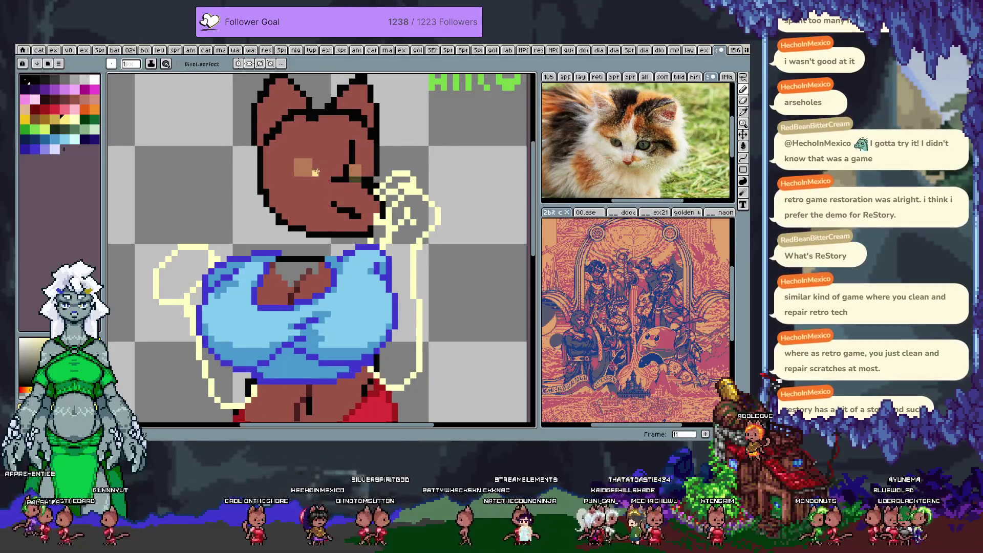
key("Left")
key("Right")
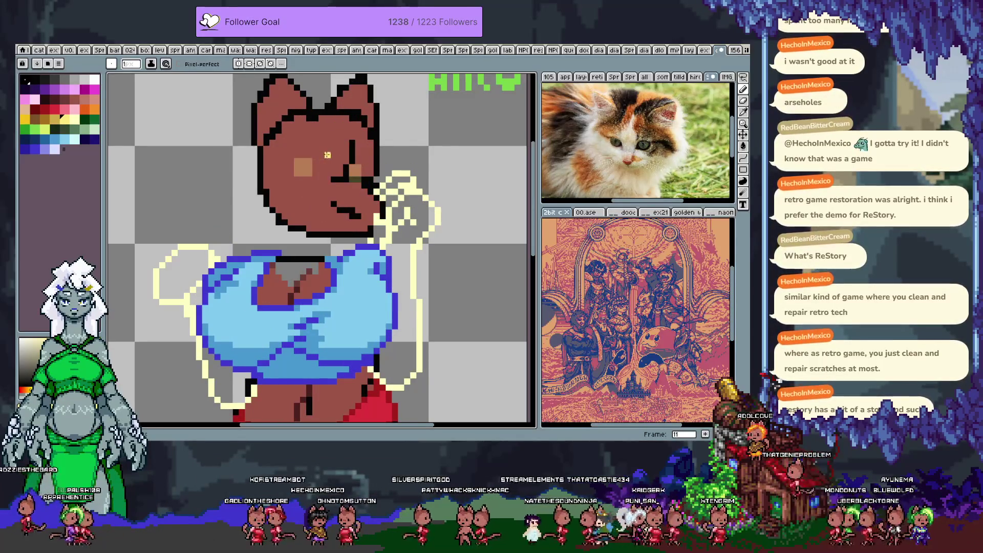
left_click_drag(320, 149, 325, 149)
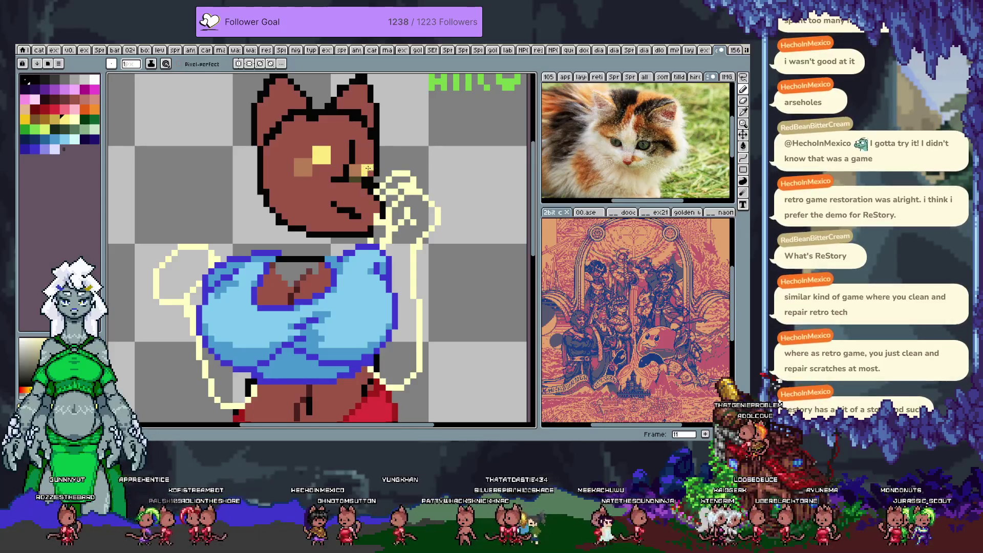
key("Right")
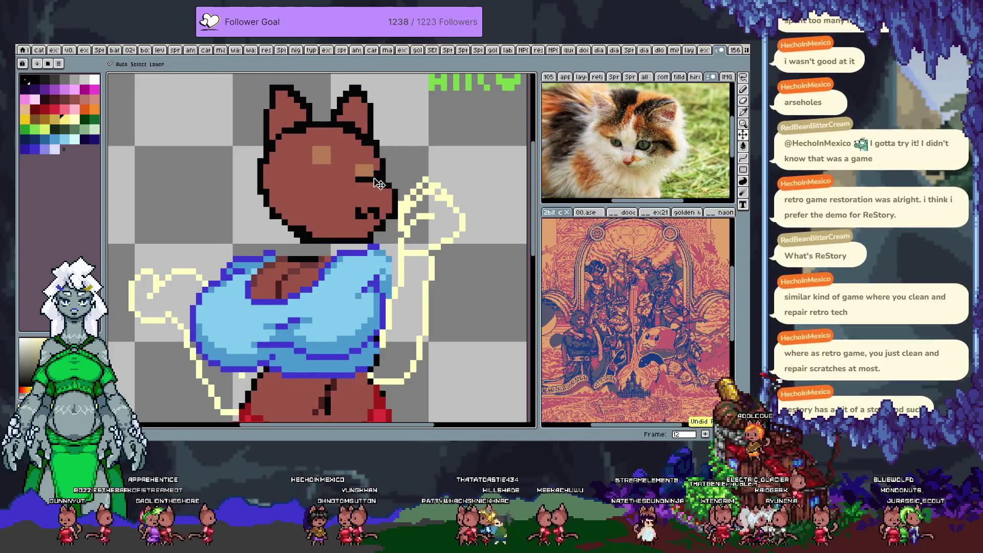
key("Left")
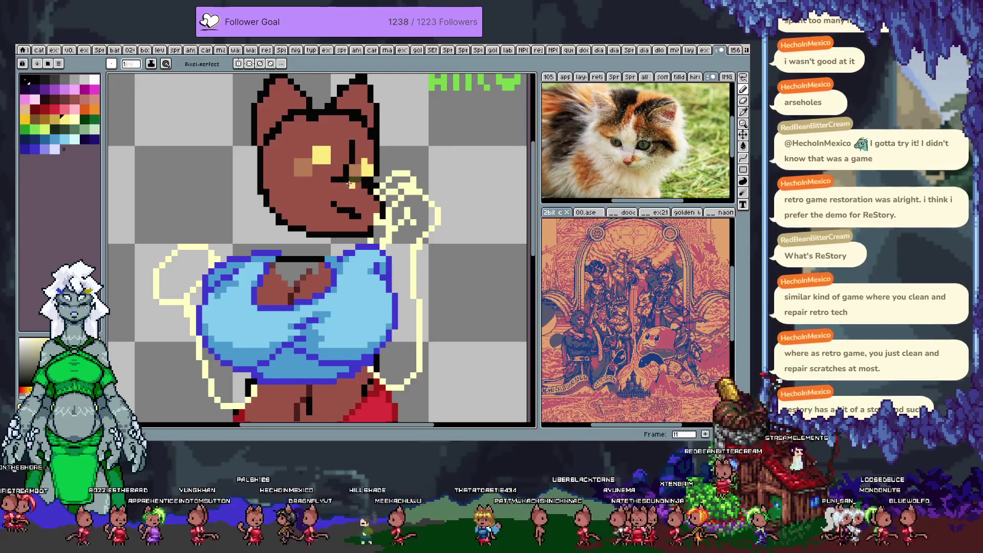
key("Left")
key("Right")
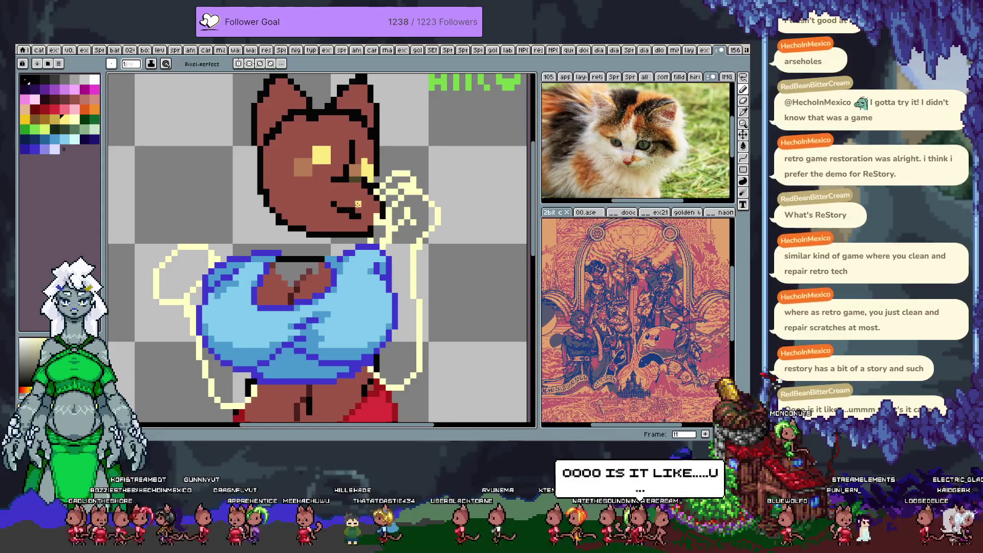
key("ctrl+z")
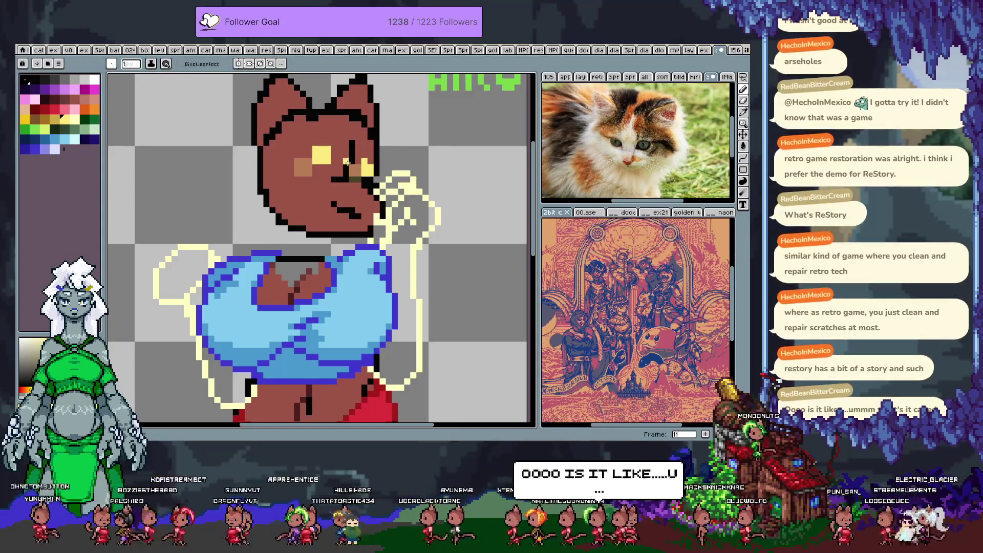
On frame 12, sample the eye's yellow and marquee-select the eye to nudge it left
key("period")
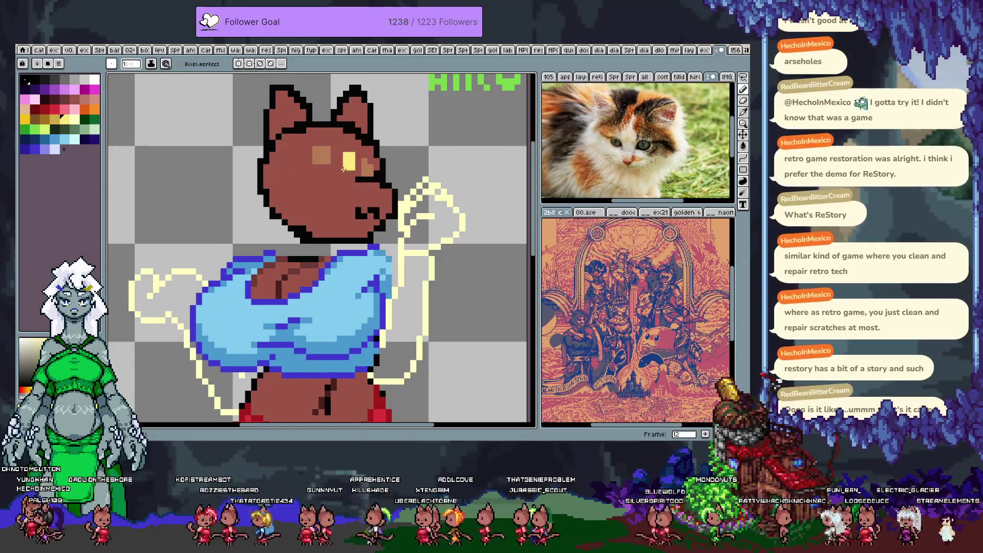
key("period")
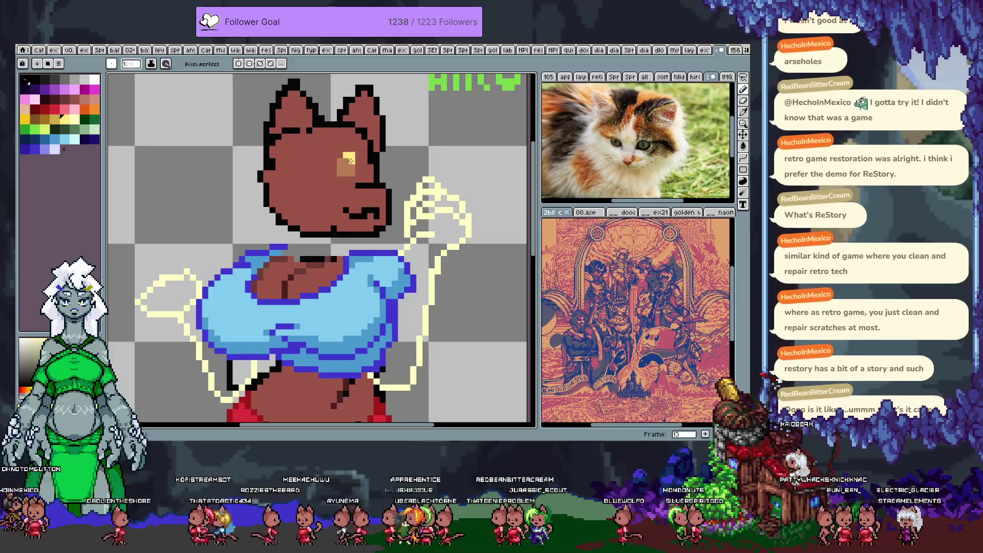
key("comma")
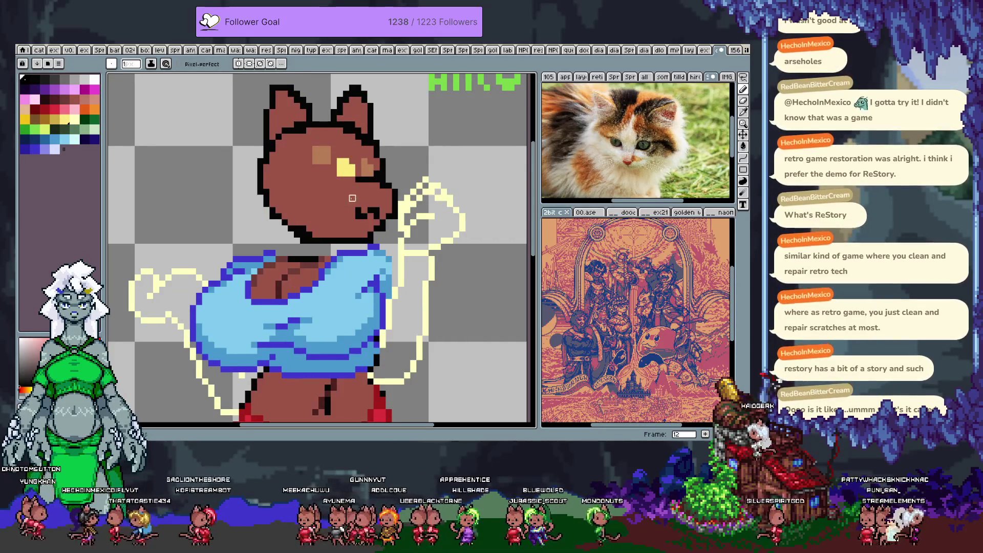
left_click(340, 162, "alt")
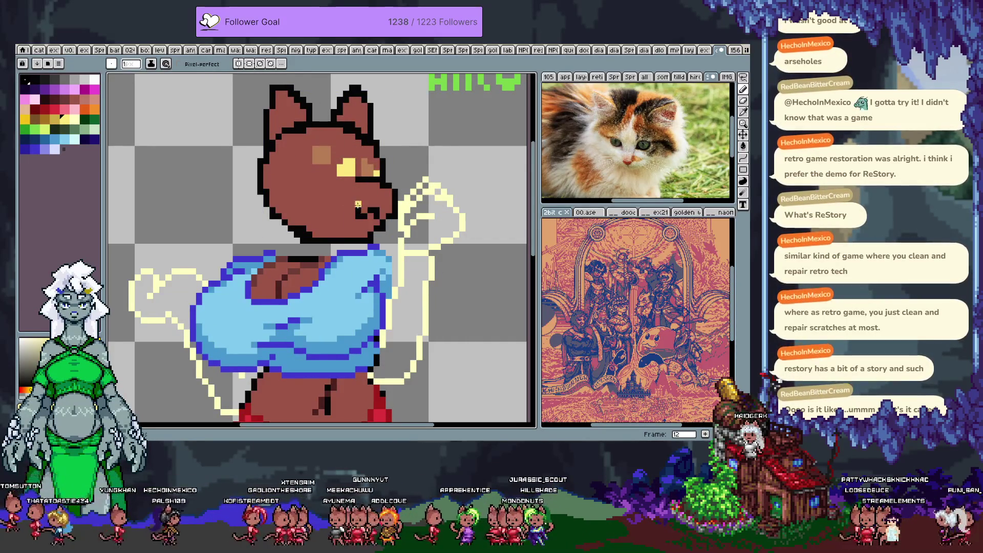
key("m")
mouse_move(329, 150)
left_mouse_down()
mouse_move(366, 191)
mouse_move(348, 180)
left_mouse_up()
Raise the eye slightly on frame 12, trim its left and top edges brown, and extend it right in yellow
key("ctrl+d")
left_click_drag(352, 174, 361, 158)
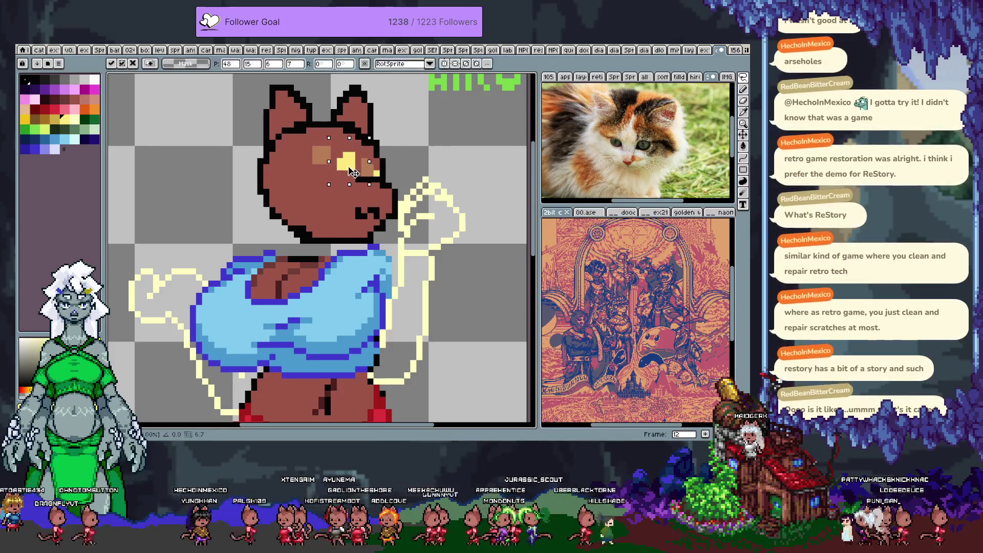
key("ctrl+d")
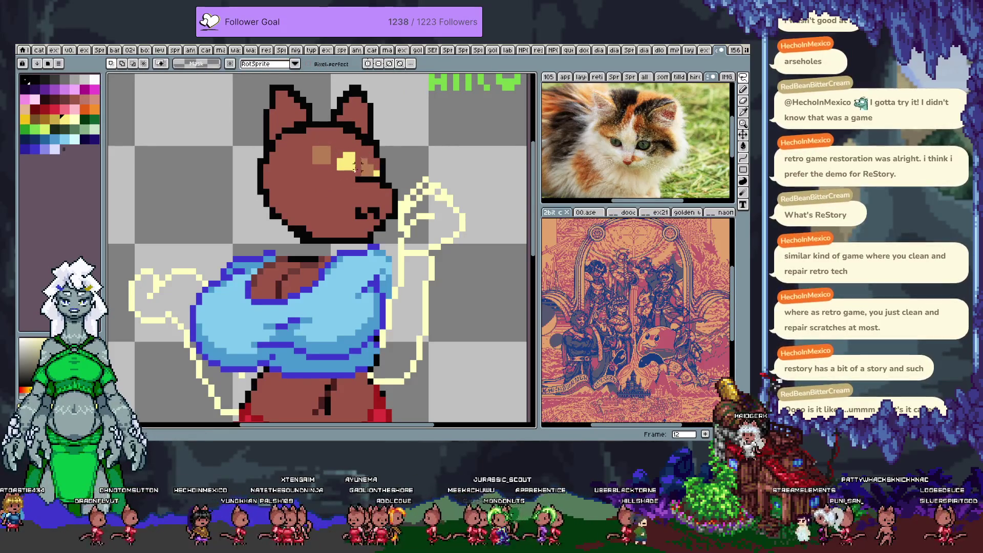
key("b")
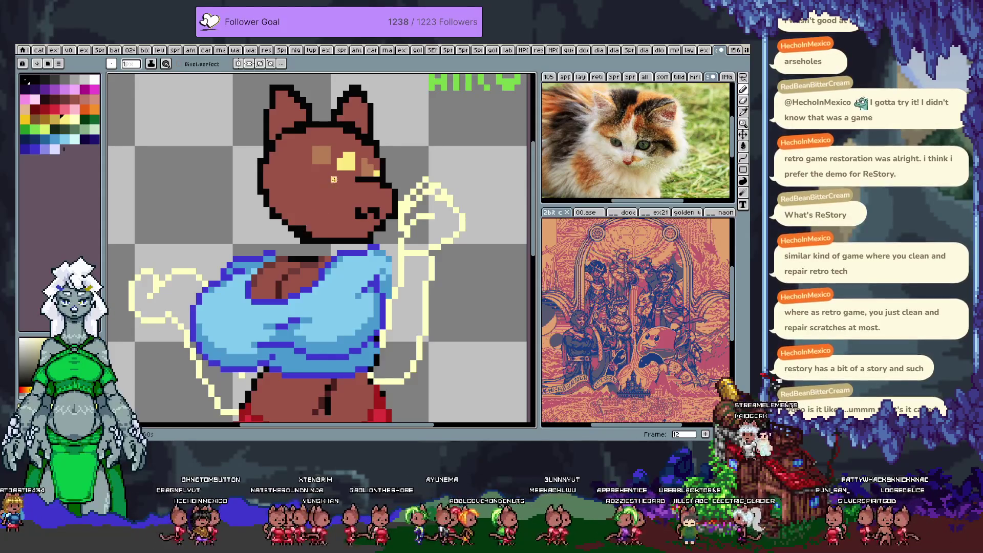
left_click_drag(350, 153, 339, 167)
left_click(348, 164, "alt")
left_click(357, 165)
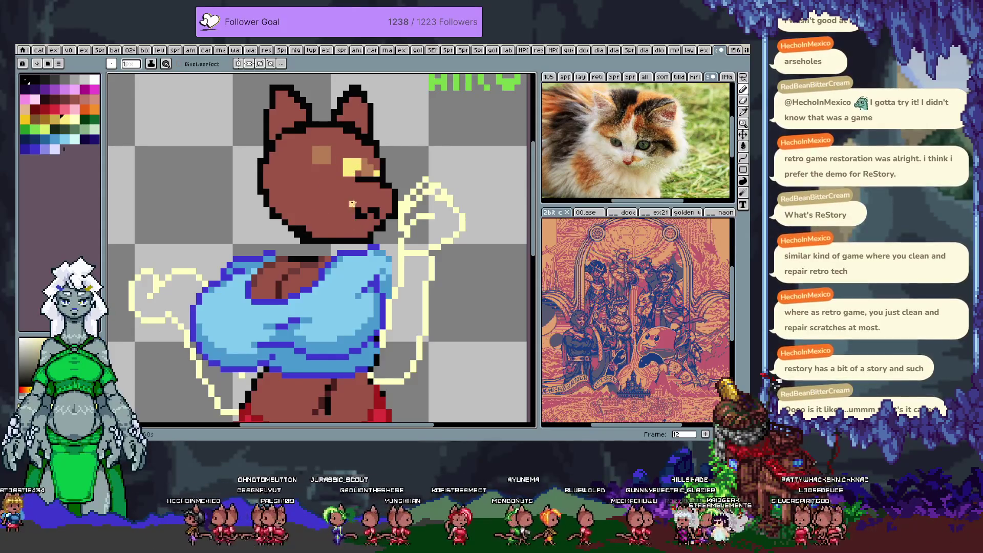
Compare neighbouring frames, then lower the eyes one pixel on frame 11
key("comma")
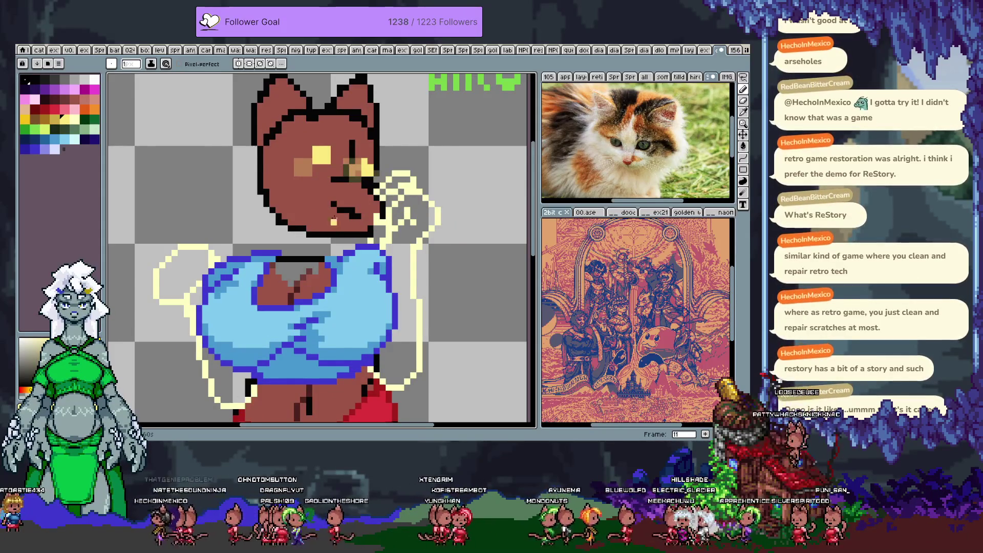
key("period")
key("comma")
key("comma")
key("period")
key("period")
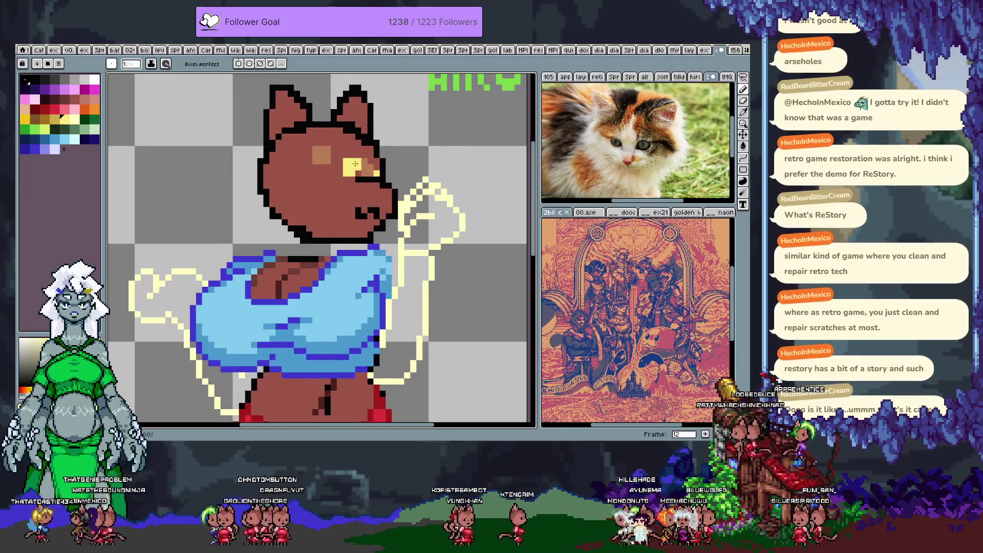
key("comma")
key("m")
mouse_move(304, 131)
left_mouse_down()
mouse_move(345, 172)
mouse_move(330, 167)
left_mouse_up()
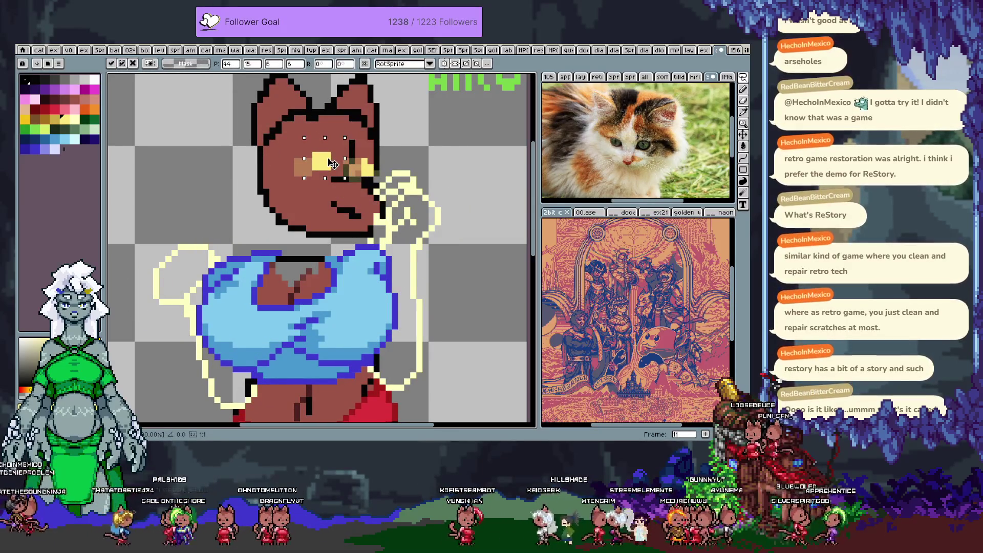
left_click(327, 191)
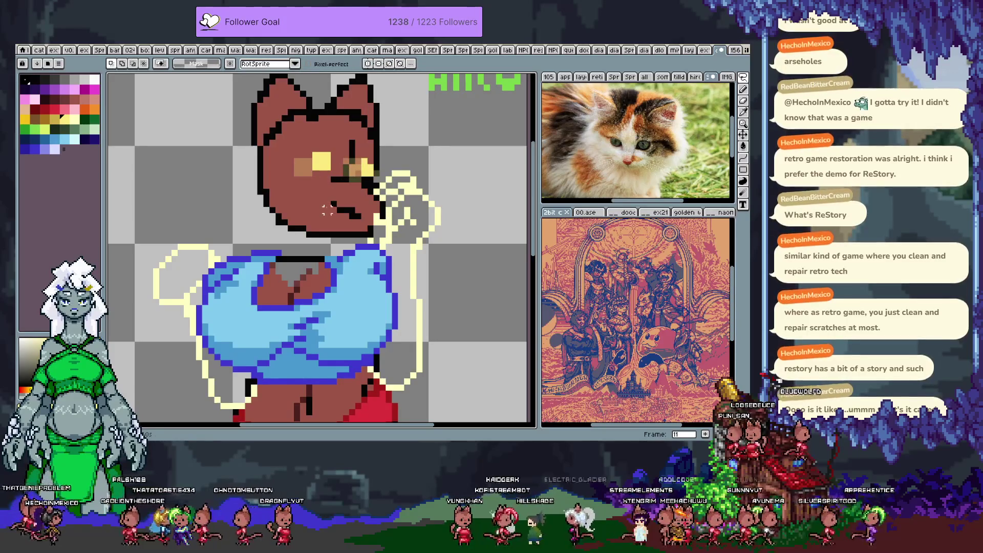
key("b")
Paint a yellow eye onto the cat's face on frame 13
key("Right")
key("Right")
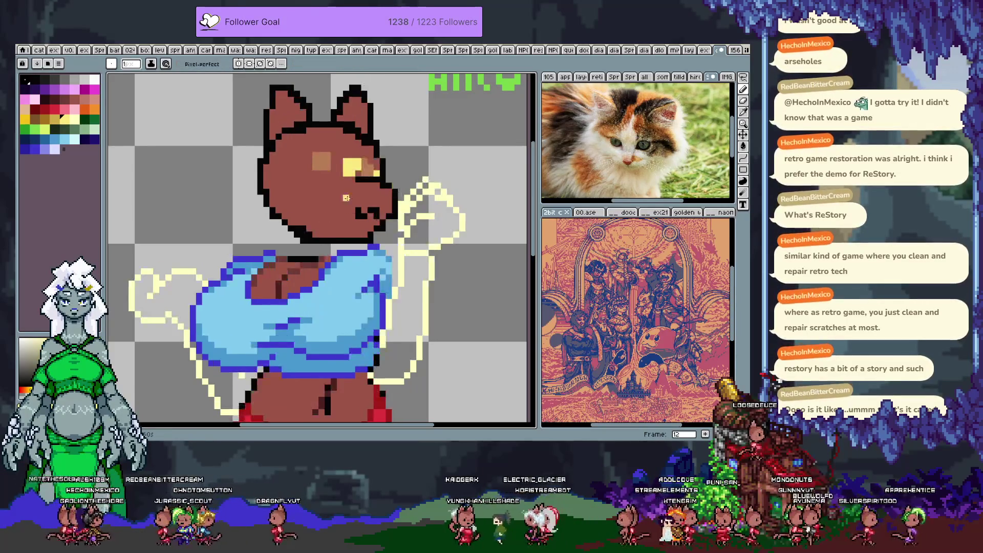
key("Left")
key("Left")
key("Left")
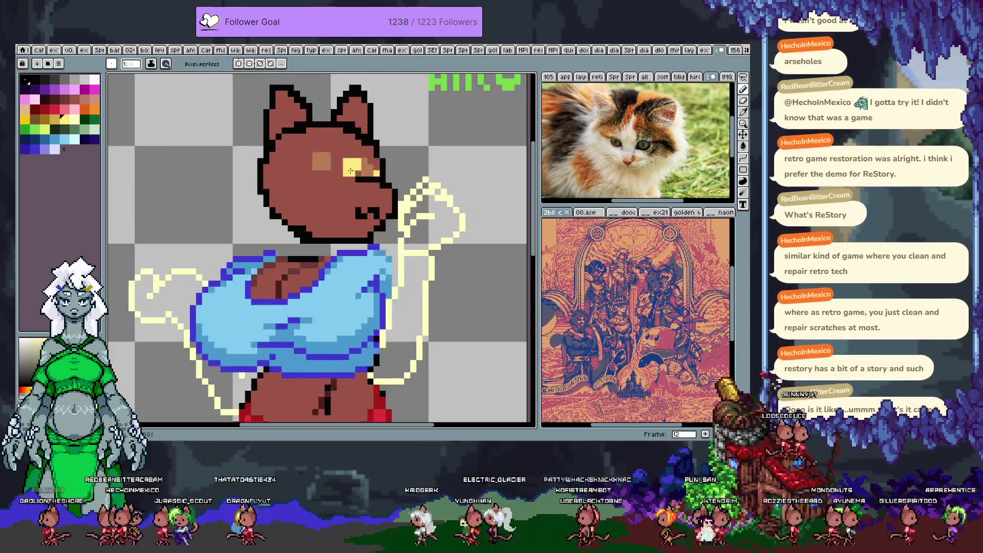
key("Right")
key("Right")
key("Right")
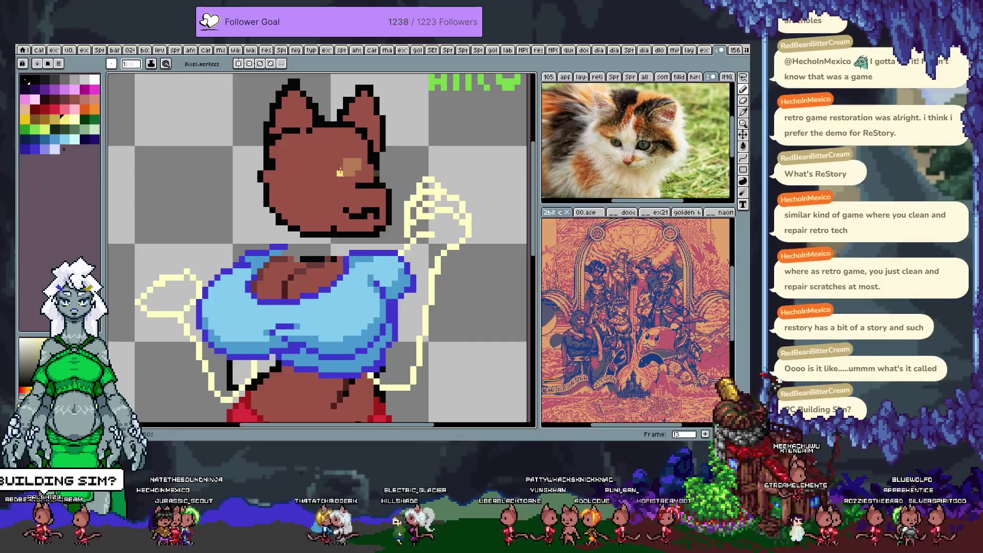
mouse_move(339, 166)
left_mouse_down()
mouse_move(339, 192)
mouse_move(317, 188)
left_mouse_up()
key("Right")
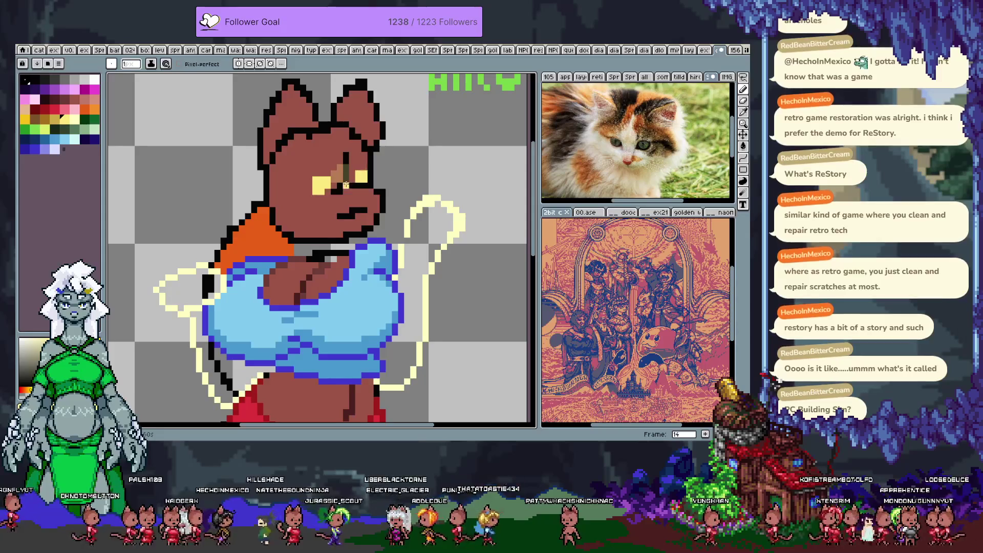
Undo and repaint frame 14's eyes in yellow, reshaping the right eye's edges with brown
key("ctrl+z")
key("ctrl+z")
key("ctrl+z")
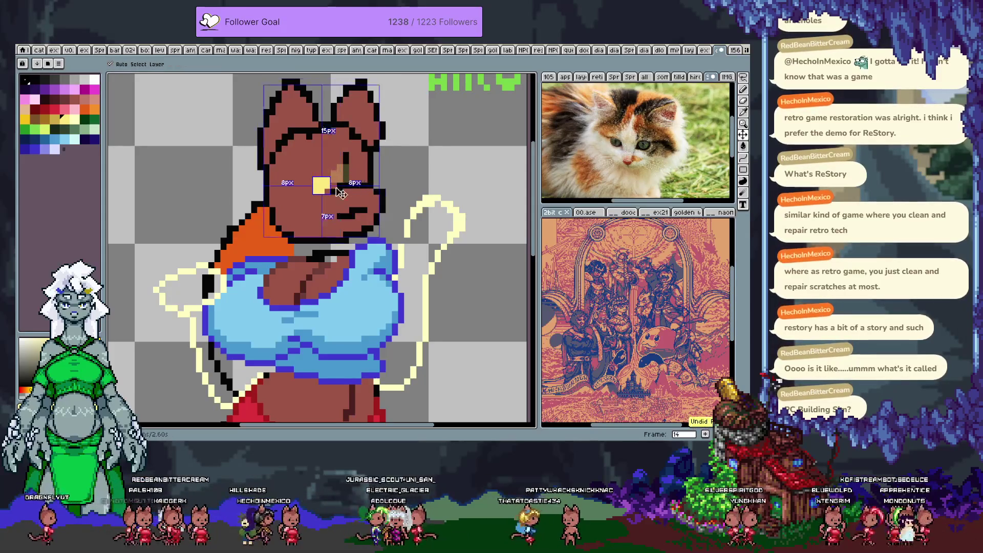
left_click_drag(324, 176, 316, 178)
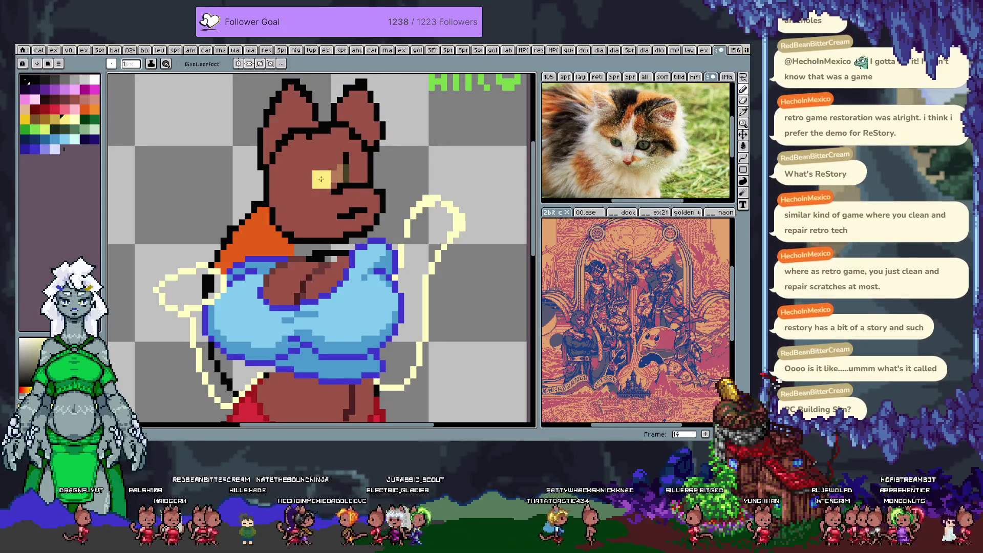
left_click(360, 176)
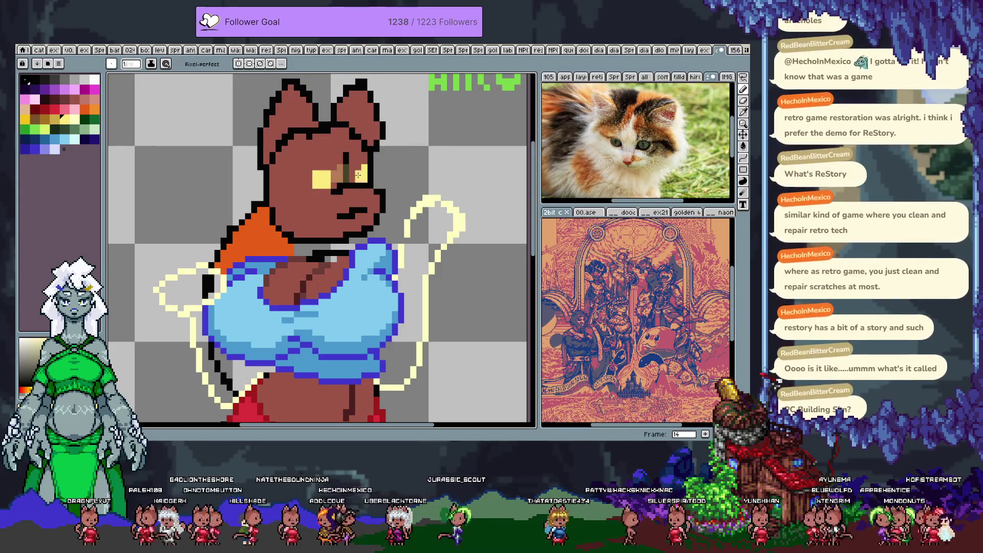
left_click(364, 174)
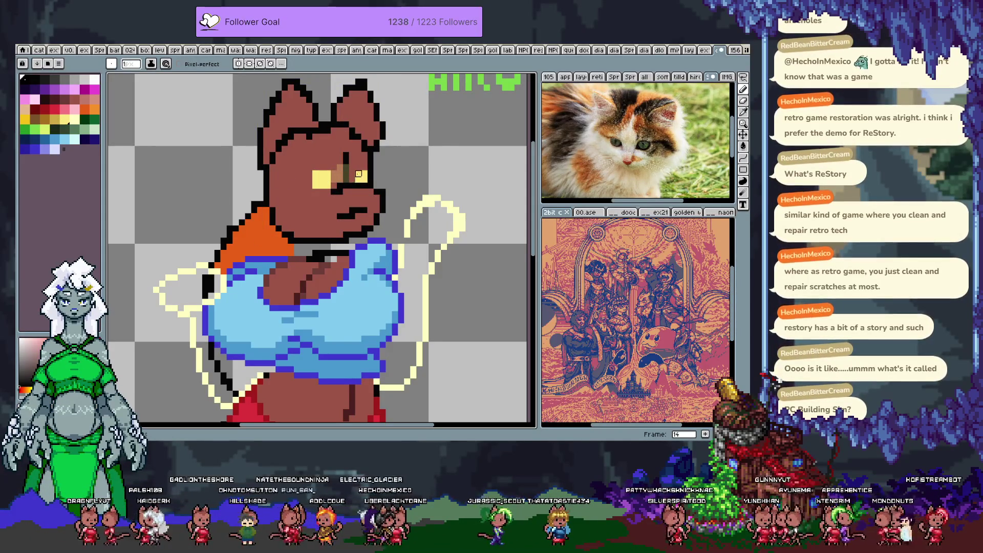
left_click(358, 180)
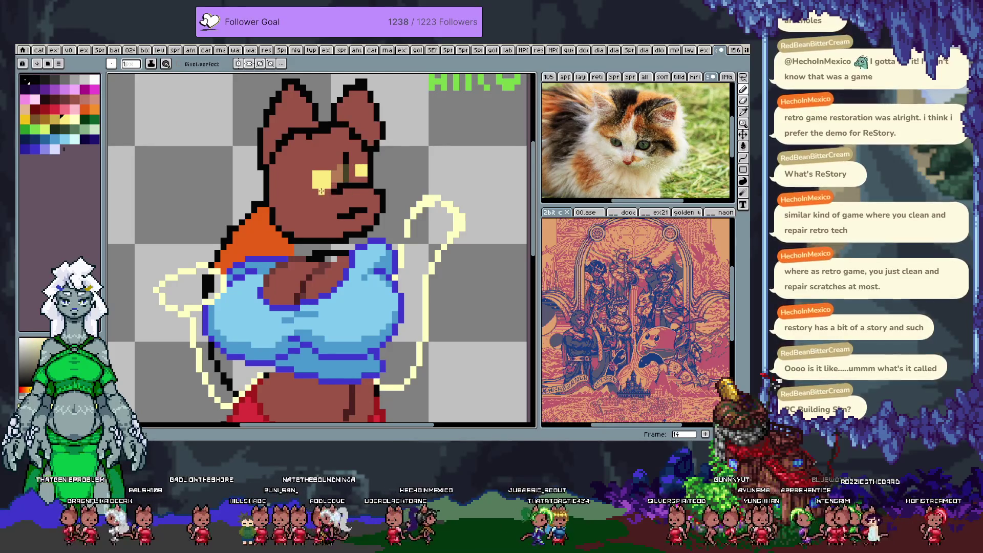
left_click(315, 173)
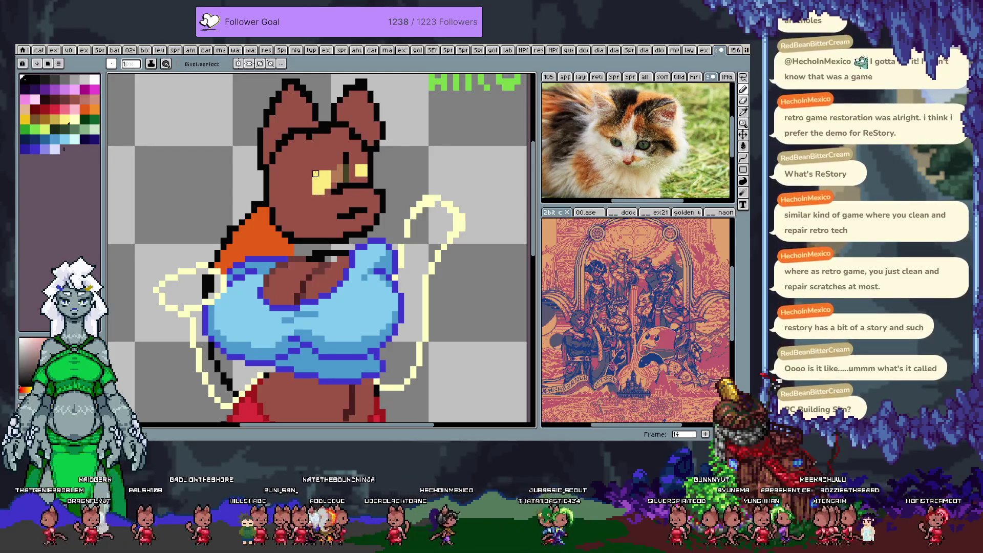
left_click(346, 174)
left_click(326, 191, "alt")
left_click(321, 174, "alt")
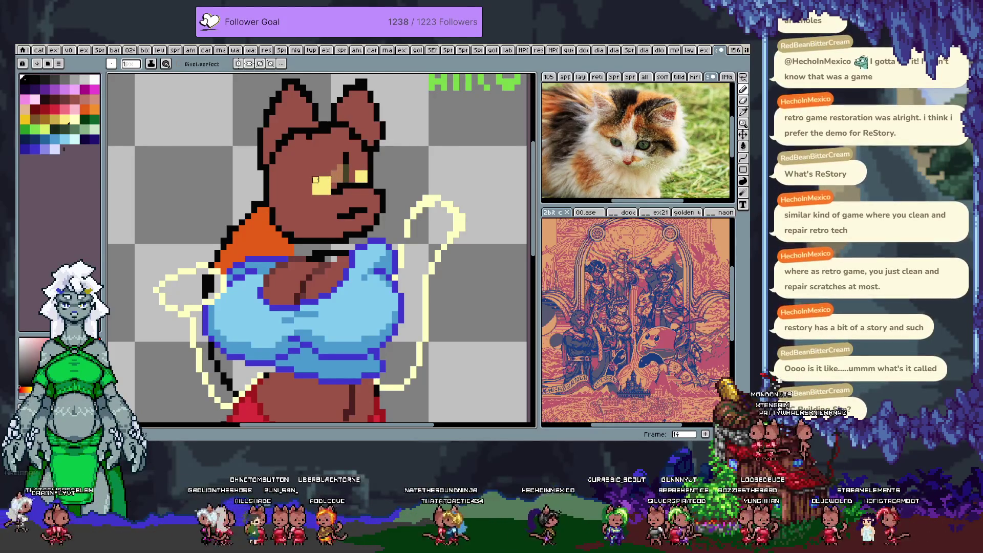
key("Left")
key("Right")
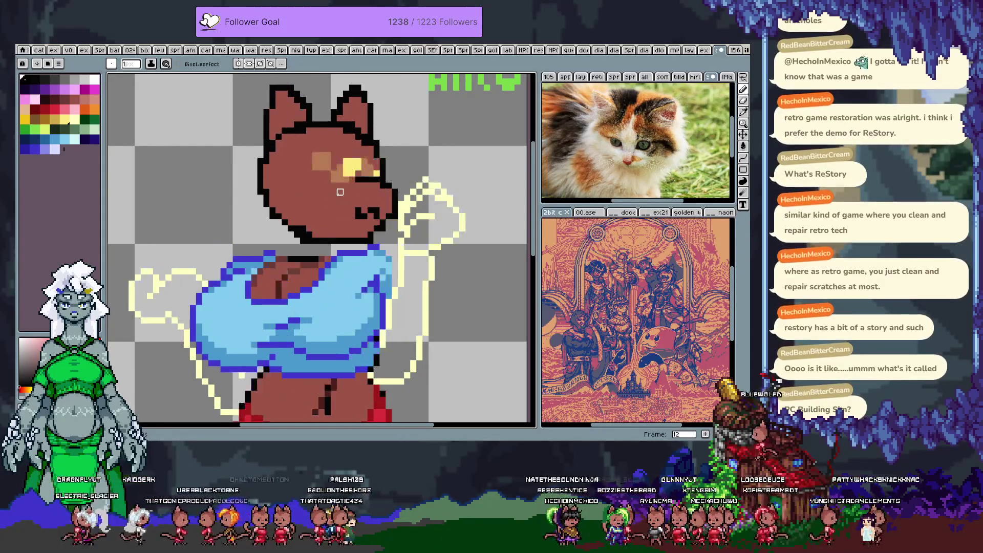
Adjust the eye position on frame 12, then select the left eye on frame 14
key("m")
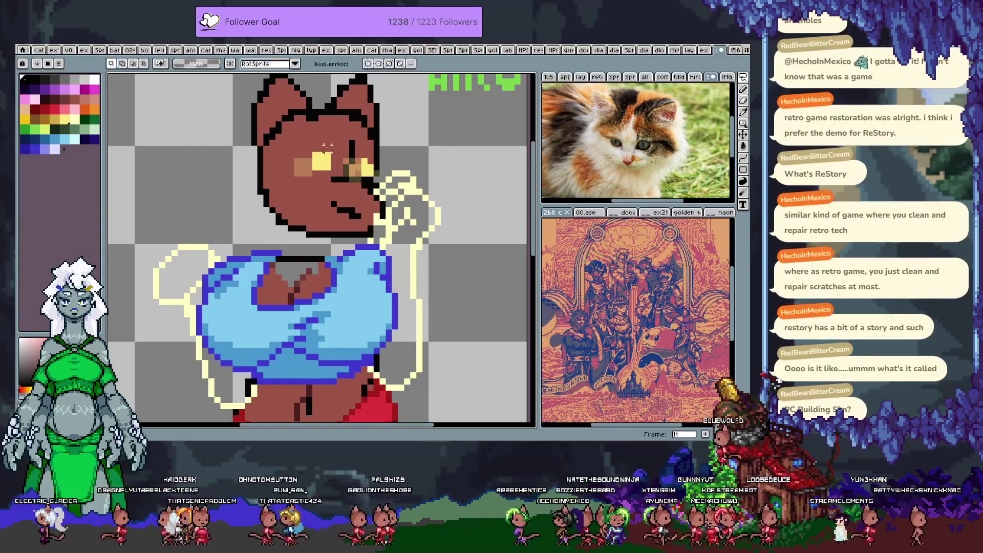
key("Right")
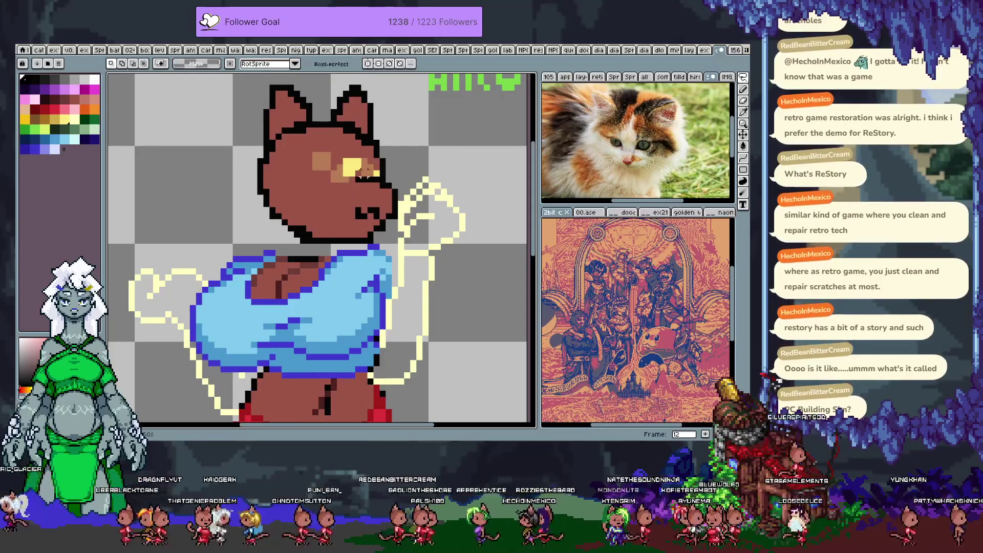
left_click_drag(322, 138, 364, 178)
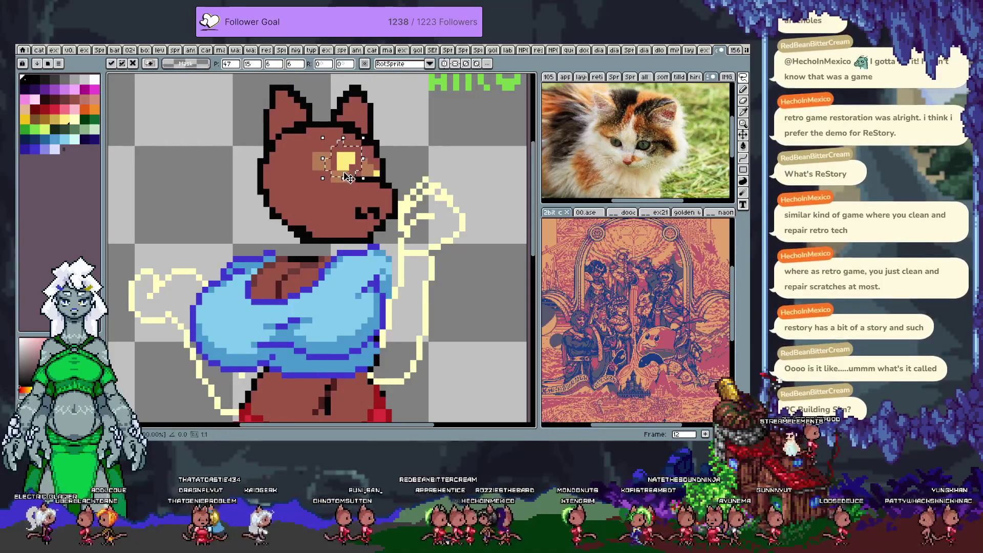
key("Return")
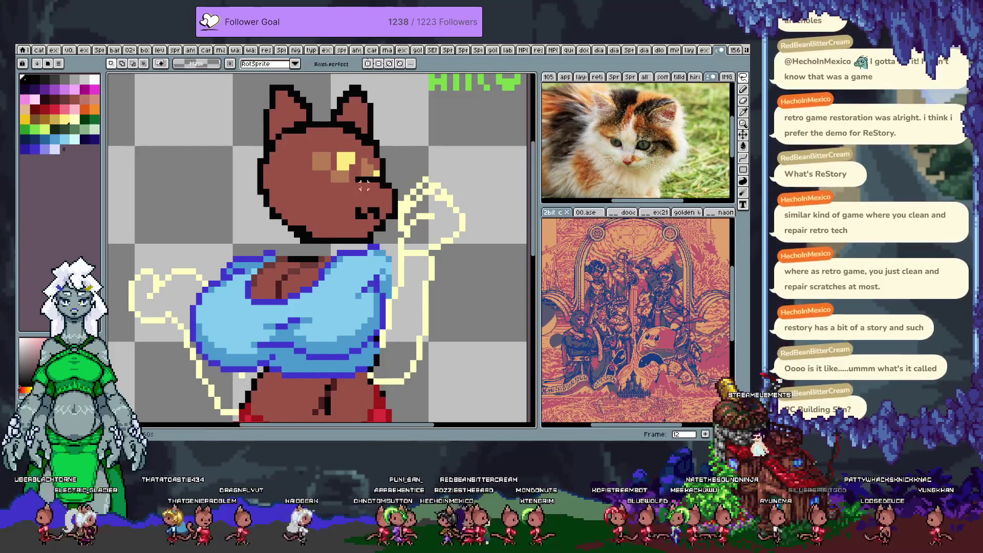
mouse_move(322, 139)
left_mouse_down()
mouse_move(363, 184)
mouse_move(347, 173)
mouse_move(359, 167)
left_mouse_up()
key("Return")
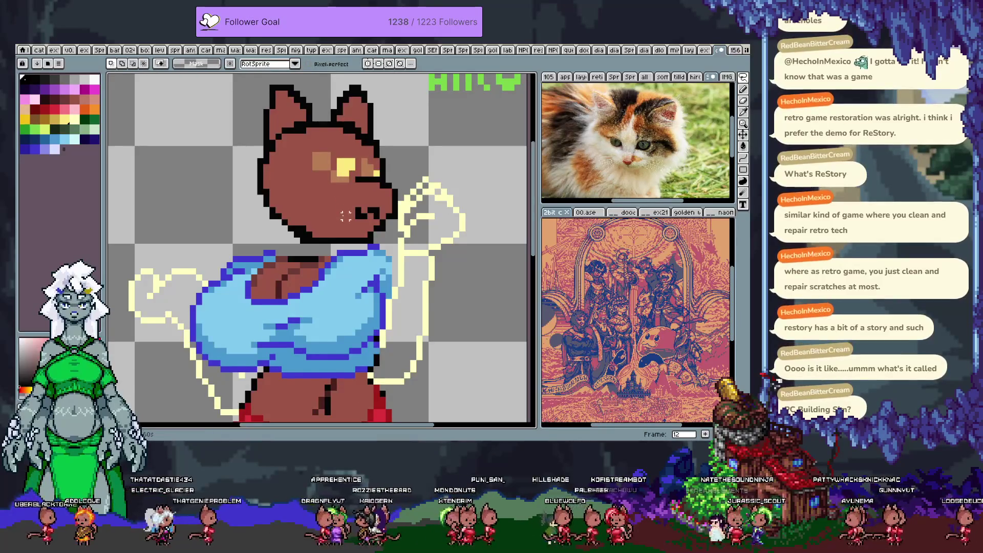
key("Right")
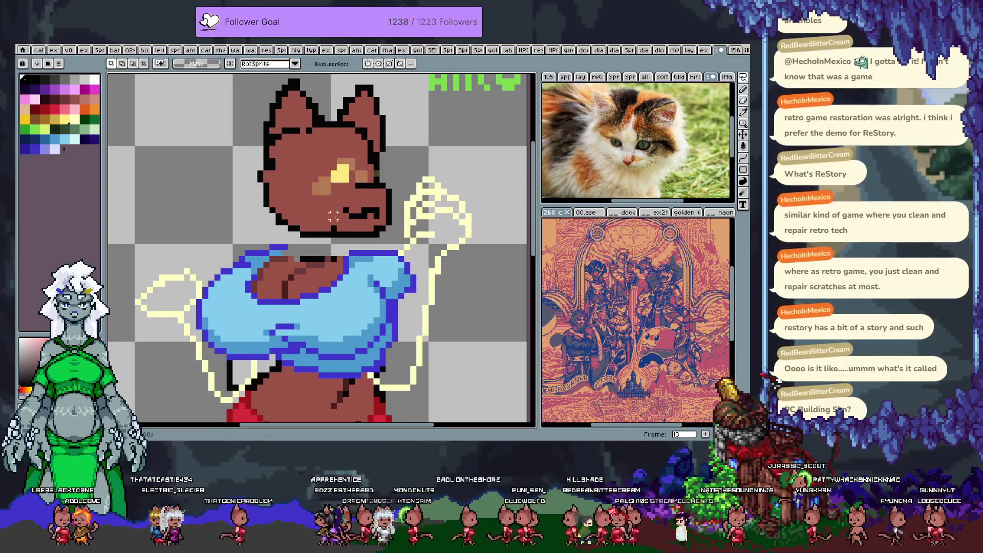
key("Right")
left_click_drag(311, 156, 345, 203)
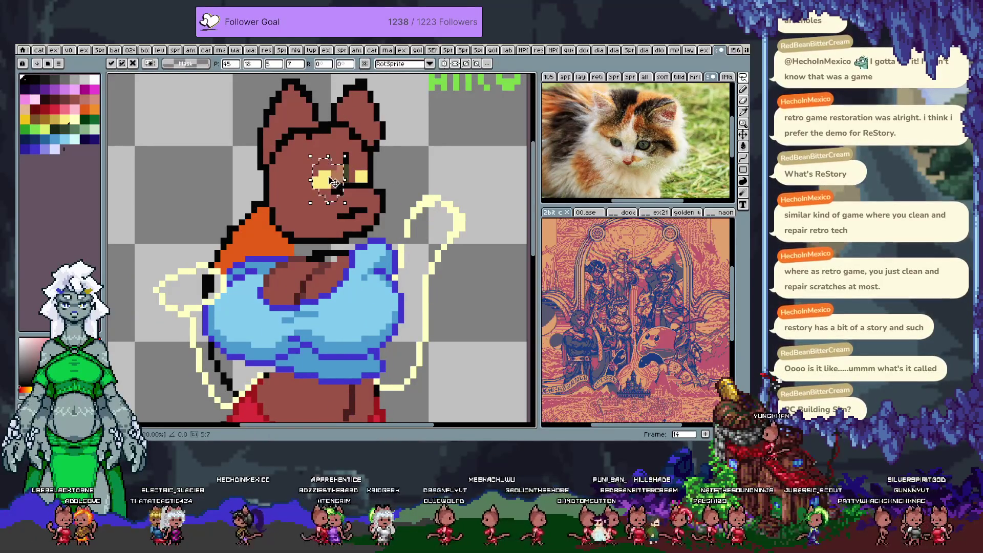
Nudge frame 14's left eye one pixel left and down
key("period")
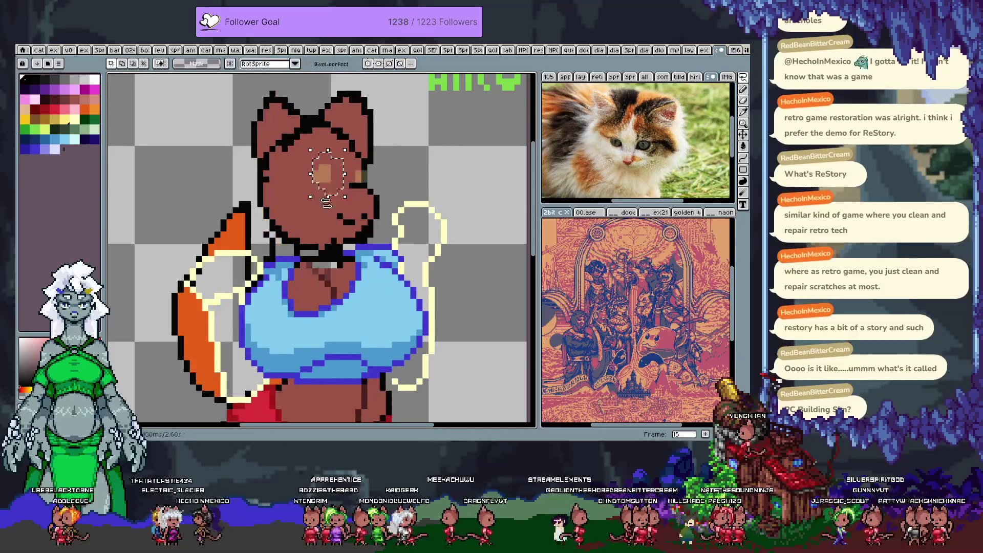
key("period")
key("period")
key("comma")
key("comma")
key("comma")
left_click_drag(334, 182, 328, 189)
key("Down")
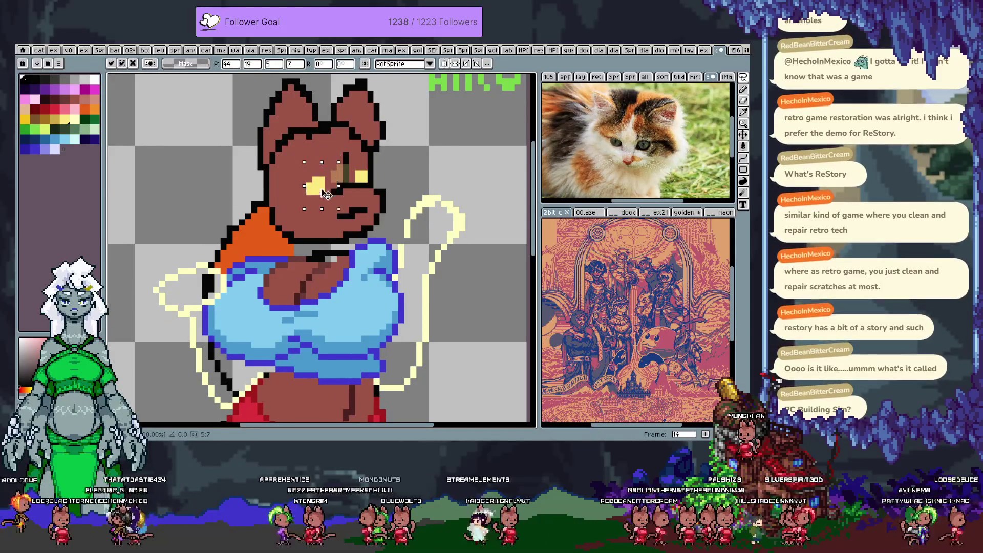
key("period")
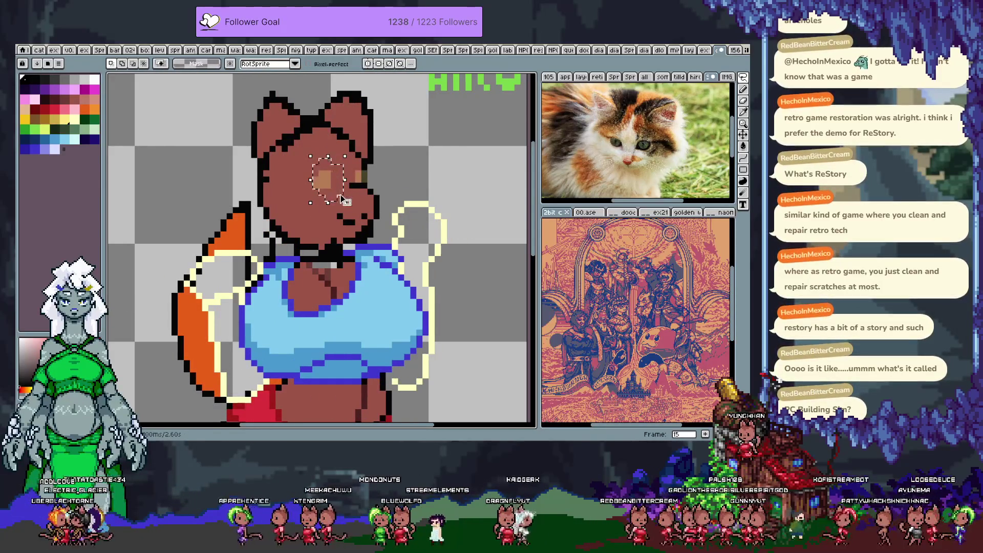
Shift the left eye one pixel left on frame 15
key("b")
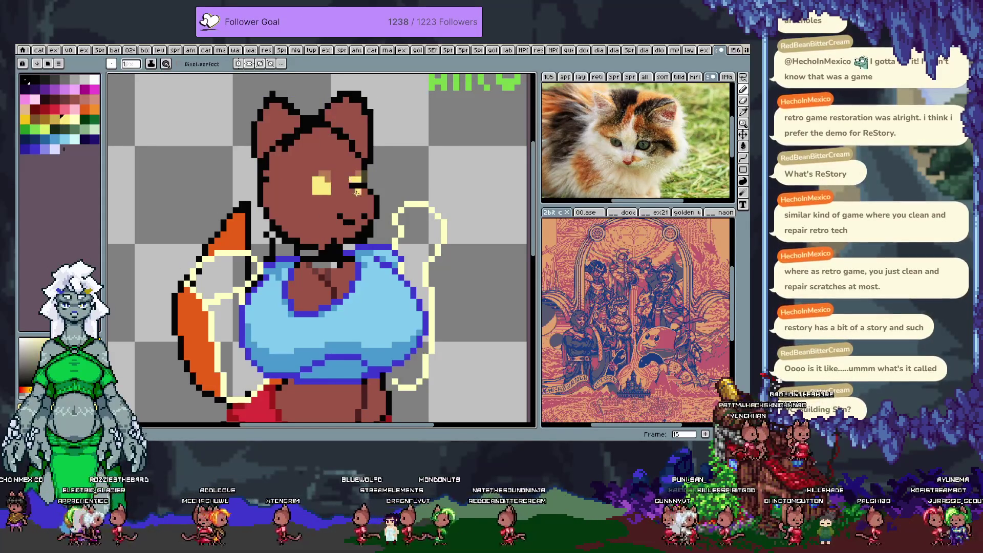
key("m")
left_click_drag(314, 166, 327, 203)
key("ctrl+d")
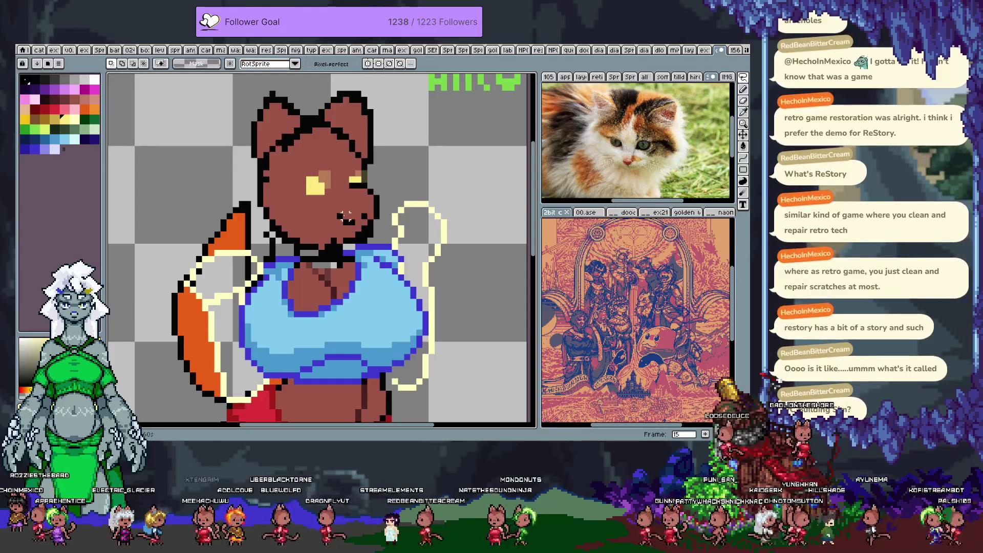
Paint yellow eyes onto the cat's face on frames 4 and 5
key("b")
key("Right")
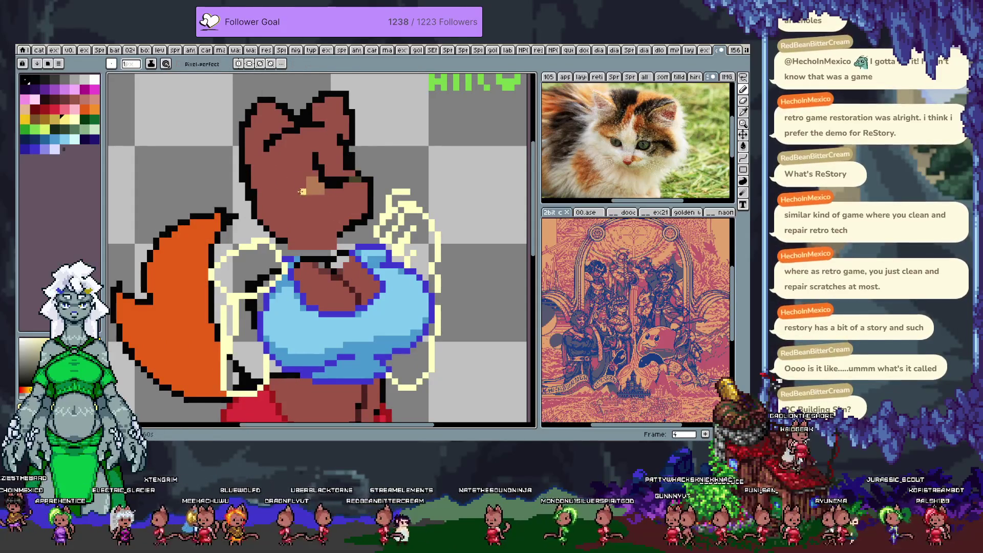
left_click(302, 191)
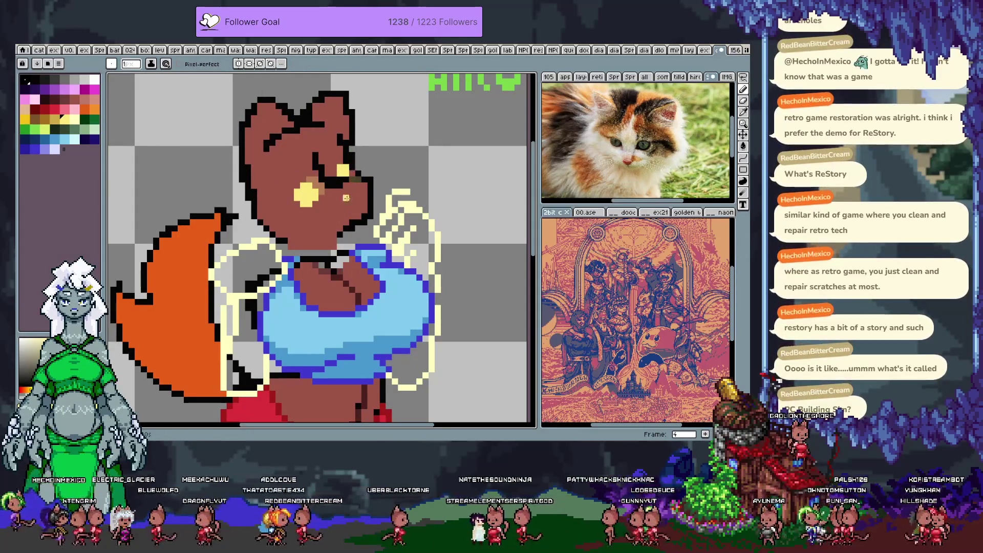
key("Right")
left_click(290, 185)
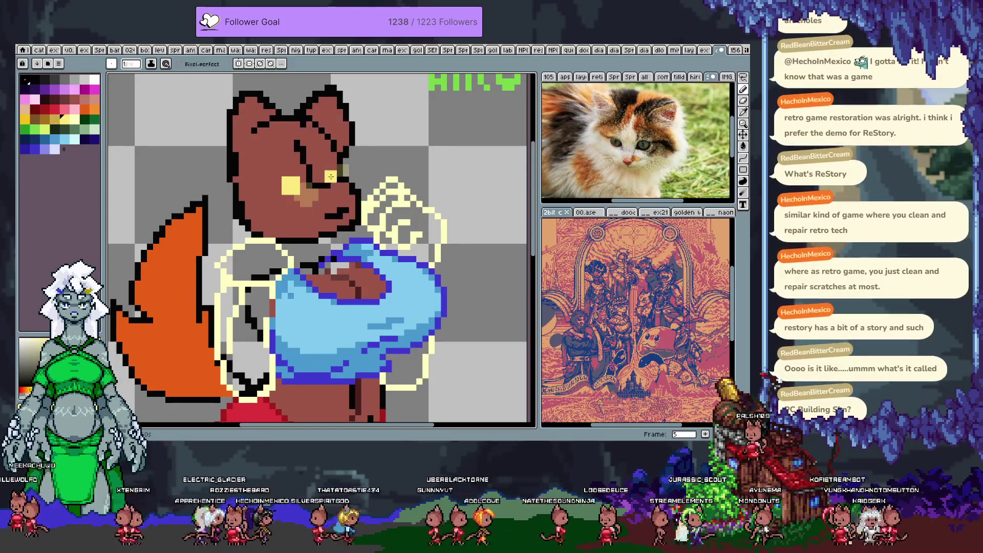
left_click(322, 171)
key("x")
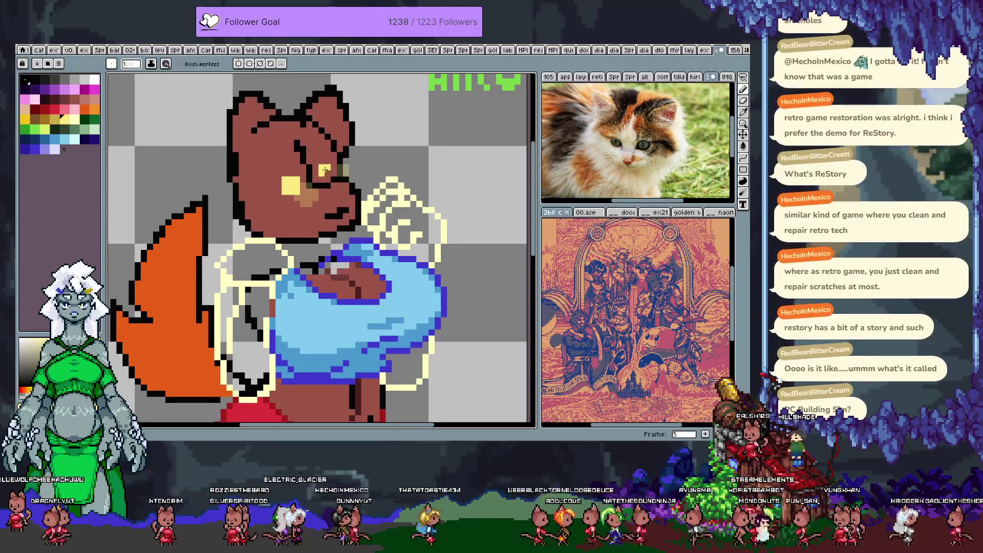
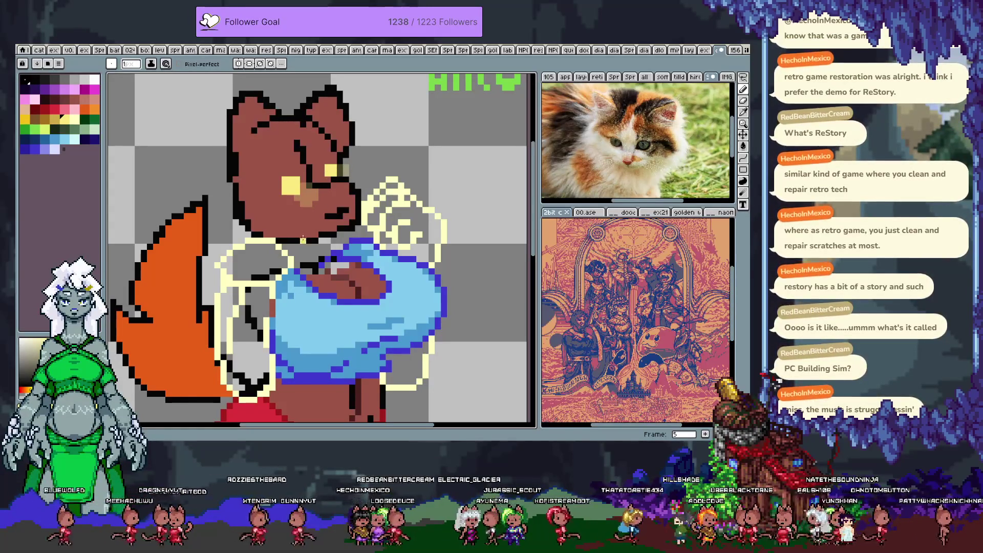
On frame 6, widen the cat's yellow eye highlight and extend it one pixel right
key("period")
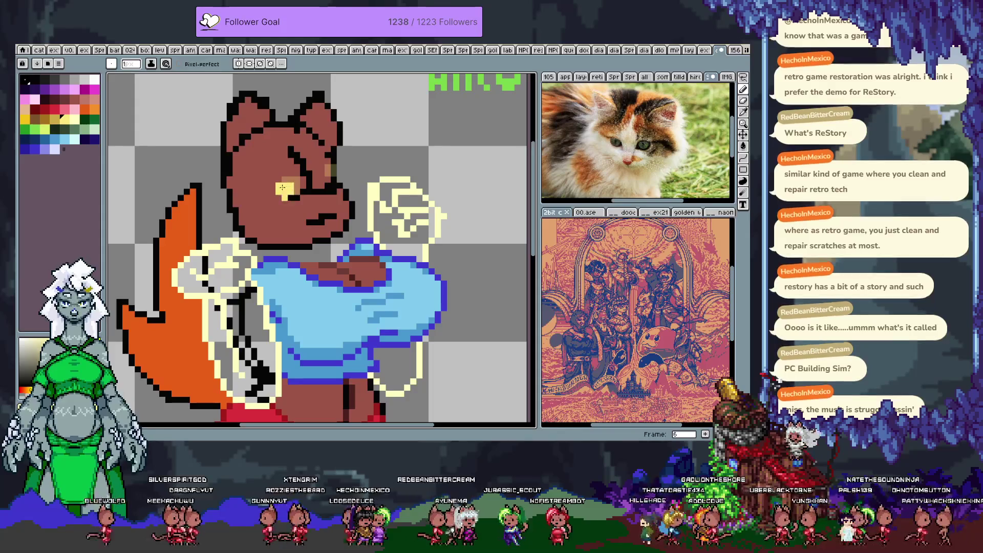
left_click_drag(280, 190, 323, 181)
left_click(327, 173)
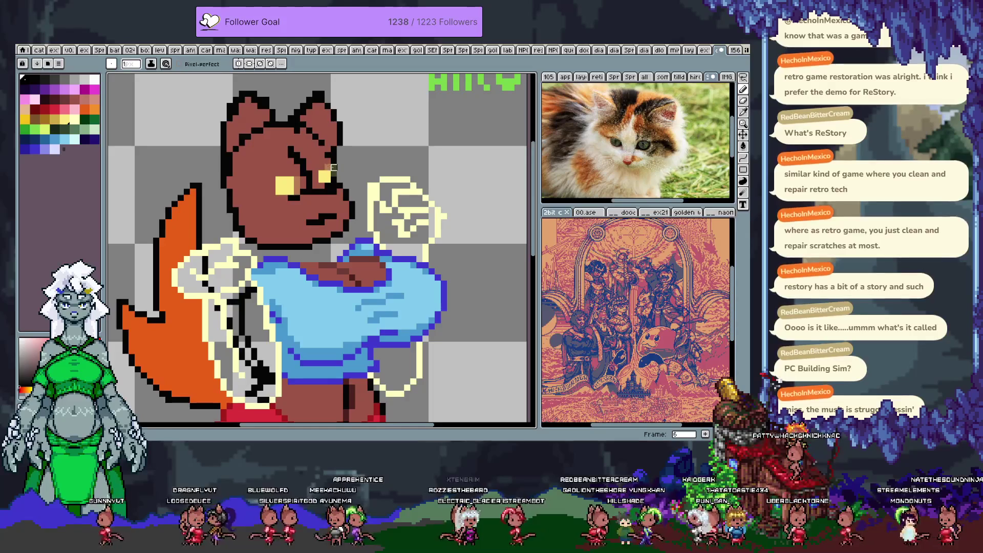
key("i")
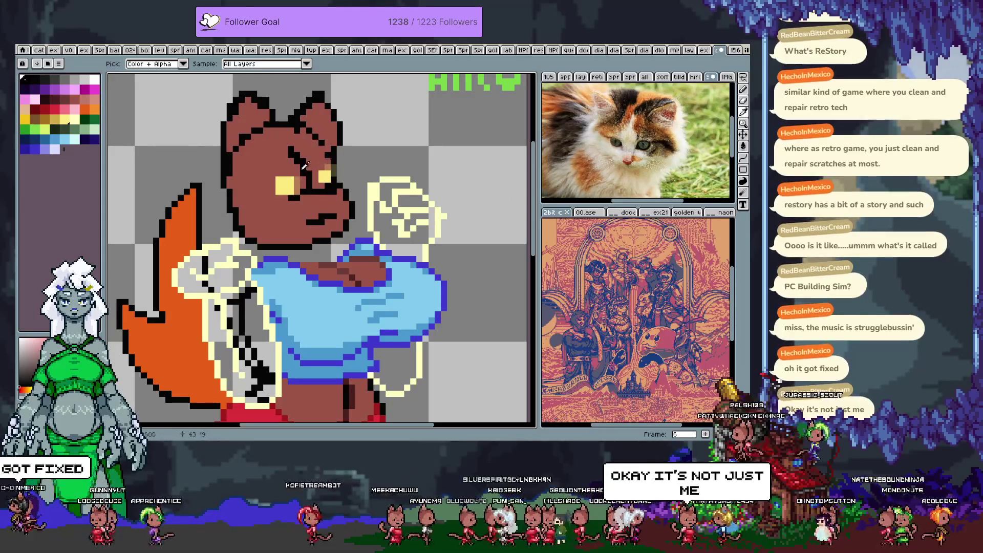
On frame 7, paint a 2x2 yellow block over the cat's right eye
key("b")
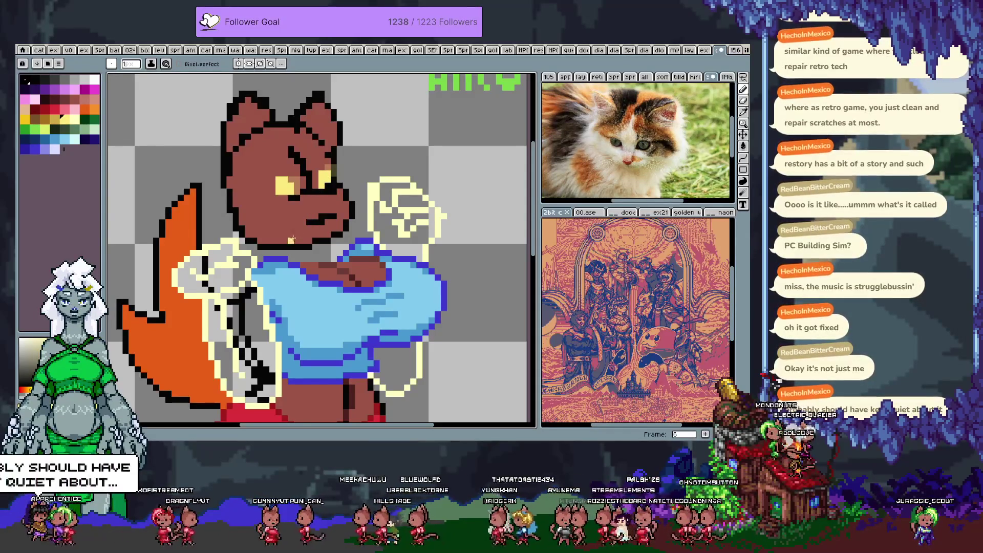
key("period")
mouse_move(280, 175)
left_mouse_down()
mouse_move(288, 169)
mouse_move(290, 179)
mouse_move(289, 167)
left_mouse_up()
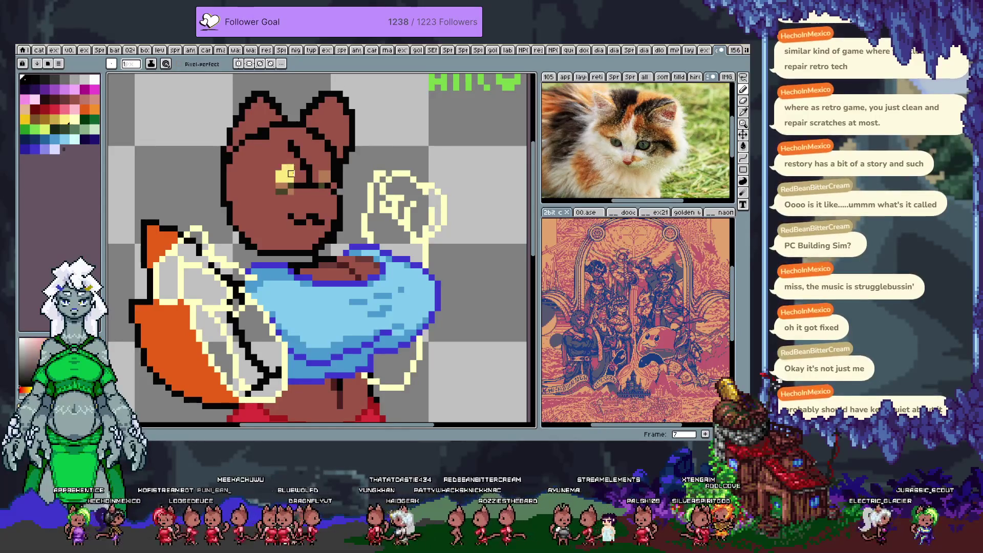
On frame 7, nudge the yellow eye block left and paint the other eye yellow
key("w")
left_click(288, 168)
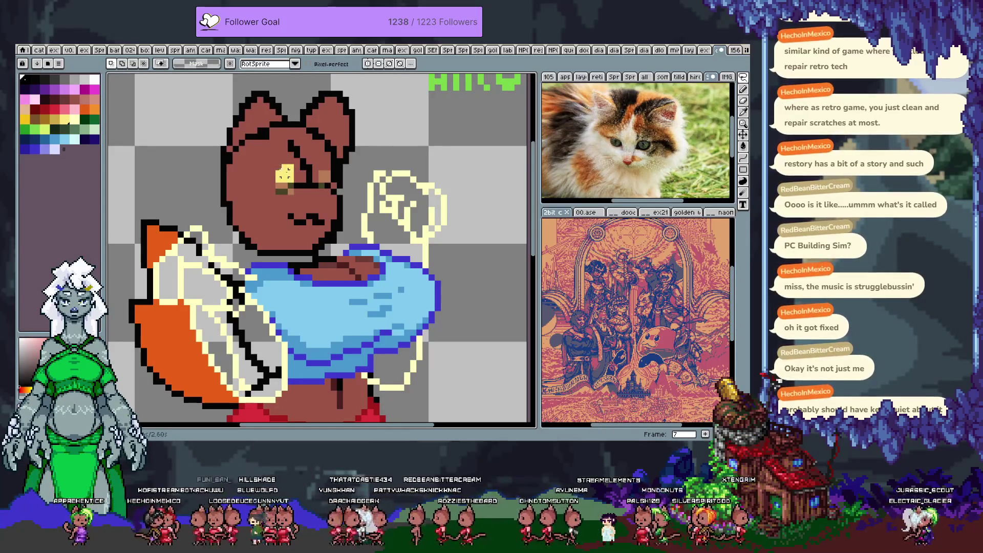
key("Left")
key("b")
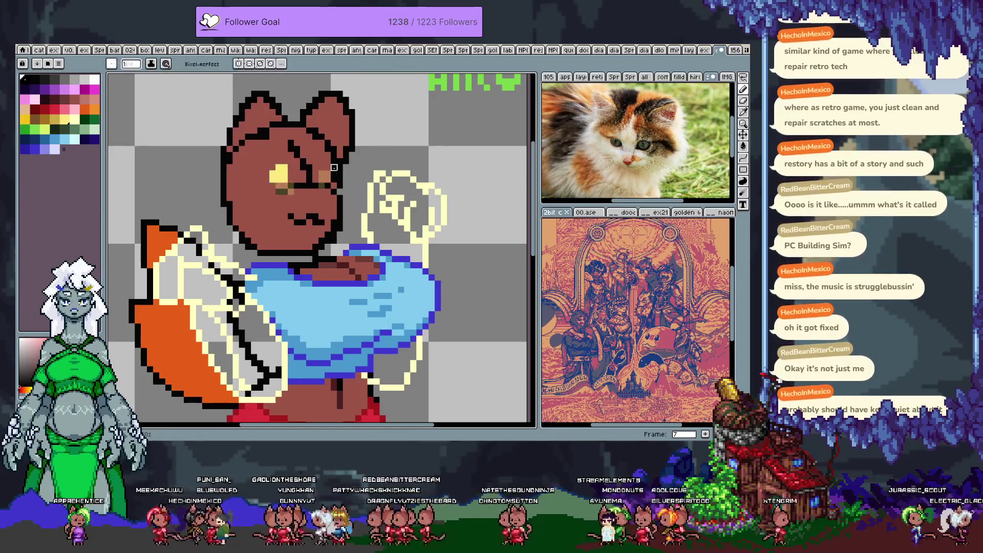
left_click_drag(320, 169, 324, 178)
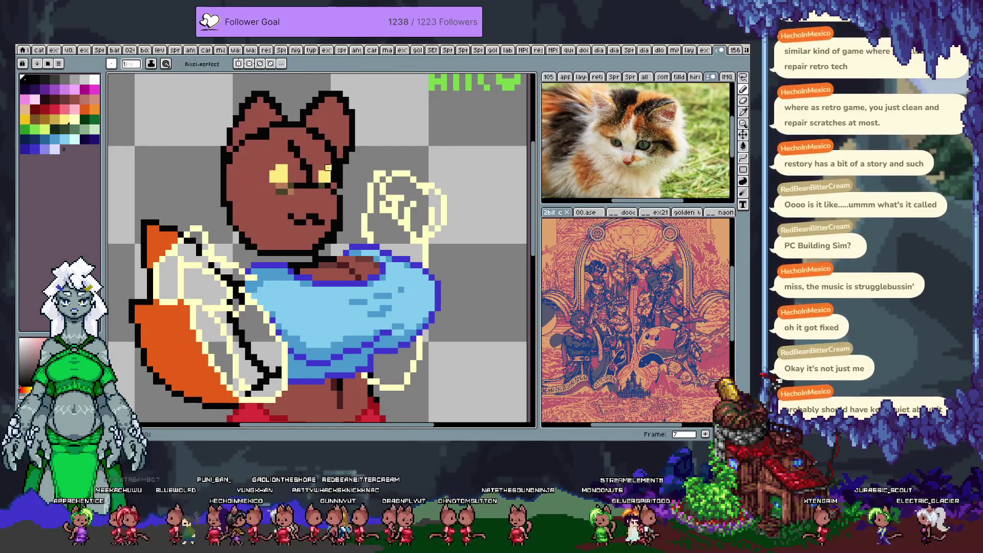
On frame 8, turn the cat's left eye yellow, comparing against the neighbouring frame
key("Right")
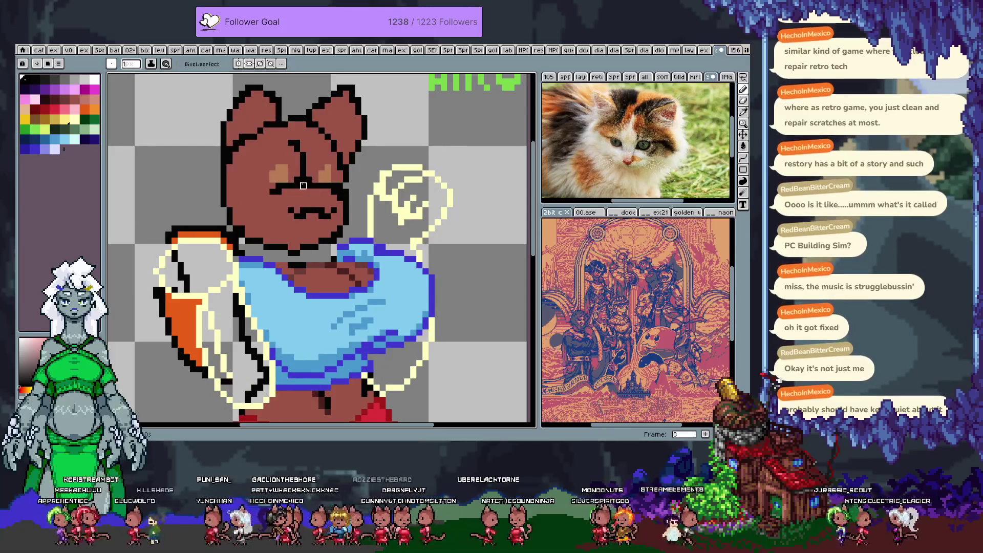
key("Right")
key("Left")
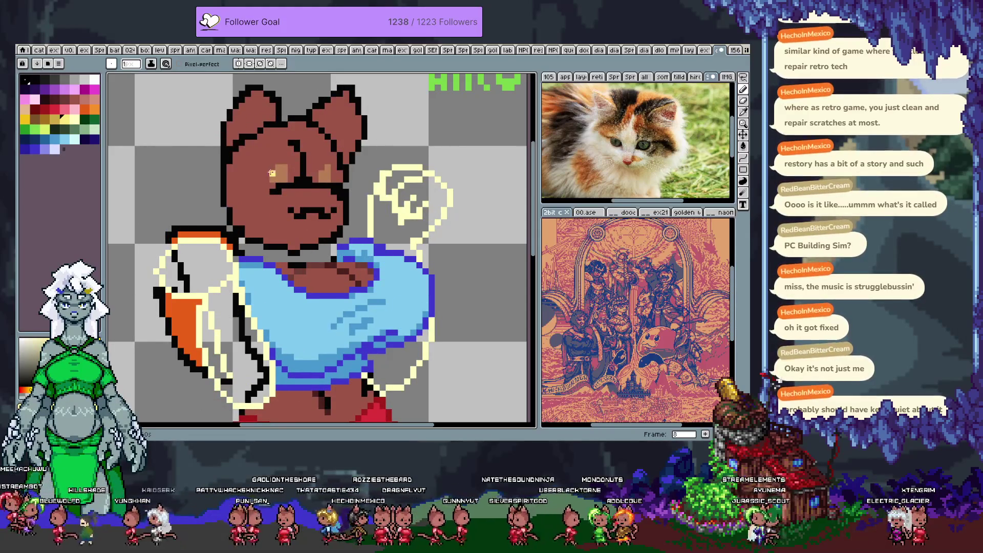
mouse_move(271, 173)
left_mouse_down()
mouse_move(279, 167)
mouse_move(283, 177)
left_mouse_up()
key("Right")
key("Left")
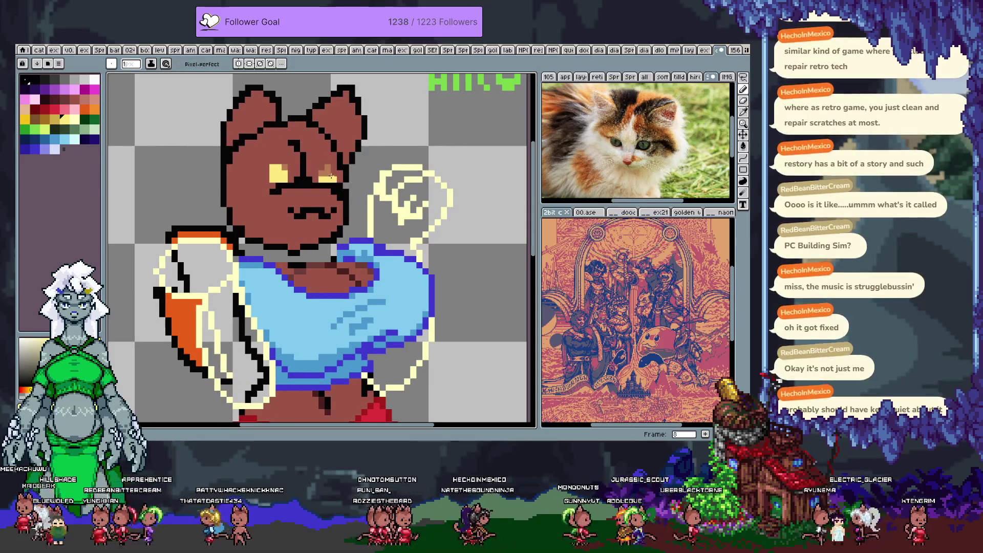
Clean up and fill frame 8's right eye bright yellow, then advance to frame 9
left_click(320, 175)
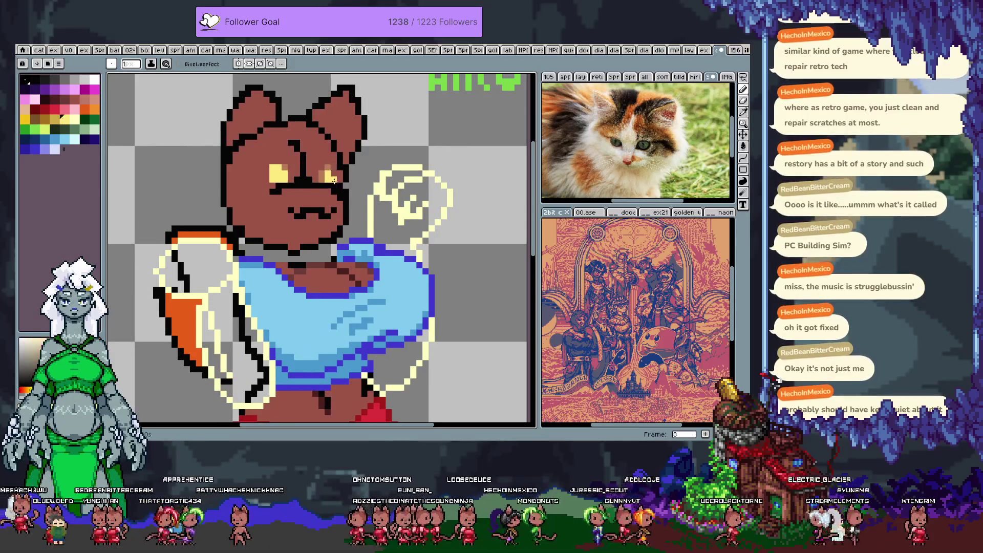
left_click_drag(328, 171, 322, 179)
left_click(332, 167, "alt")
key("alt")
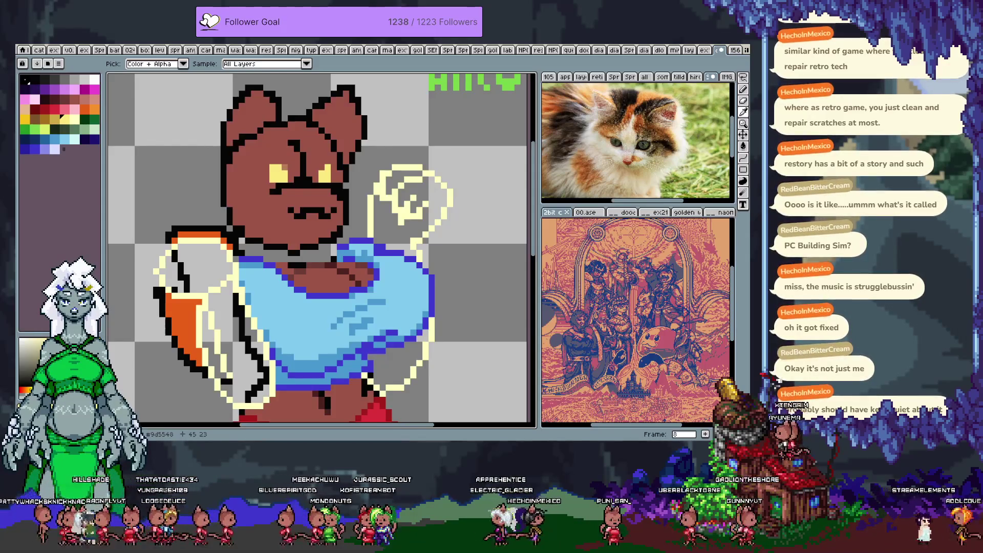
key("b")
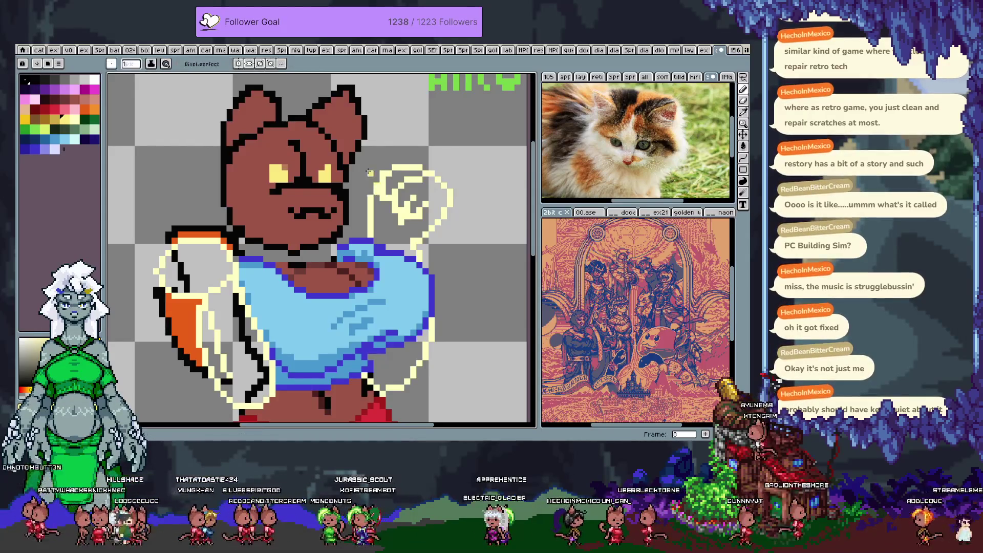
key("period")
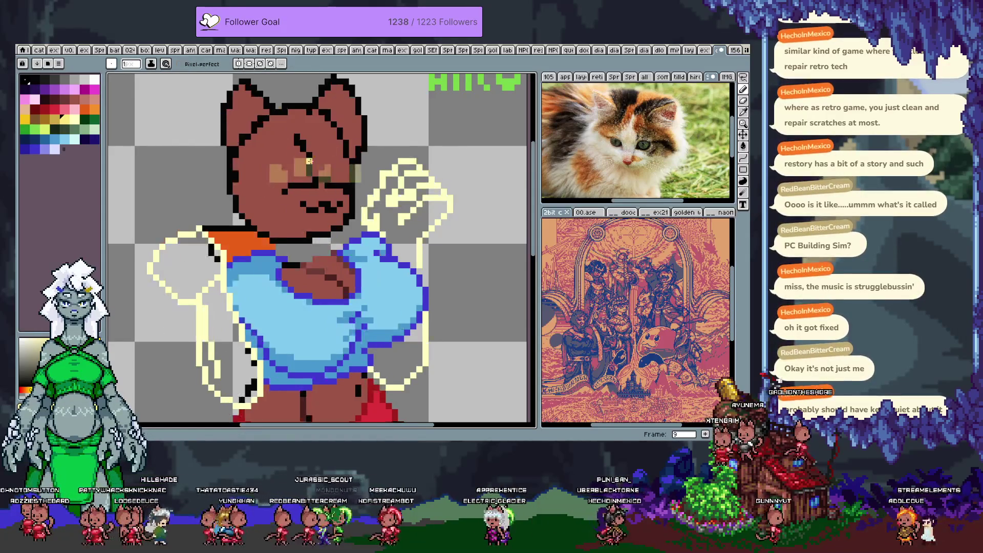
Add two yellow pixels to the eye on frame 9 and play the full loop zoomed out
left_click(293, 169)
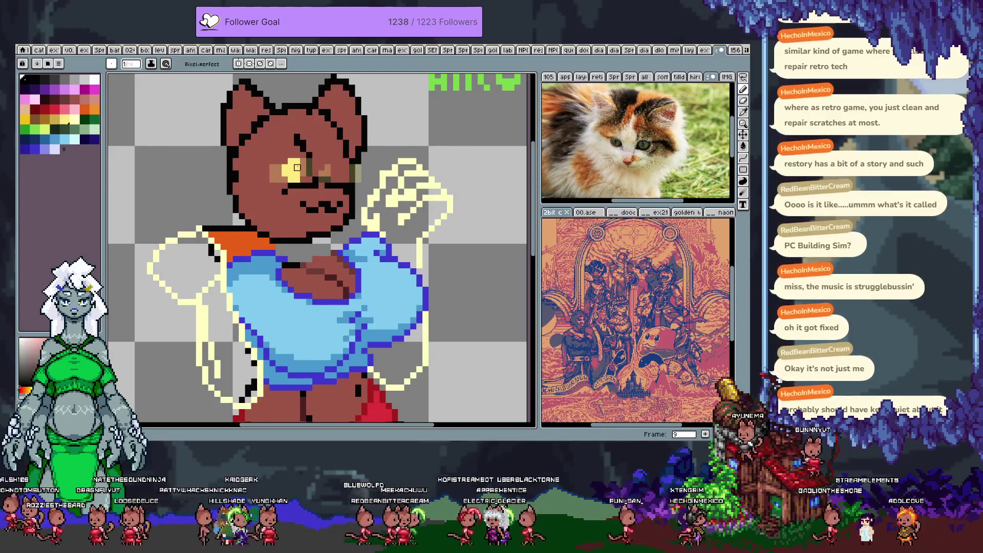
left_click(285, 160)
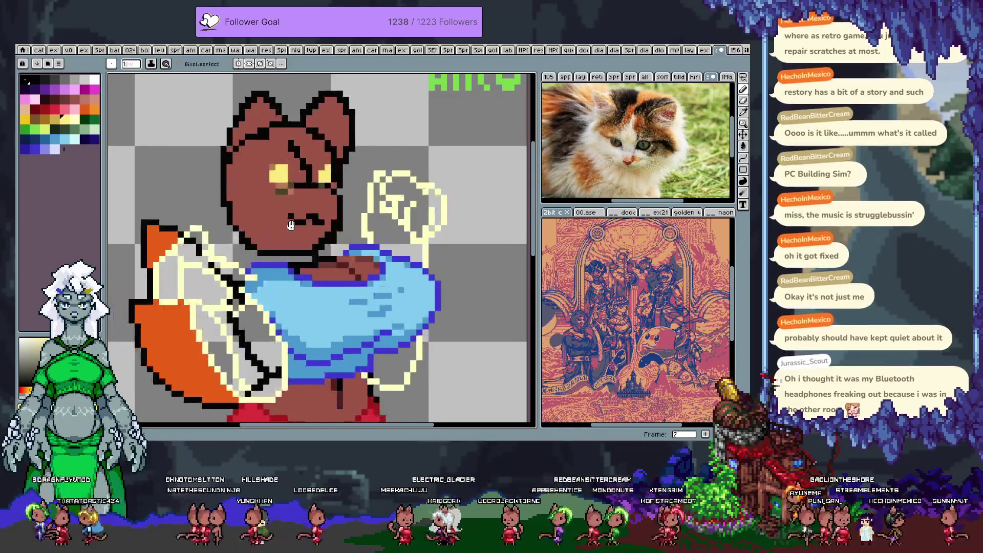
key("Tab")
key("Tab")
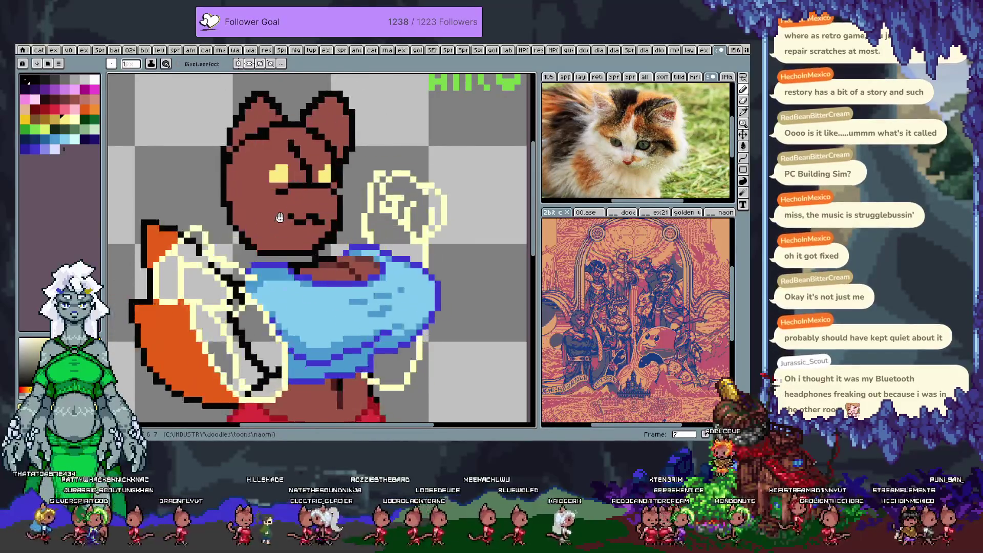
scroll(292, 220, "down", 2)
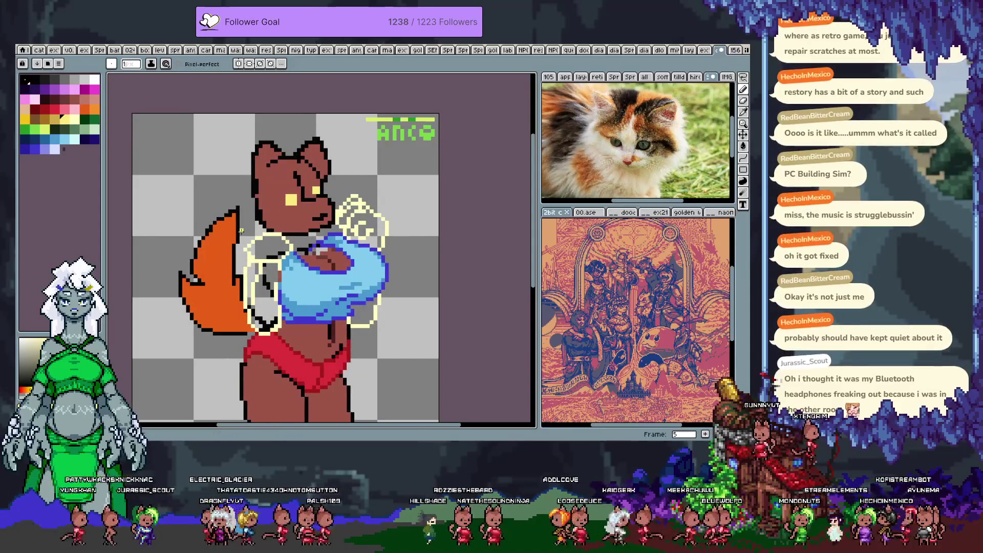
Stop playback on frame 4 and replay the animation to inspect the cat's face
key("m")
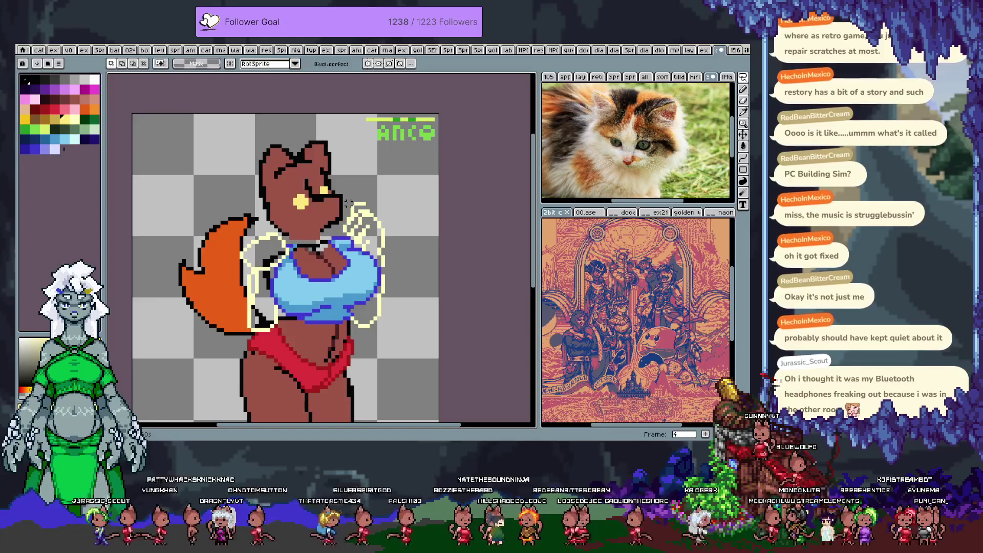
scroll(339, 202, "up", 3)
scroll(339, 201, "down", 2)
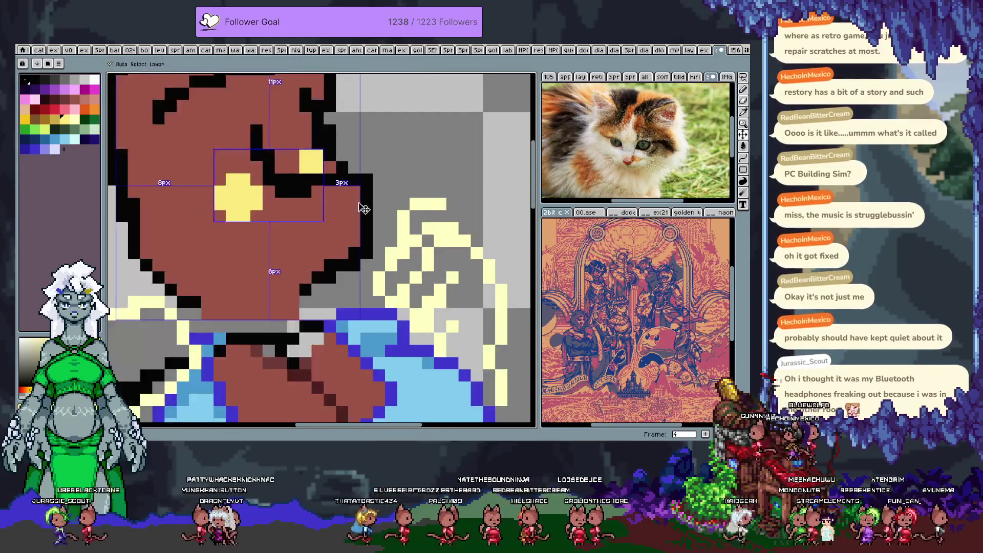
key("i")
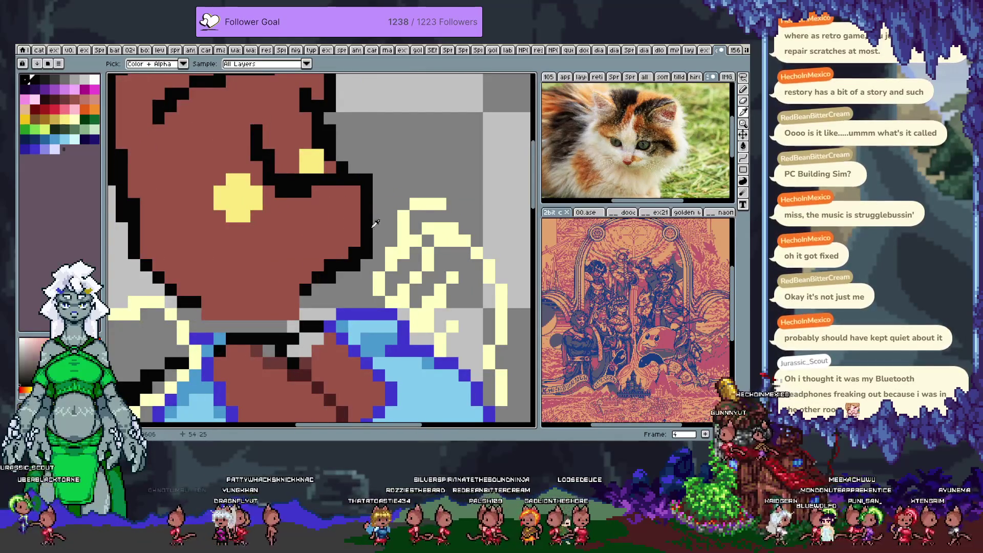
key("b")
key("Return")
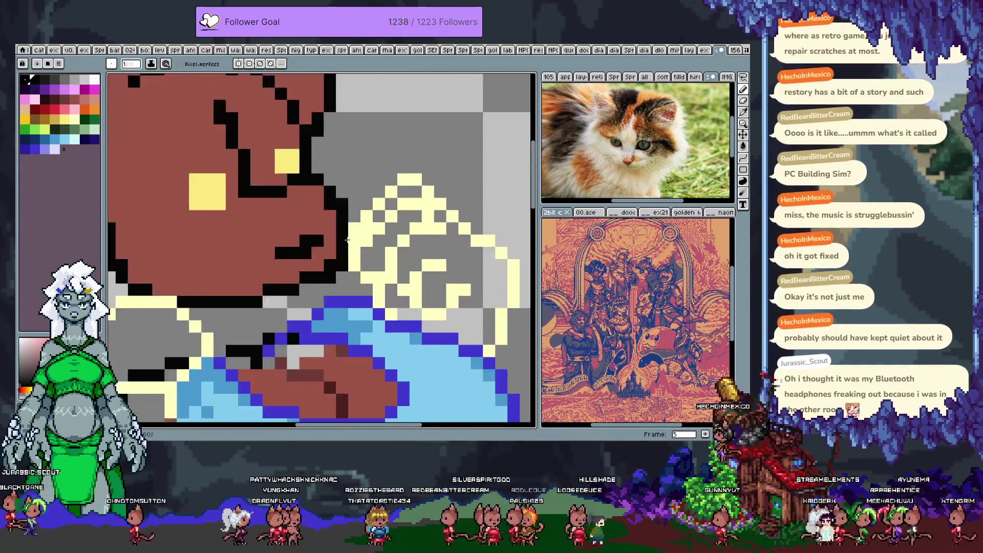
key("Tab")
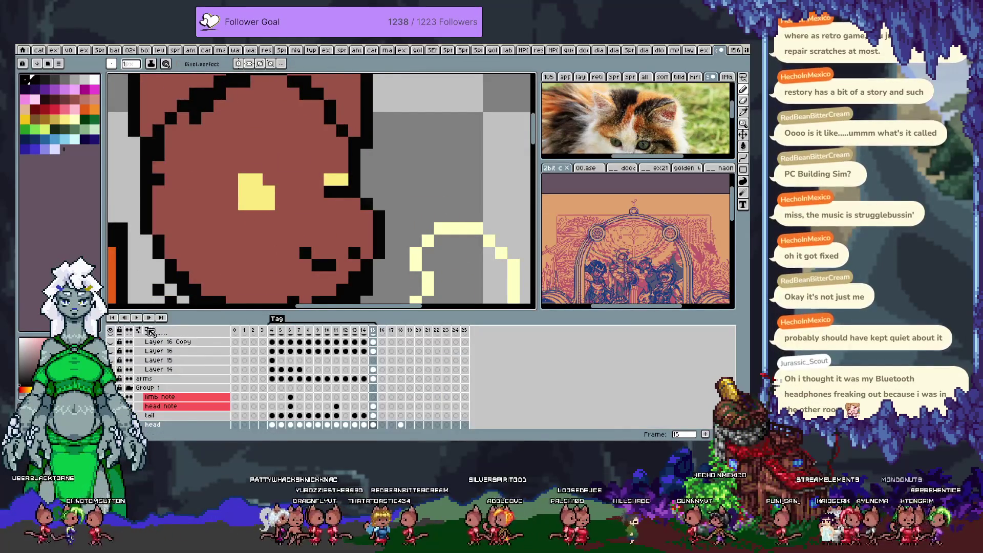
key("Tab")
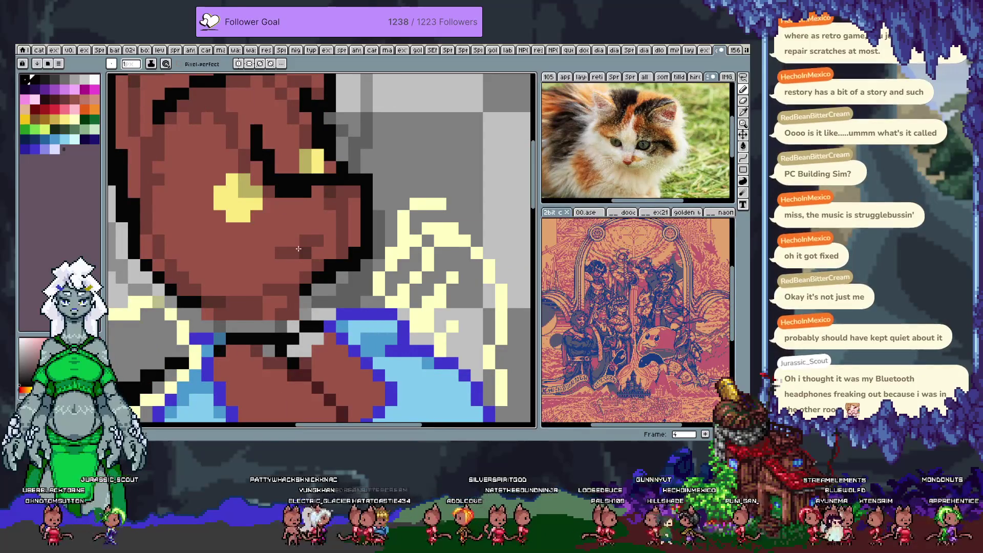
Blur the muzzle on frame 4 and draw a black mouth line across it
key("r")
mouse_move(289, 246)
left_mouse_down()
mouse_move(280, 246)
mouse_move(324, 235)
mouse_move(310, 231)
mouse_move(348, 210)
mouse_move(366, 184)
left_mouse_up()
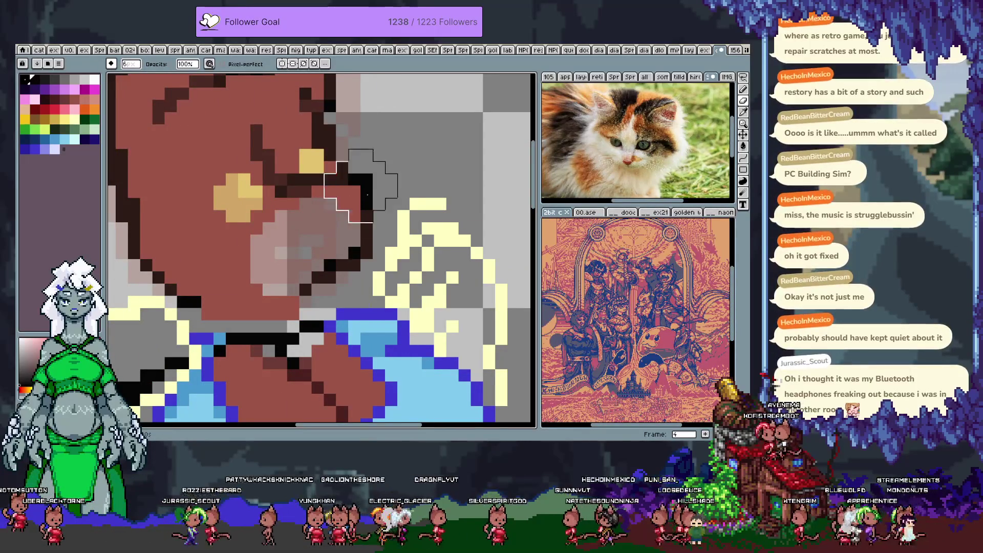
key("v")
key("b")
mouse_move(317, 252)
left_mouse_down()
mouse_move(279, 253)
mouse_move(305, 249)
mouse_move(334, 226)
left_mouse_up()
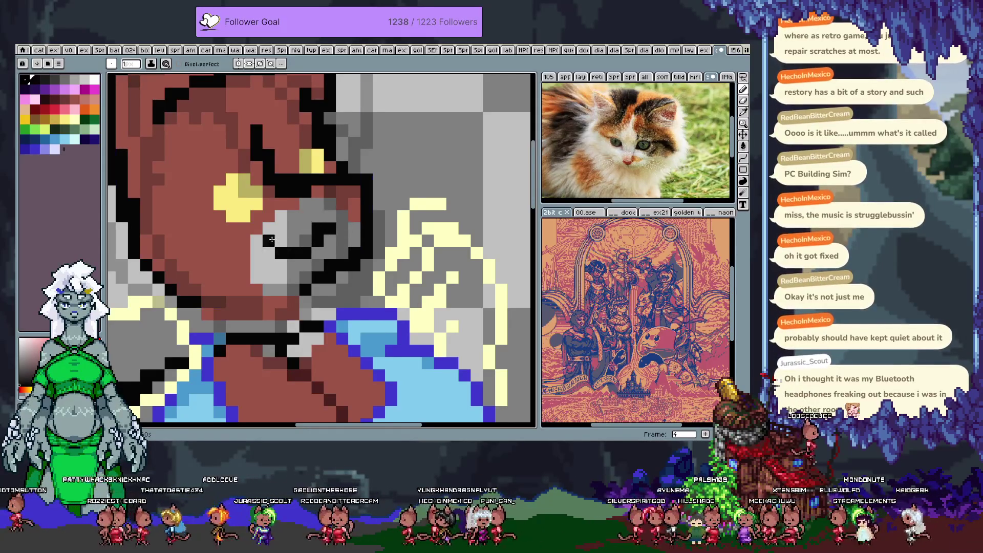
Fill the pink muzzle area with the cat's brown fur colour
key("i")
left_click(235, 255)
key("g")
left_click(299, 225)
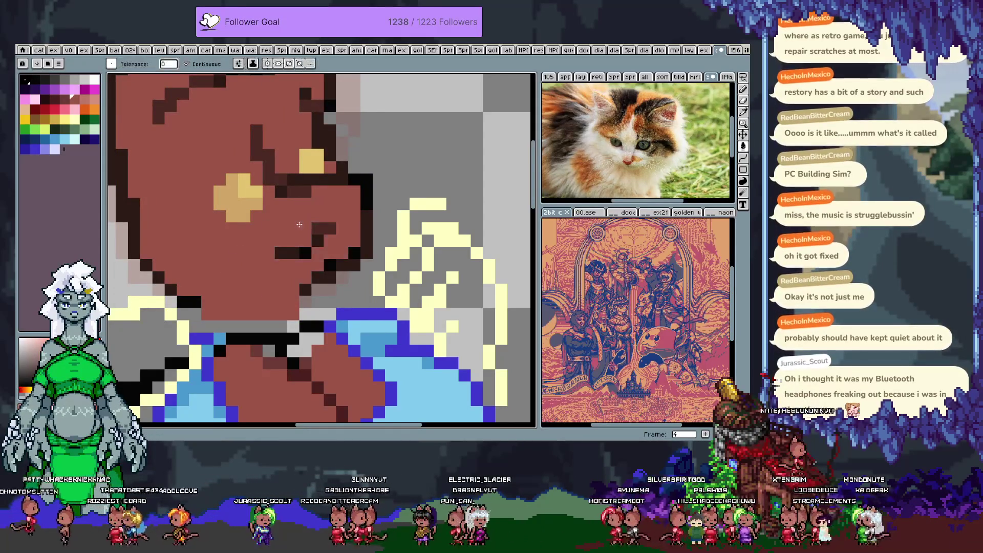
key("Tab")
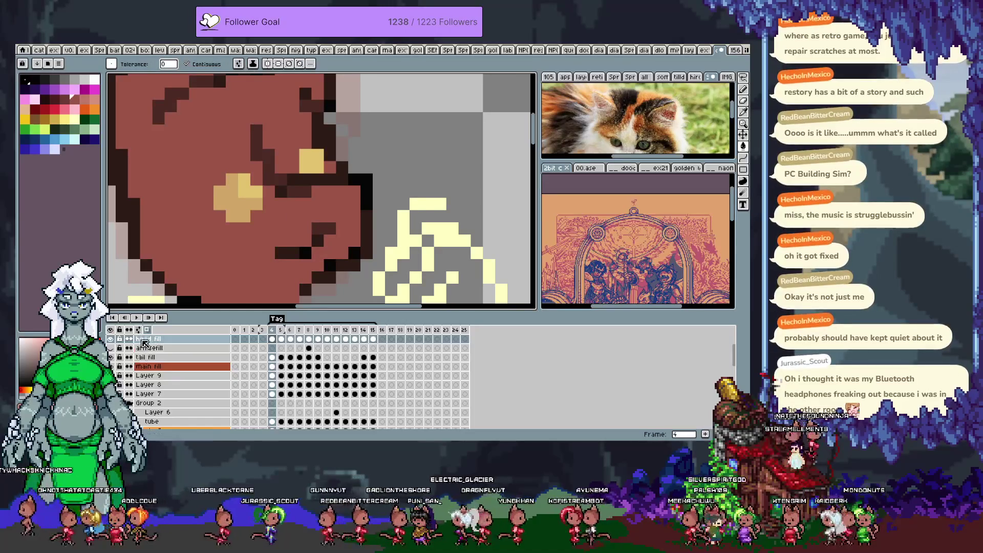
Restore the outline layer's opacity and recolour snout outline pixels brown and black
left_click(153, 335)
key("Tab")
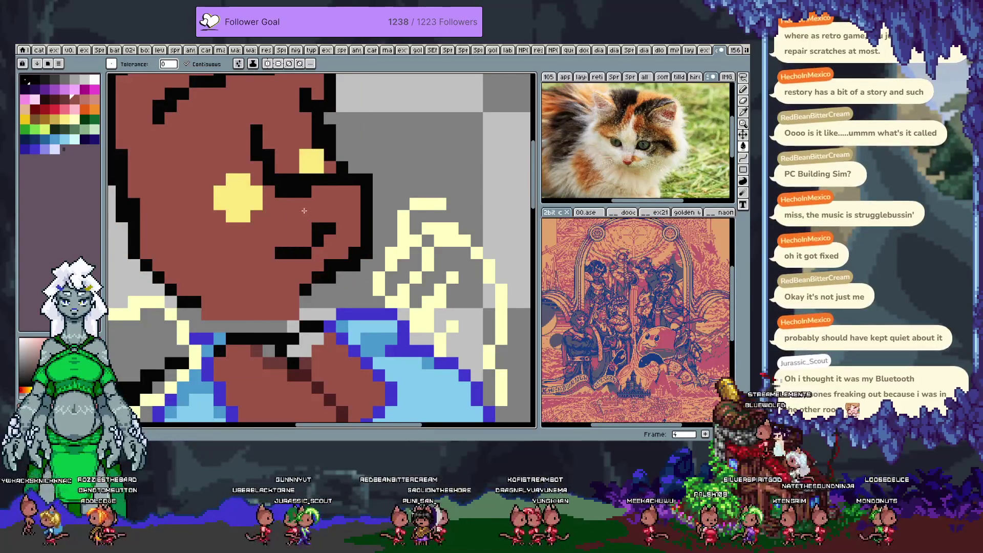
key("b")
left_click(281, 179)
left_click_drag(281, 192, 306, 192)
left_click(291, 183)
right_click(291, 189)
left_click(367, 180)
key("ctrl+z")
key("ctrl+z")
key("ctrl+z")
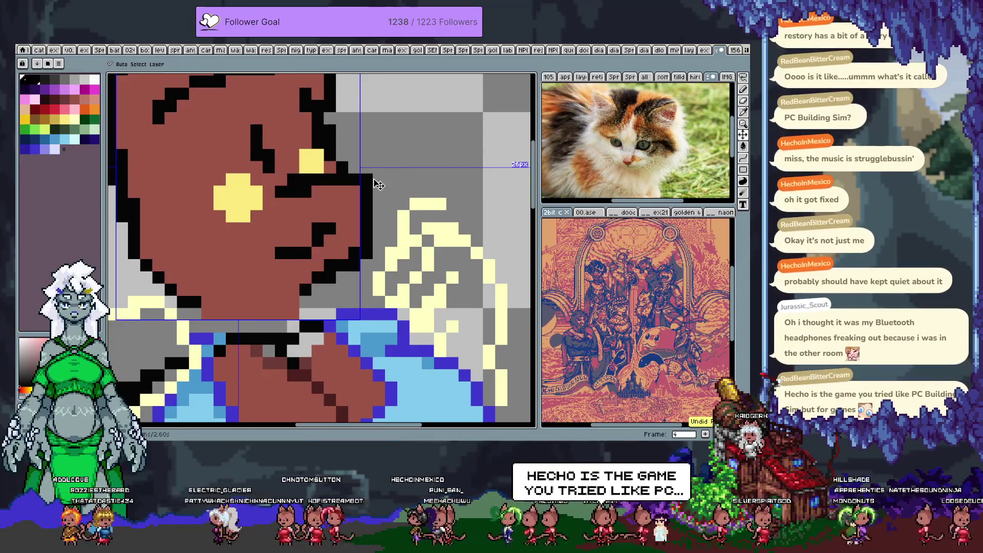
key("ctrl+y")
key("ctrl+y")
key("ctrl+y")
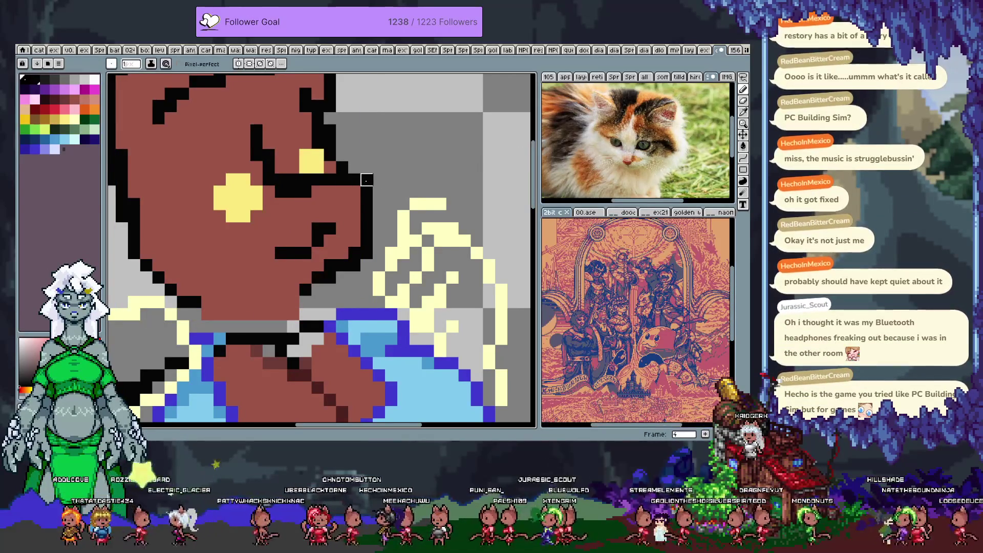
Repaint snout outline pixels light grey and black, and draw a black line joining the outline
left_click_drag(293, 192, 354, 180)
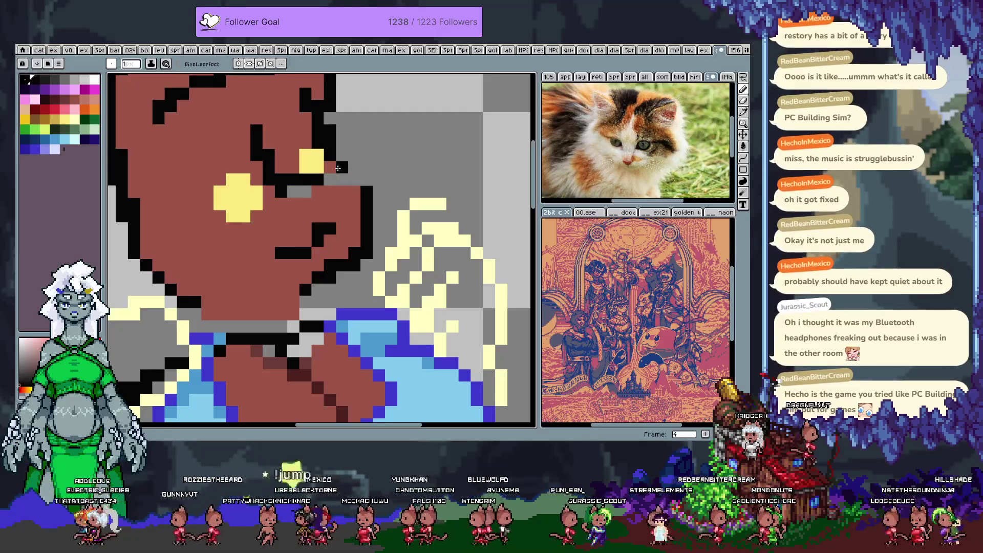
left_click(366, 179)
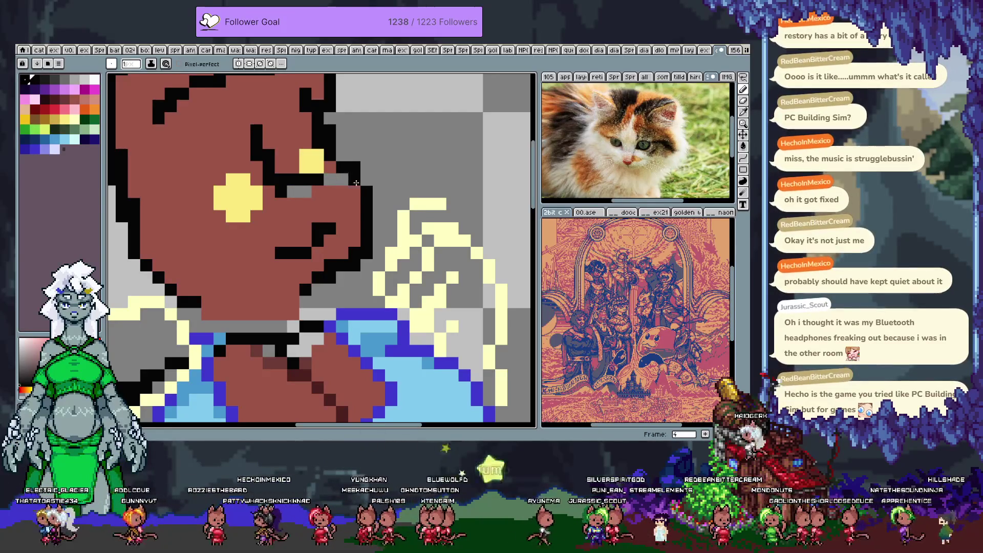
left_click_drag(295, 182, 320, 178)
left_click(296, 189)
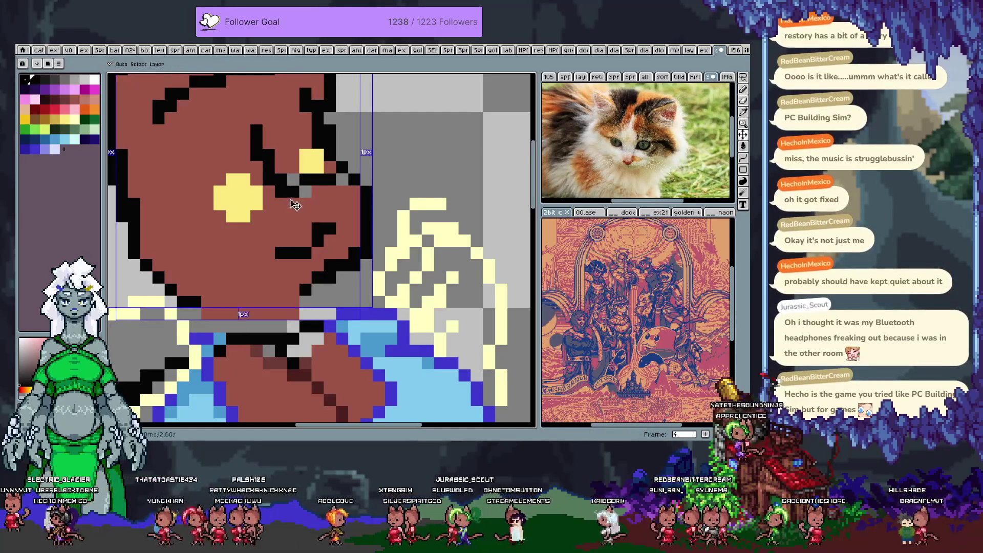
left_click(281, 205)
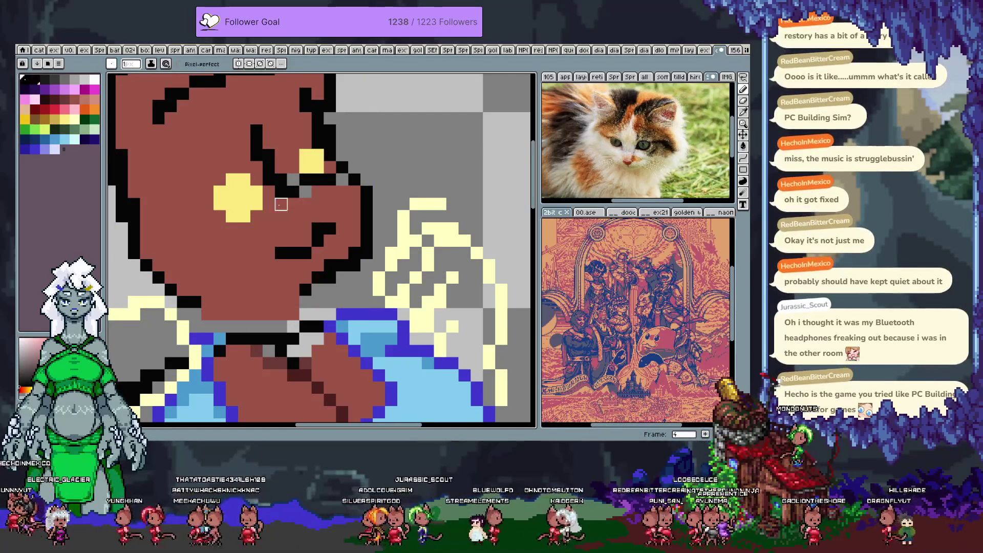
key("ctrl+z")
left_click(275, 203)
left_click(281, 206, "alt")
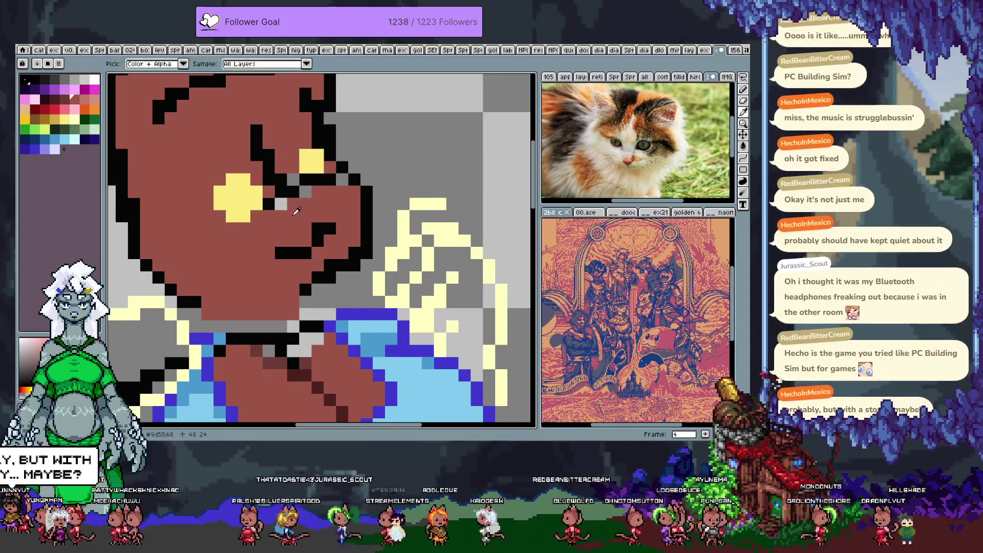
mouse_move(319, 182)
left_mouse_down()
mouse_move(339, 184)
mouse_move(319, 228)
left_mouse_up()
Try moving the yellow eye block, undo it, and redraw the black line beside the eye
key("m")
mouse_move(302, 175)
left_mouse_down()
mouse_move(356, 228)
mouse_move(329, 200)
mouse_move(338, 203)
left_mouse_up()
key("ctrl+d")
key("b")
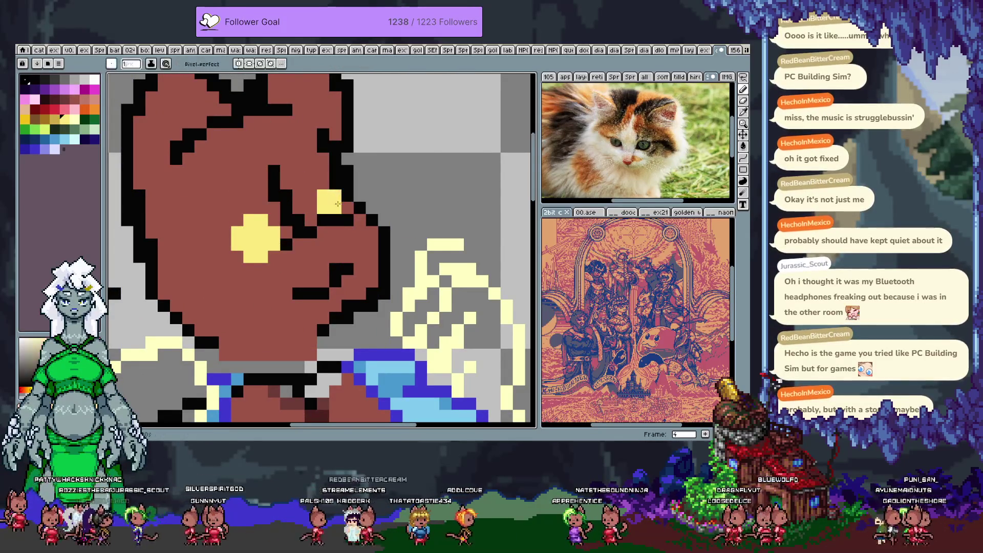
key("ctrl+z")
key("ctrl+z")
key("ctrl+z")
key("ctrl+z")
key("ctrl+z")
key("ctrl+z")
key("v")
key("b")
key("ctrl+z")
key("ctrl+z")
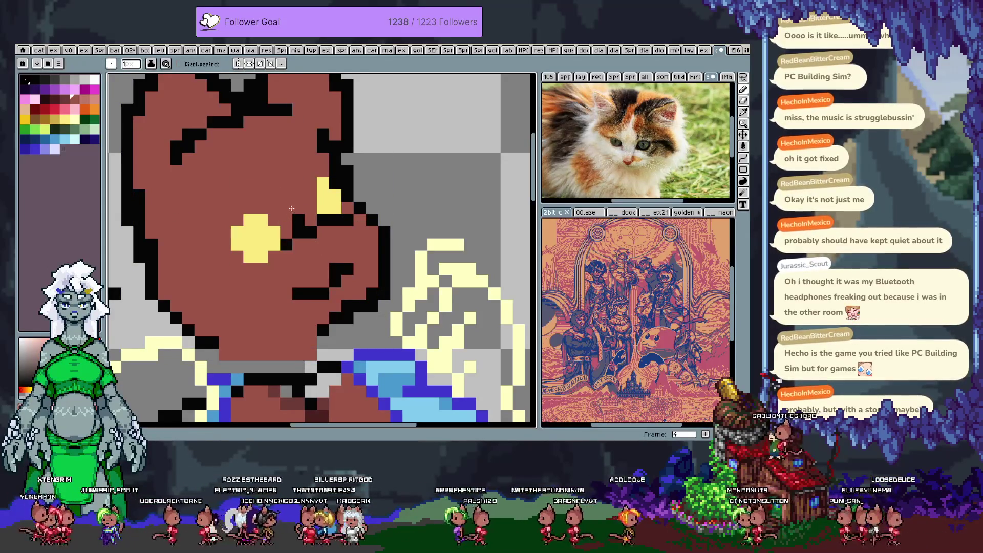
left_click_drag(299, 231, 310, 220)
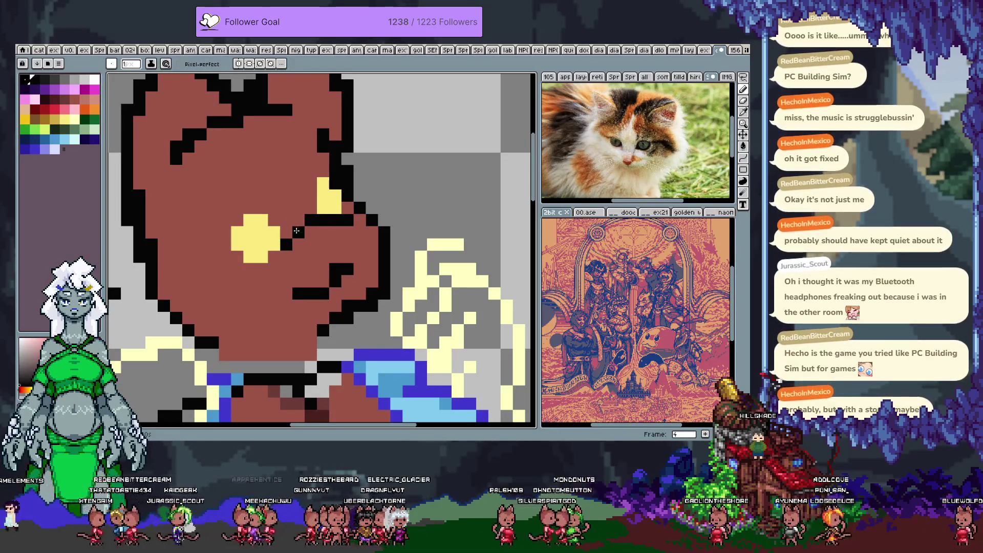
Add a black outline pixel, preview the animation, and move the yellow eye one pixel left
left_click_drag(328, 224, 352, 231)
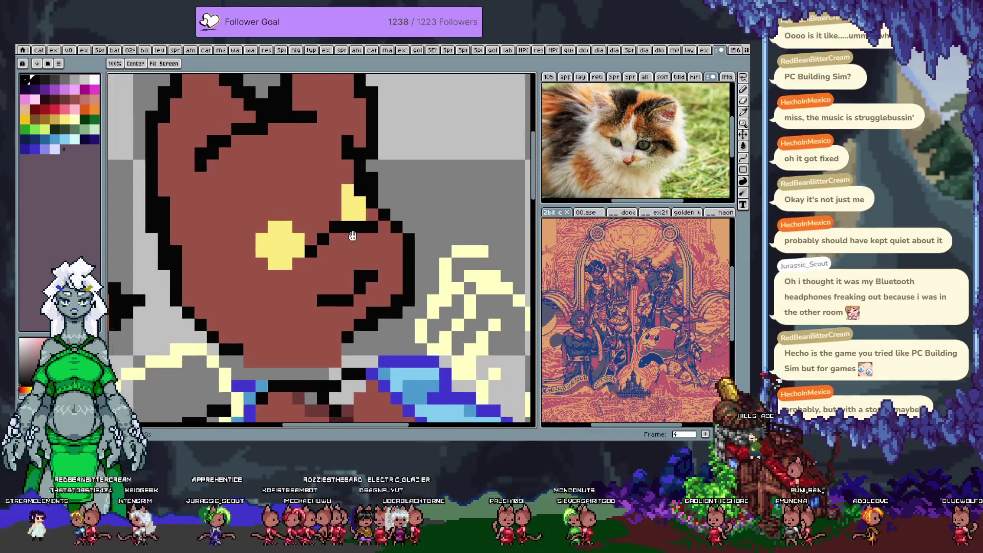
left_click(286, 300)
key("Return")
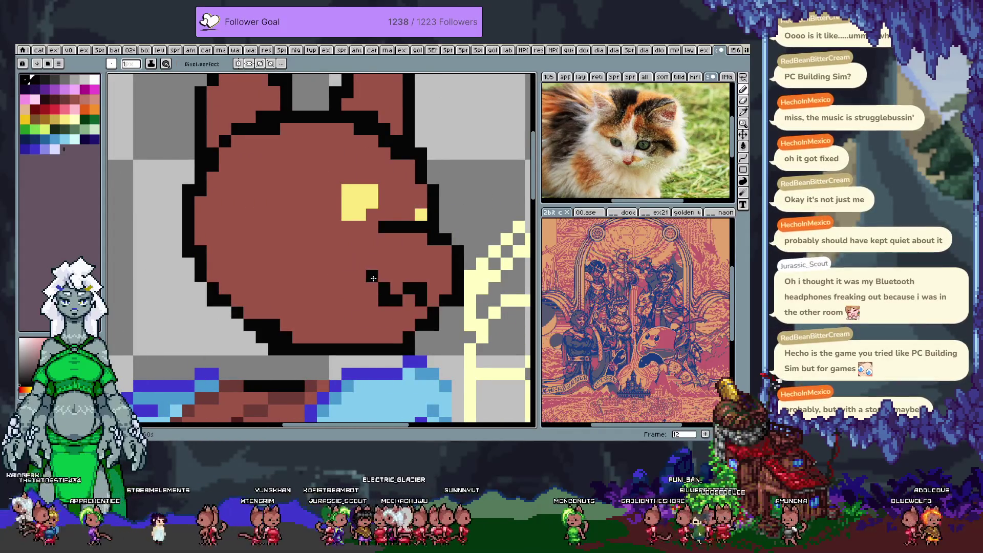
key("v")
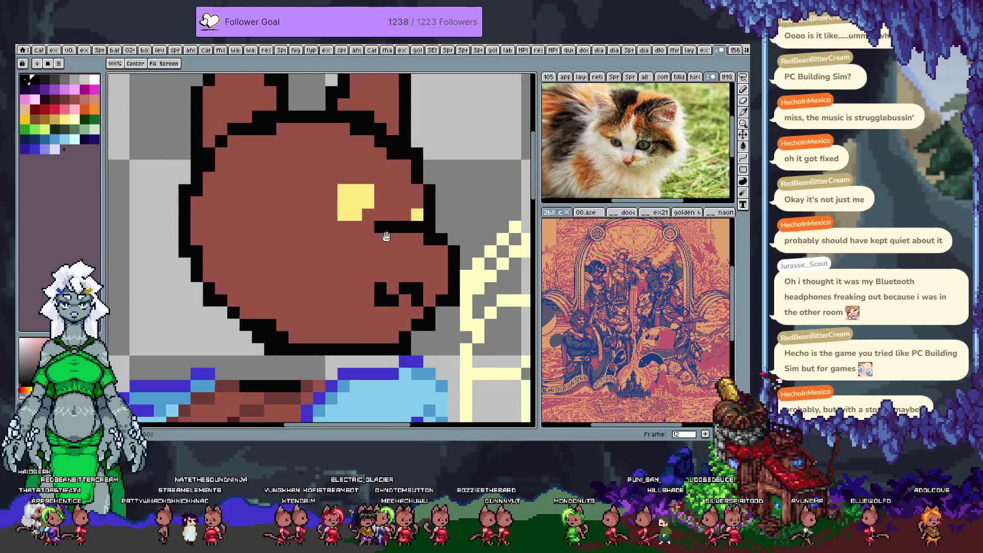
key("Return")
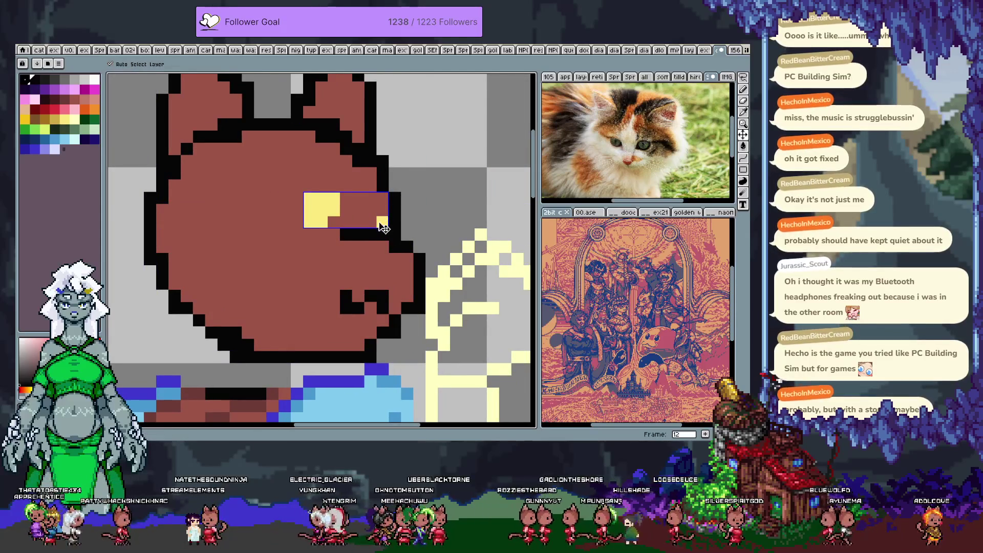
left_click_drag(383, 222, 371, 221)
key("b")
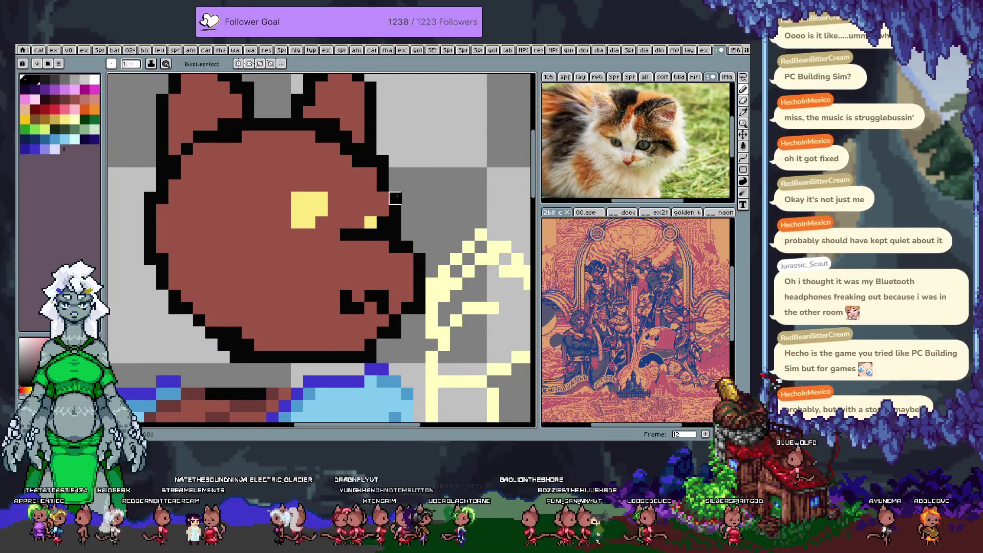
Erase the diagonal brow outline and draw a vertical black line beside the eye
mouse_move(321, 137)
left_mouse_down()
mouse_move(383, 175)
mouse_move(383, 204)
left_mouse_up()
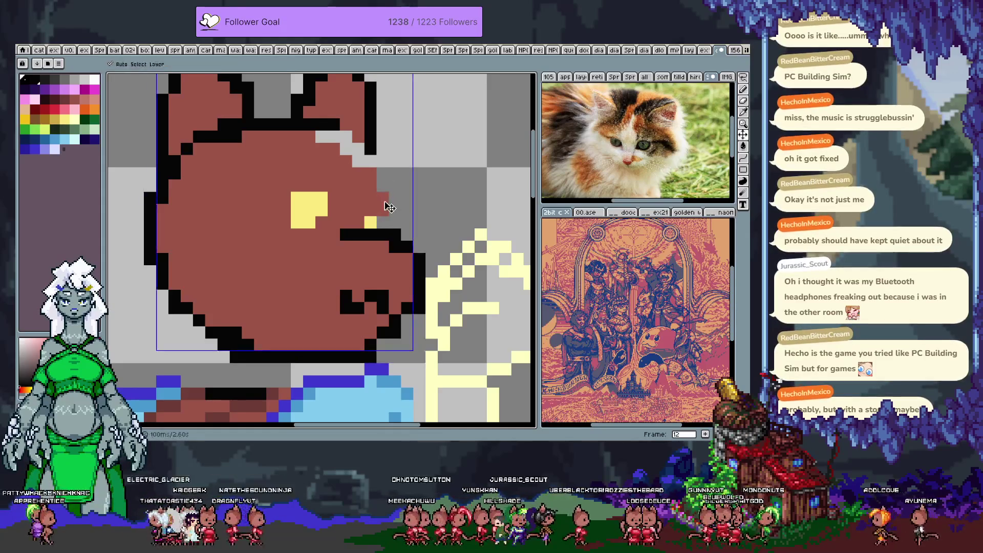
left_click(389, 207)
left_click(383, 221)
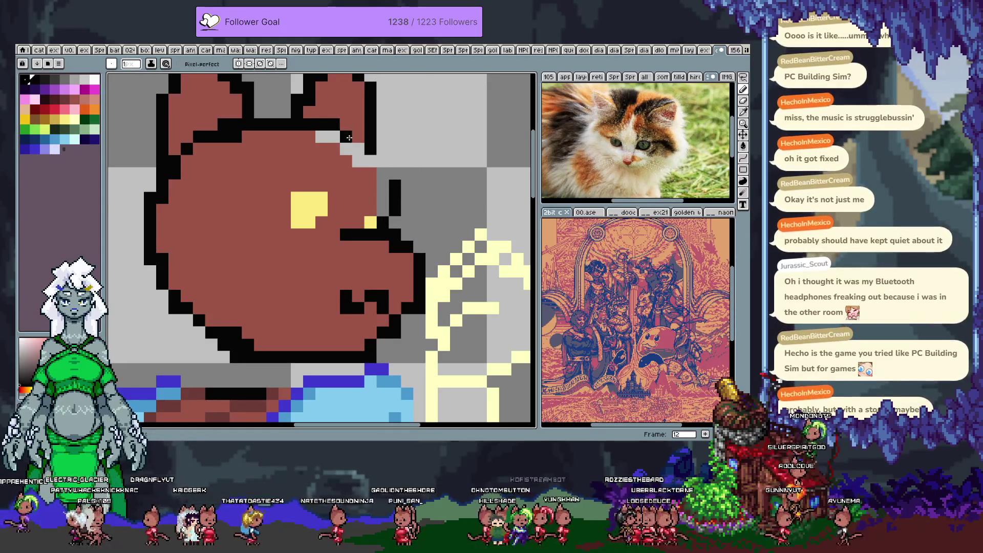
left_click(375, 161)
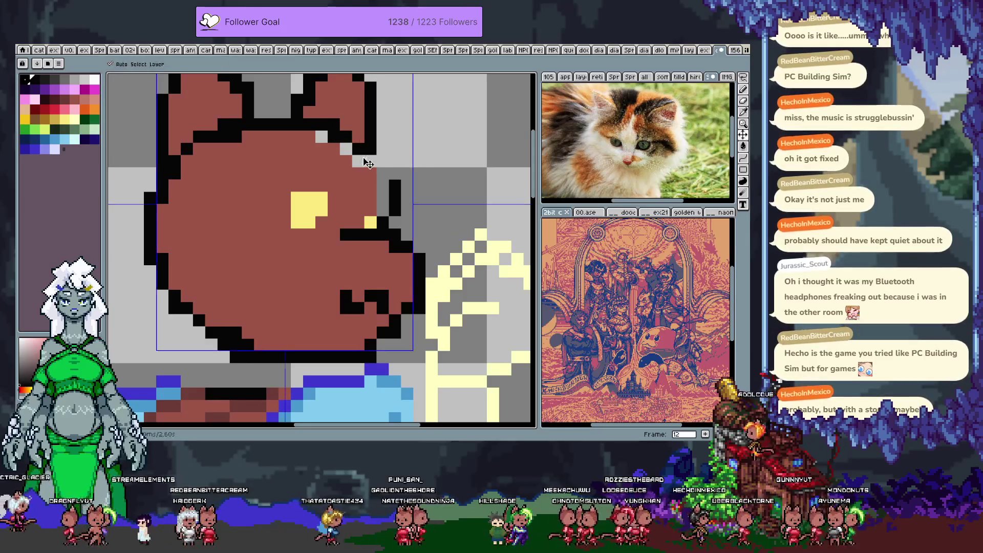
key("ctrl+z")
key("ctrl+z")
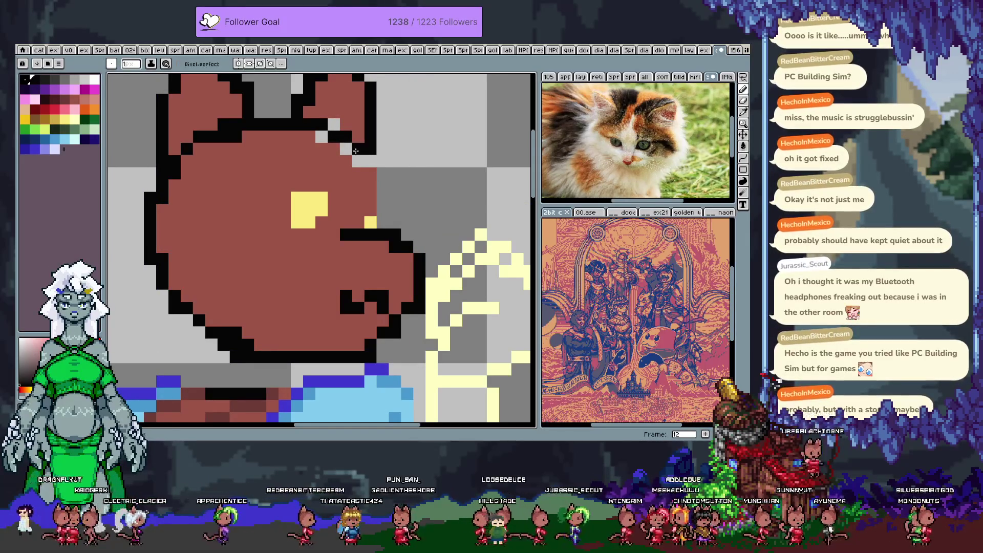
left_click_drag(384, 171, 385, 204)
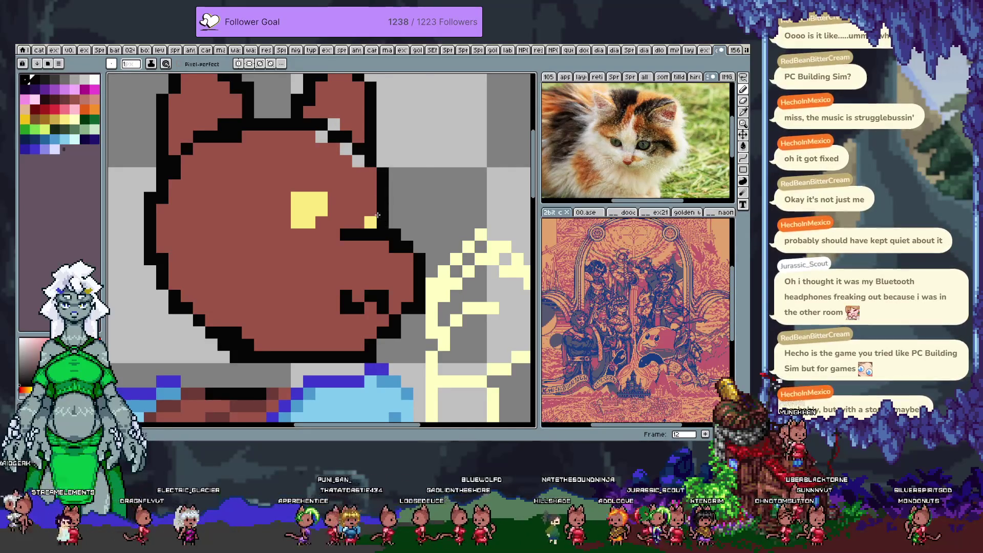
left_click(370, 210)
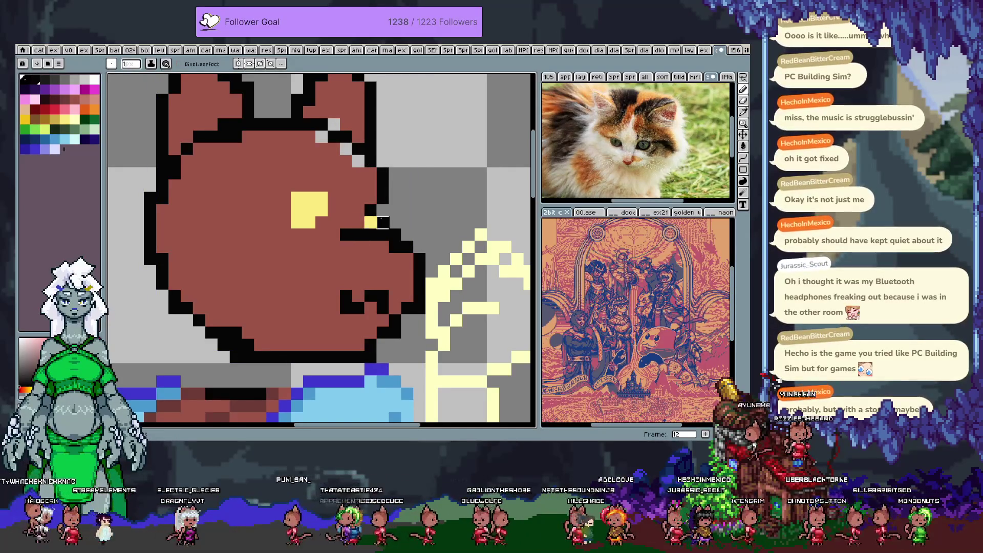
Shift the yellow eye one more pixel left on its layer
key("v")
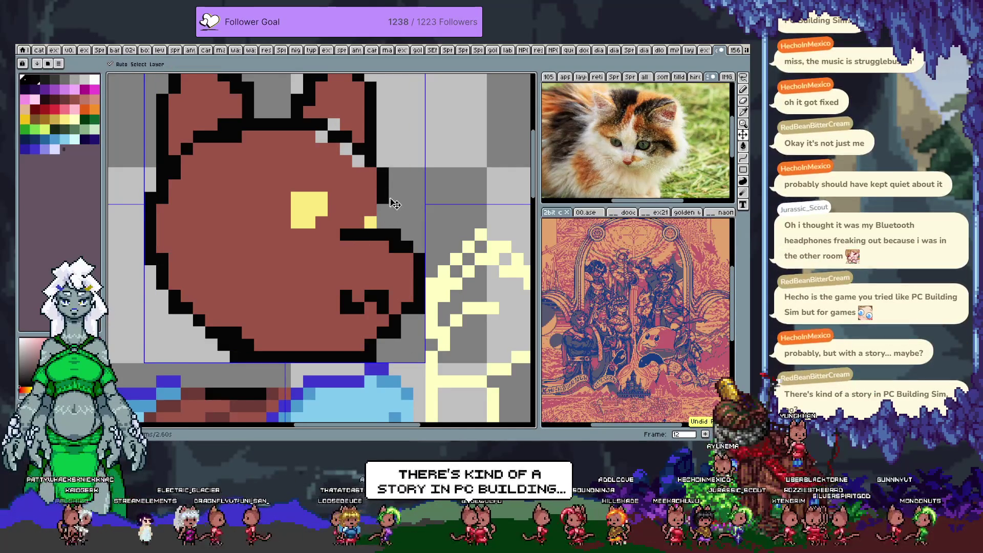
left_click(306, 215)
left_click_drag(306, 215, 294, 215)
key("b")
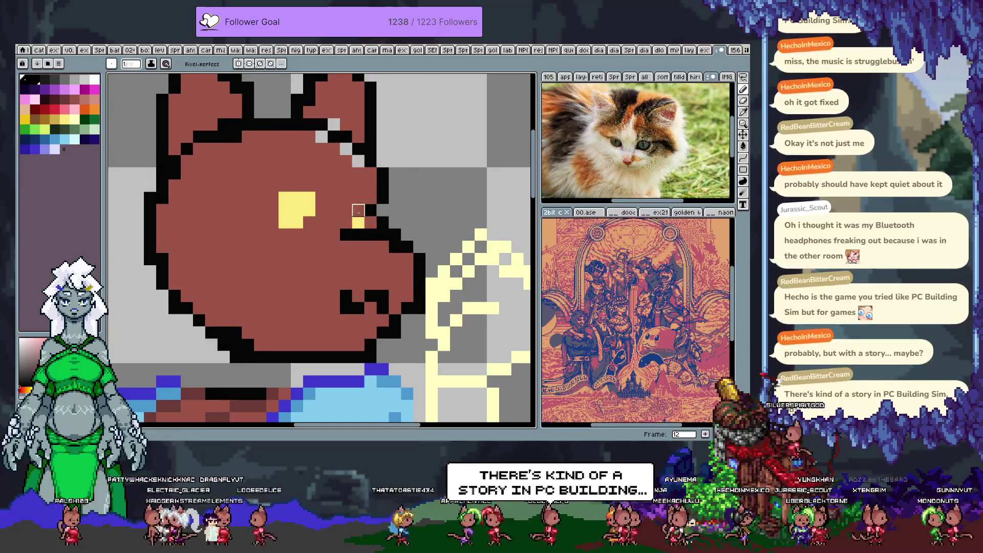
key("ctrl+alt+c")
key("Escape")
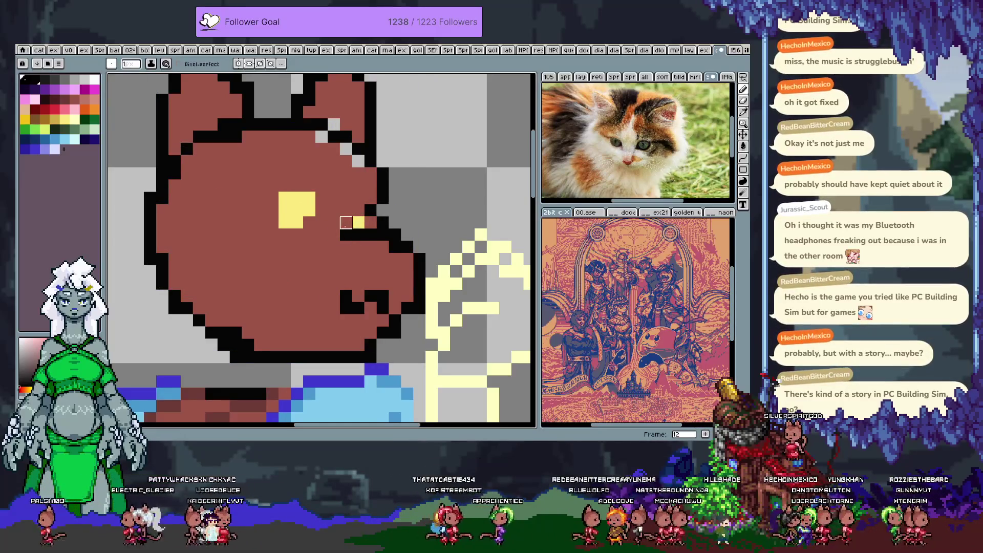
Try repainting pixels below the mouth grey, undoing both attempts
left_click(333, 235)
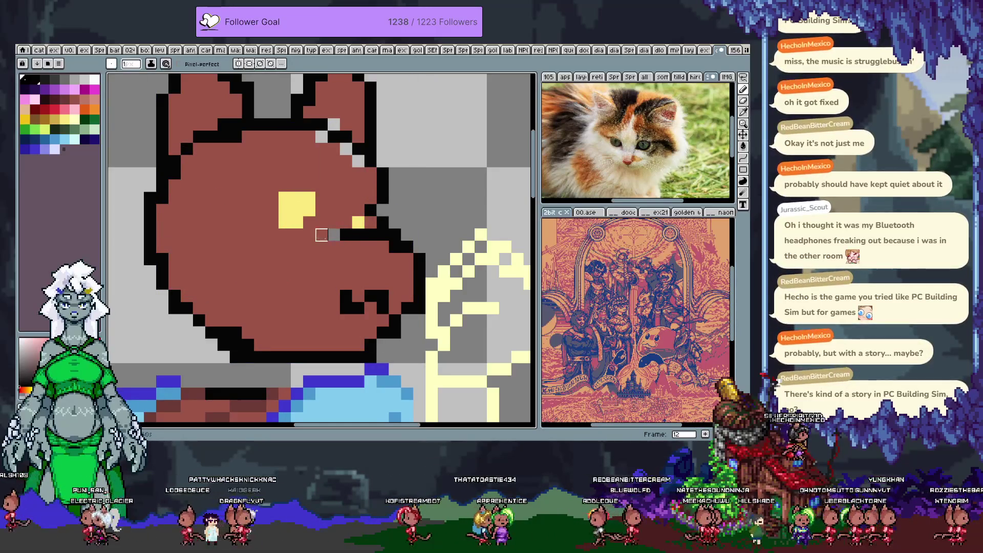
key("ctrl+z")
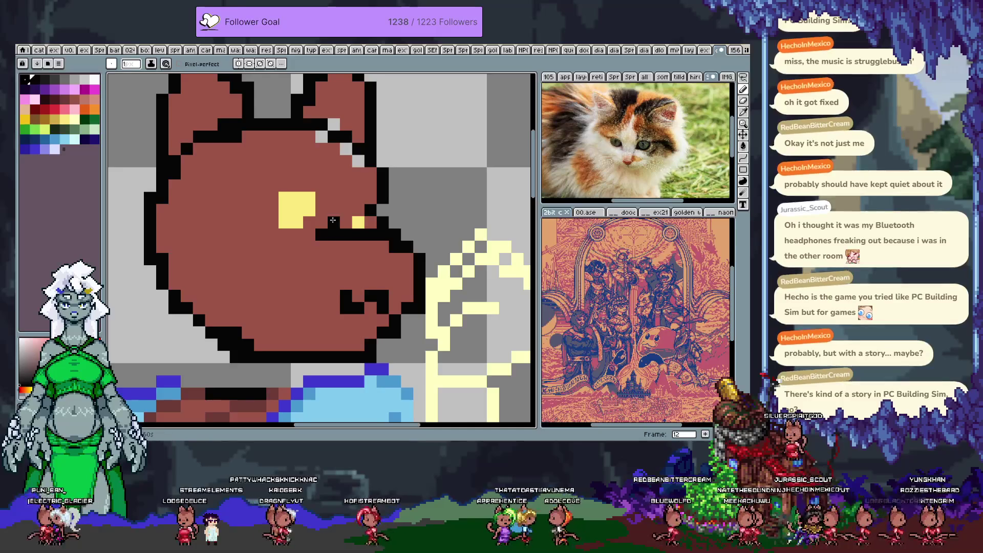
key("i")
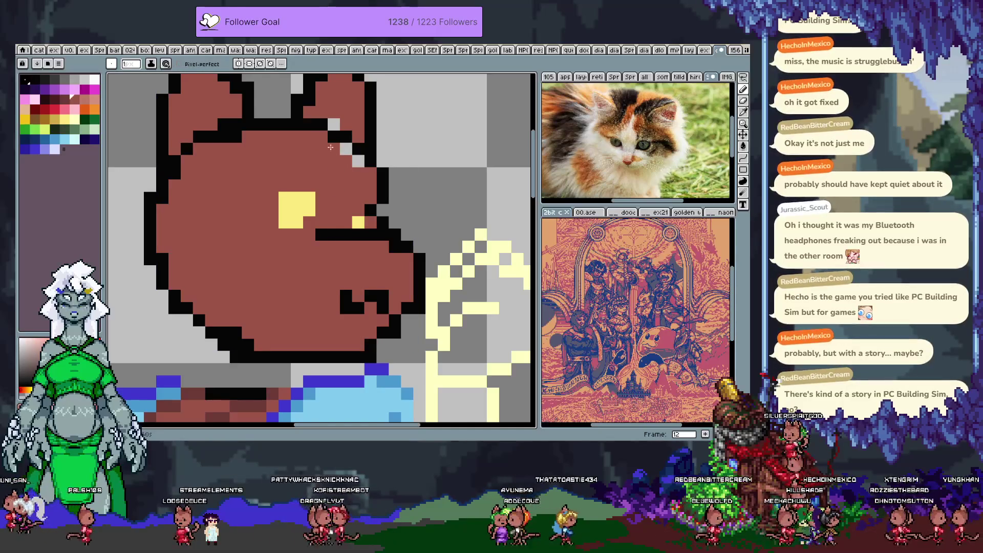
key("v")
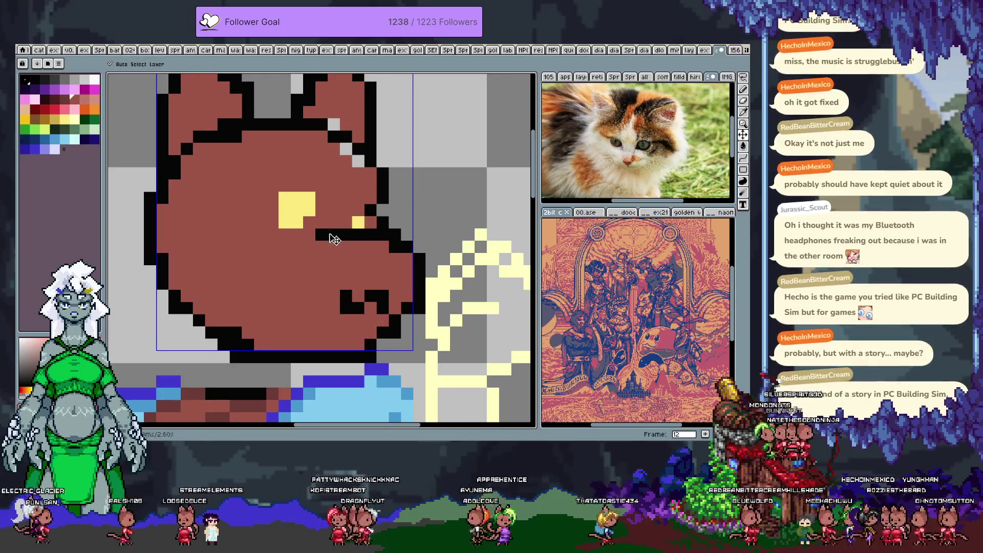
key("b")
left_click_drag(322, 234, 346, 235)
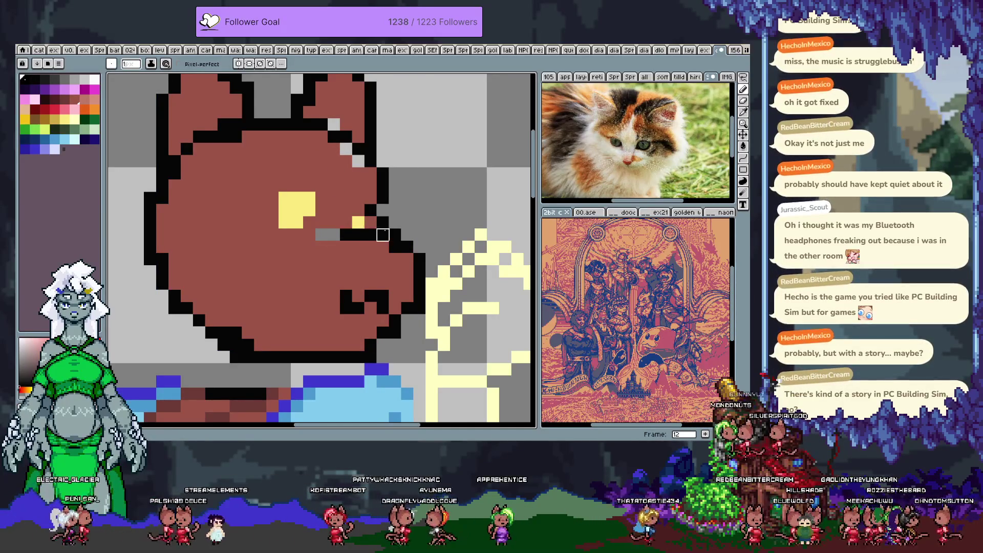
key("ctrl+z")
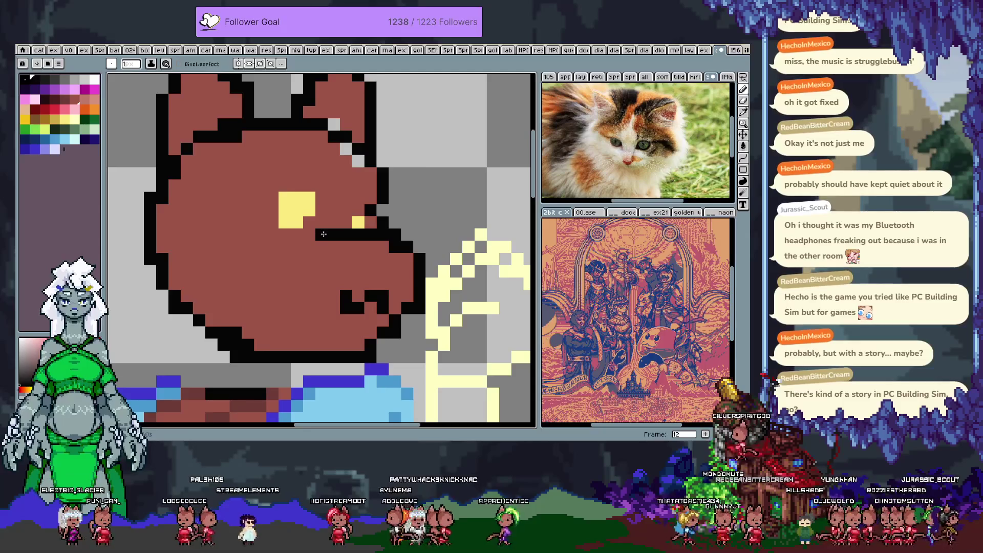
Paint the remaining snout outline pixels brown, including one former black outline pixel
left_click(358, 161)
left_click(334, 125)
left_click(381, 198)
key("ctrl+z")
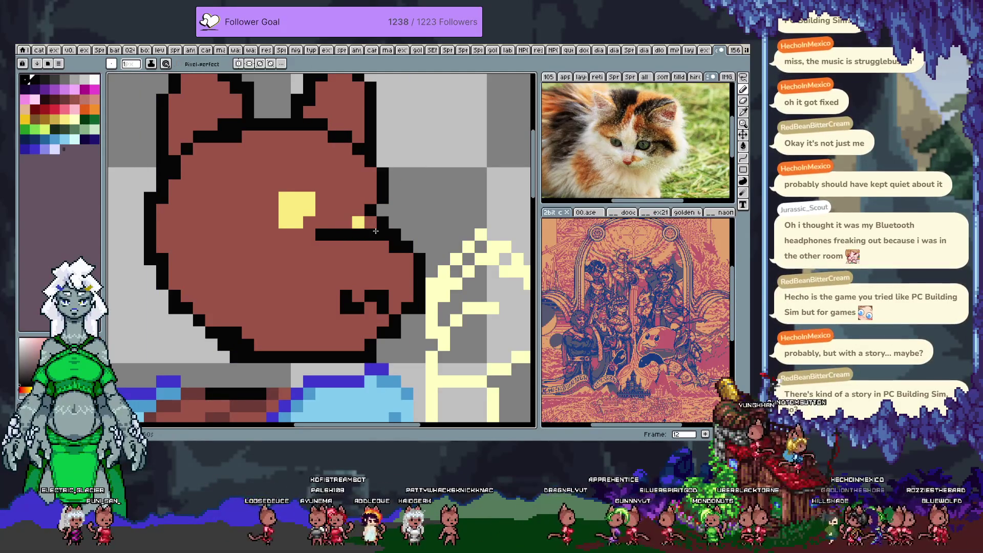
left_click(393, 248)
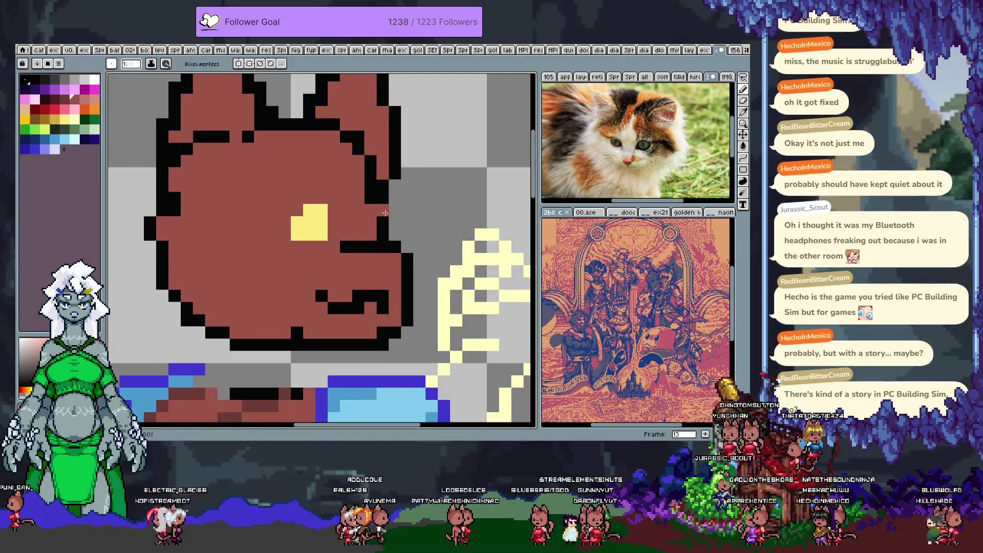
Fix outline pixels on the cat's right edge, turning one brown and restoring a black one
left_click(371, 198)
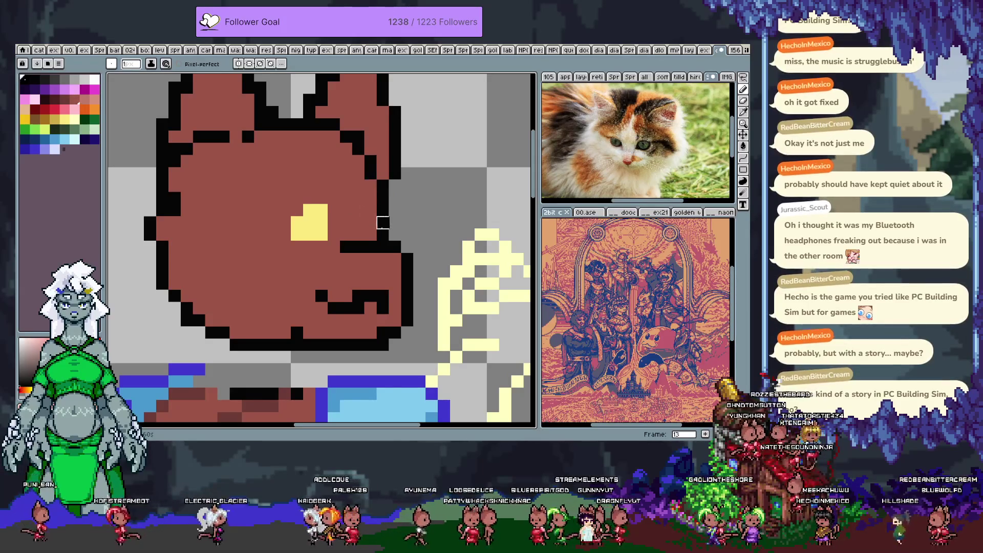
left_click(382, 210)
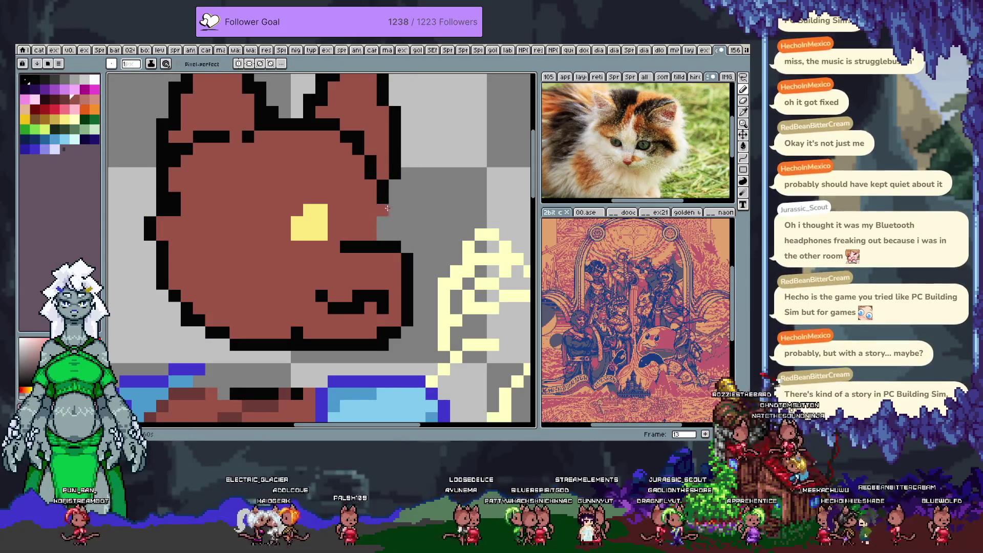
left_click(385, 199)
left_click(386, 201)
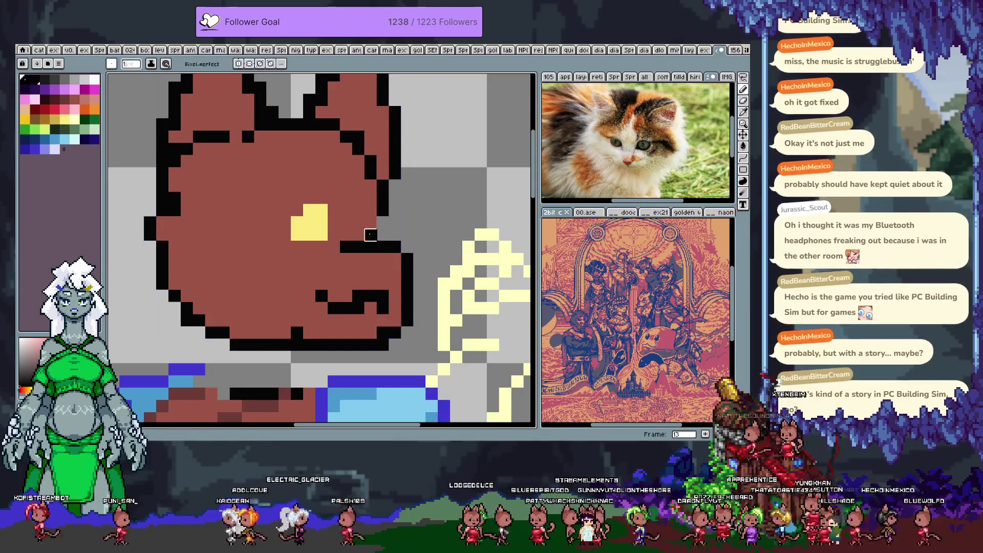
Try shifting the yellow eye block, then step back and return to frame 13
key("m")
mouse_move(291, 205)
left_mouse_down()
mouse_move(318, 225)
mouse_move(329, 219)
mouse_move(317, 231)
left_mouse_up()
key("b")
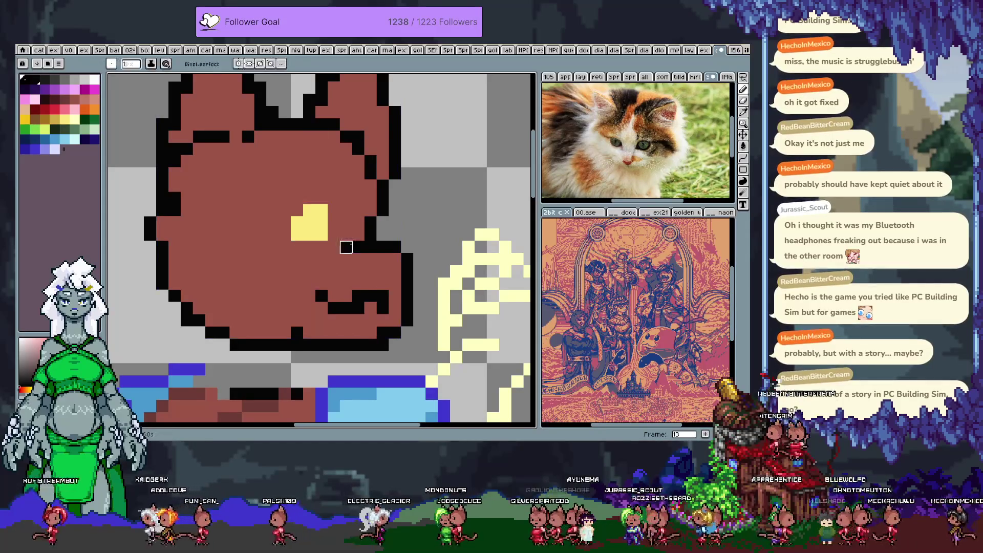
key("comma")
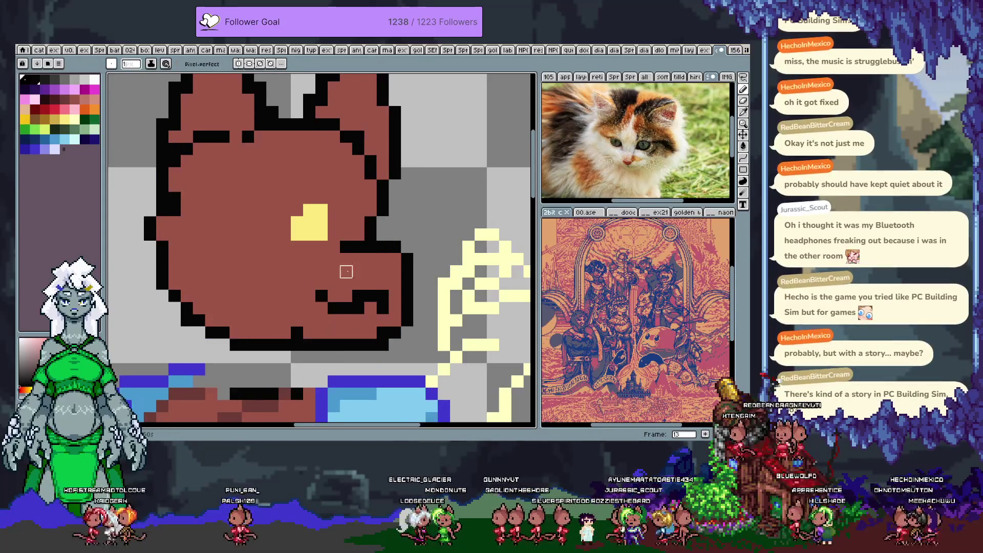
key("period")
Extend the mouth line one pixel left and erase the pixels around the mouth
left_click(327, 246)
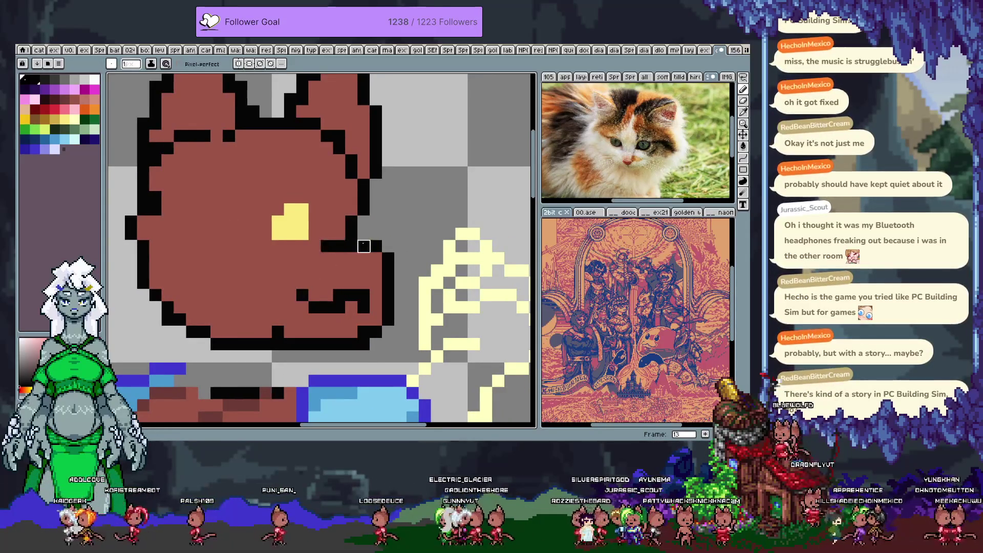
key("b")
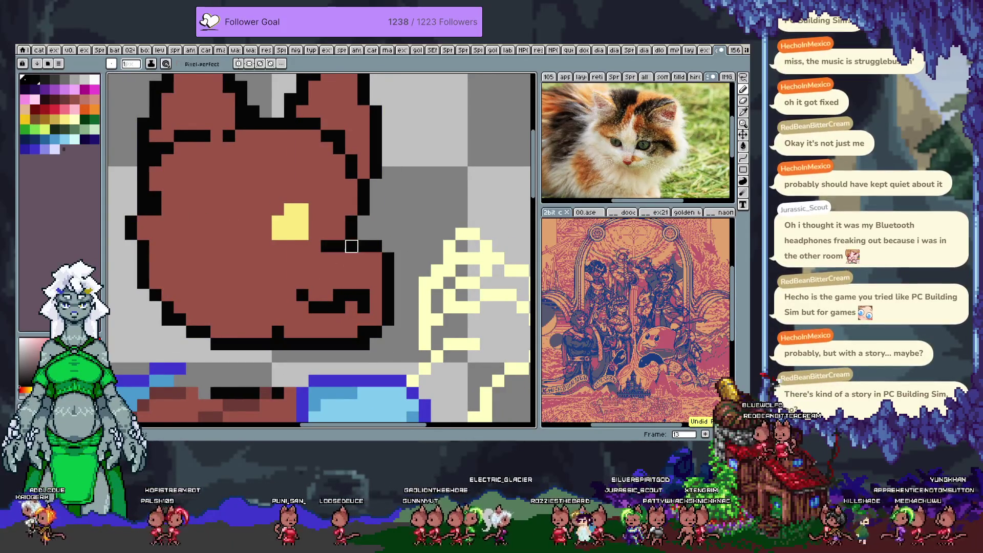
key("e")
mouse_move(335, 220)
left_mouse_down()
mouse_move(334, 259)
mouse_move(328, 197)
left_mouse_up()
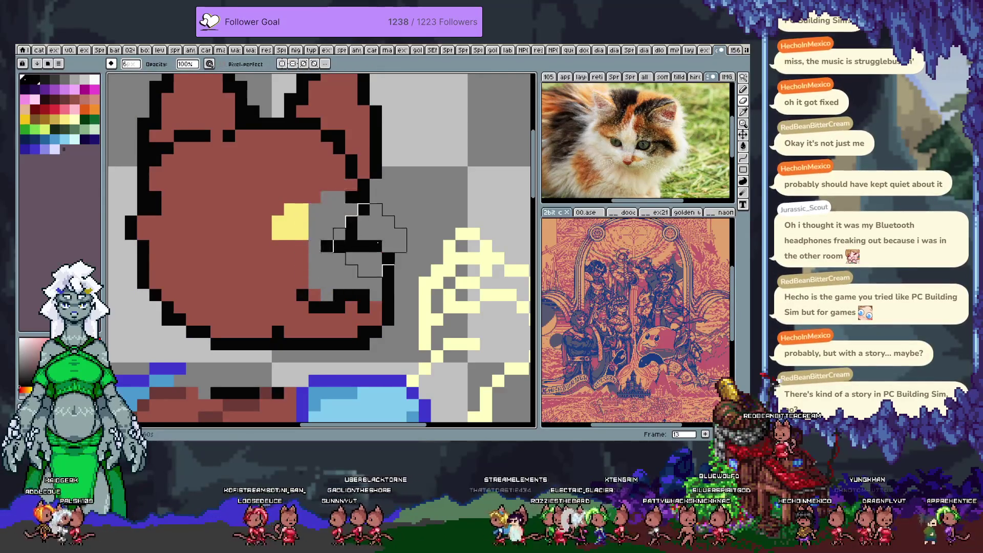
key("b")
Select the mouth region and lower it by one pixel
key("m")
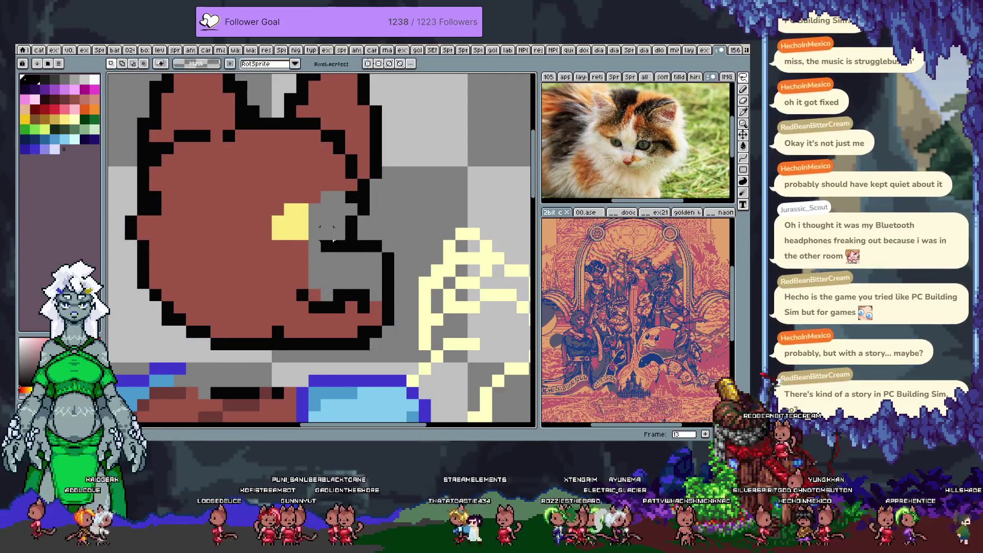
mouse_move(327, 221)
left_mouse_down()
mouse_move(328, 266)
mouse_move(369, 271)
mouse_move(402, 256)
left_mouse_up()
mouse_move(402, 256)
left_mouse_down()
mouse_move(369, 205)
mouse_move(334, 208)
mouse_move(357, 227)
left_mouse_up()
key("Return")
key("space")
left_click_drag(394, 253, 358, 229)
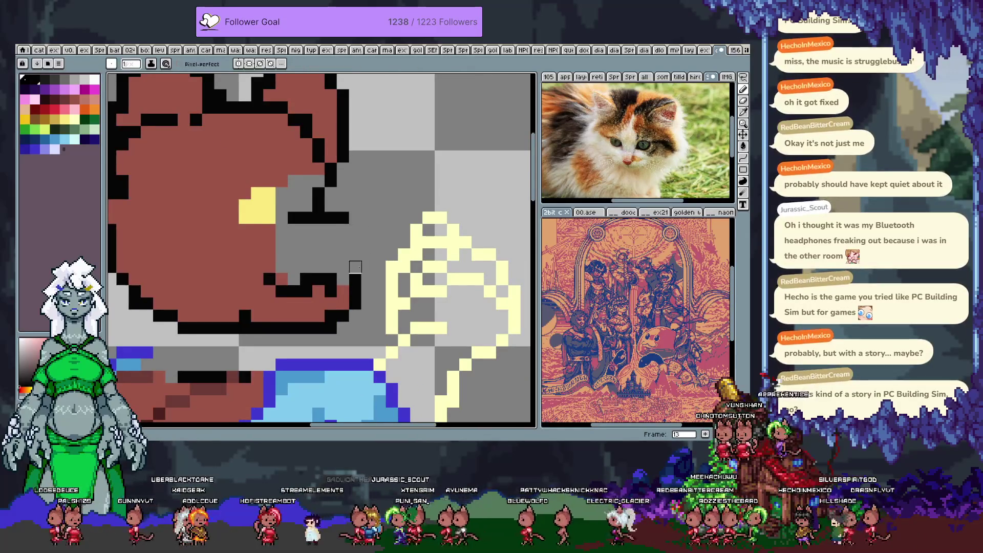
Draw a black cheek line and bucket-fill the gap beside the face brown
mouse_move(370, 275)
left_mouse_down()
mouse_move(367, 230)
mouse_move(439, 268)
left_mouse_up()
key("space")
key("g")
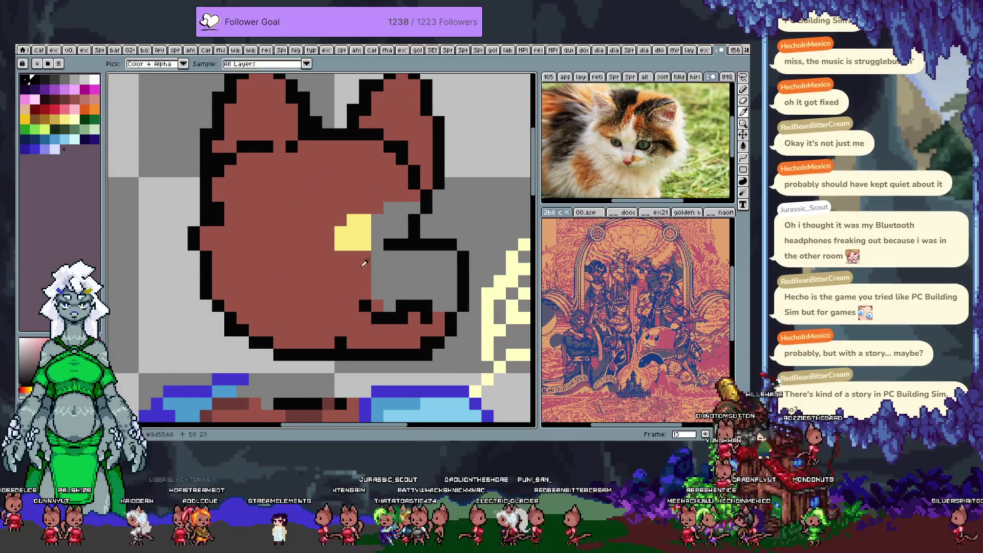
left_click(391, 271)
key("b")
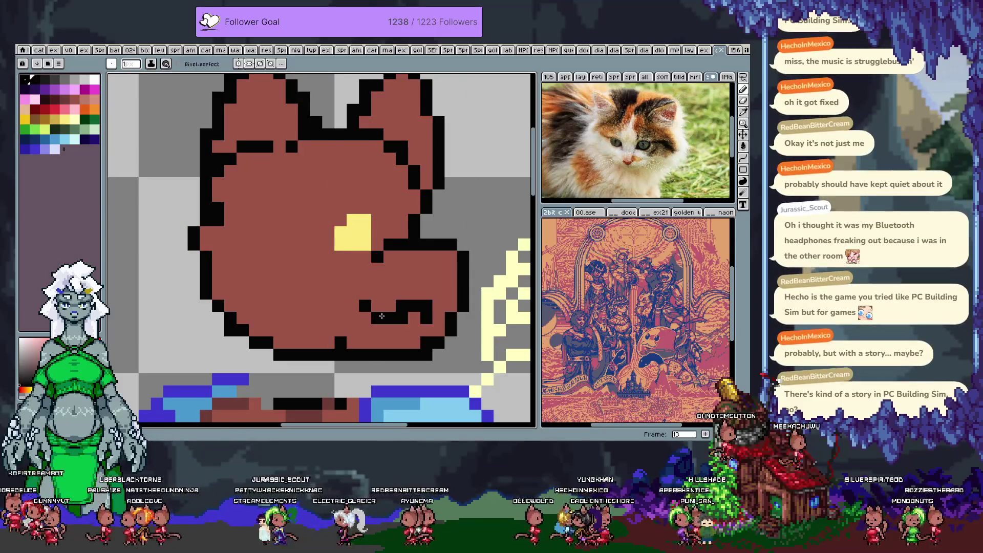
key("period")
Touch up the pixels around the cat's mouth and add black pixels left of the eye
key("period")
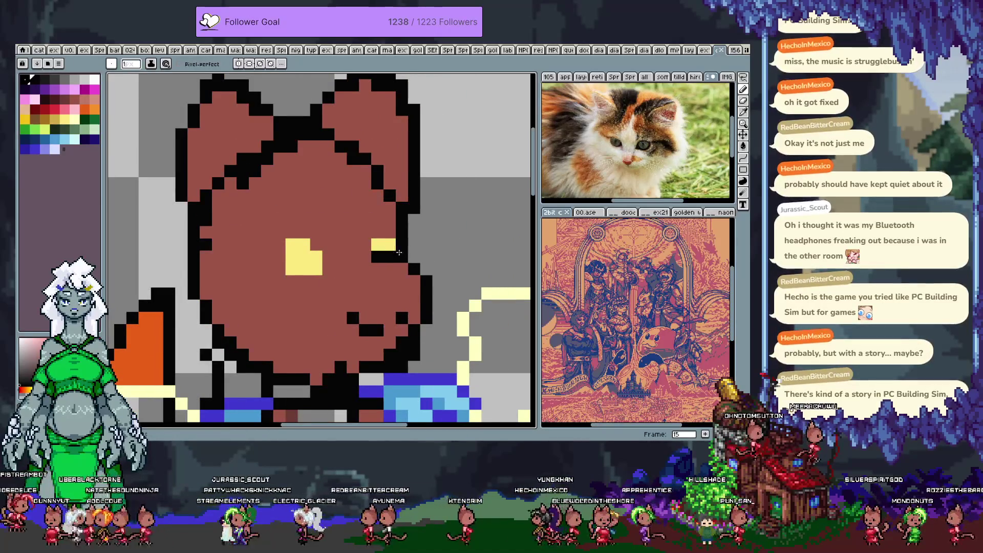
key("comma")
key("period")
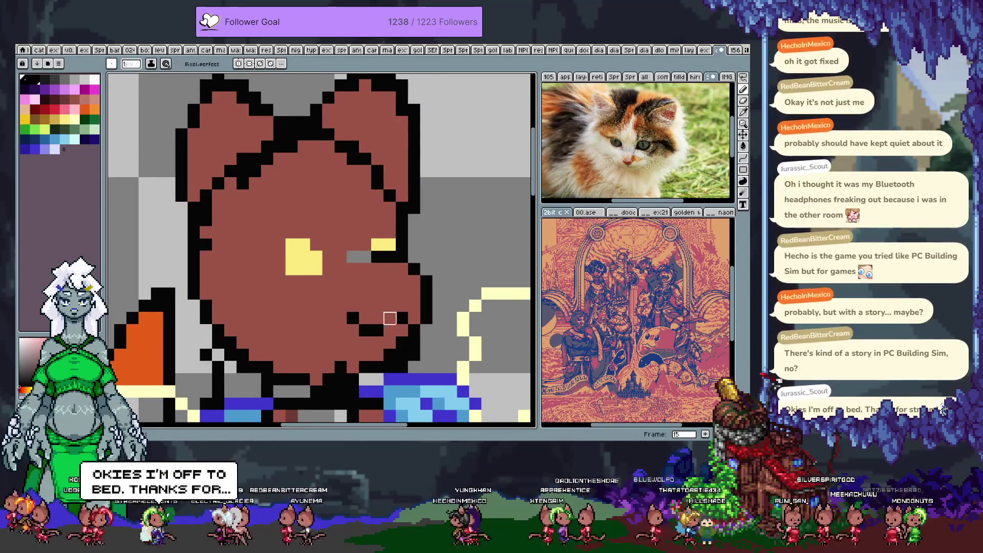
left_click(390, 318)
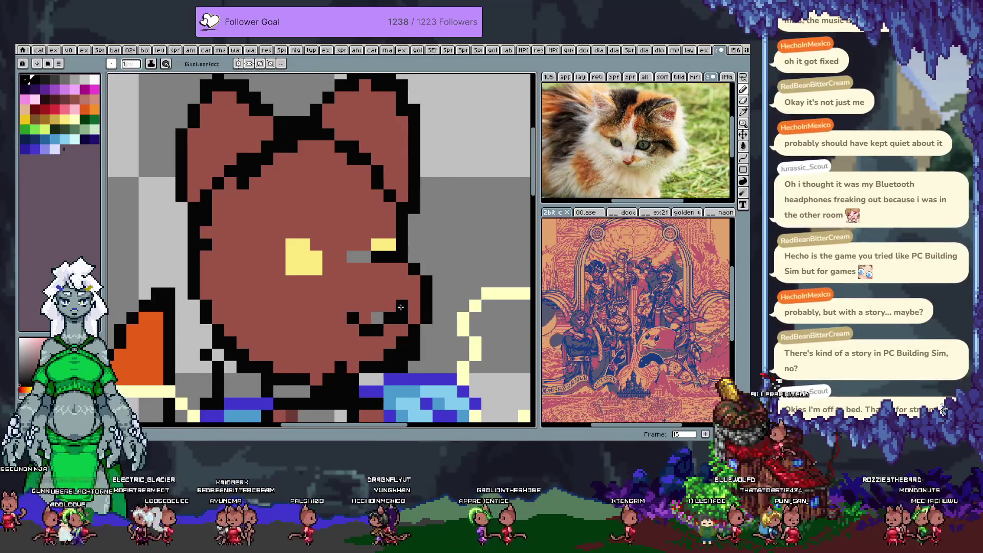
left_click(400, 309)
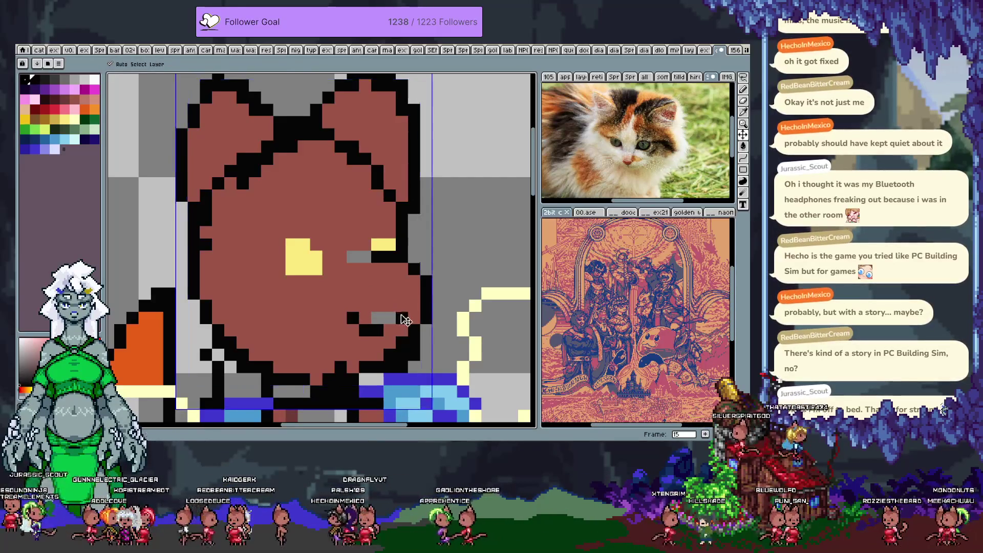
left_click(401, 307)
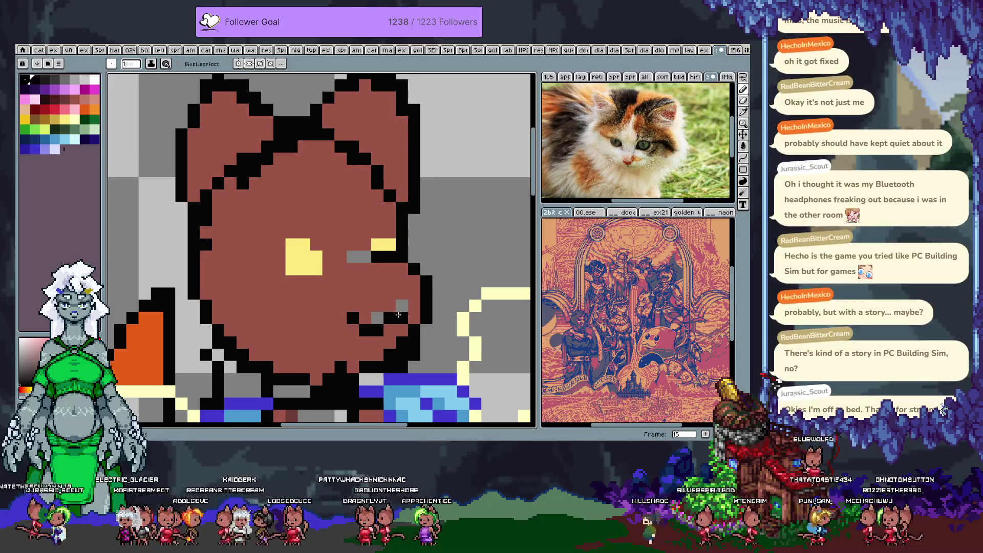
key("ctrl")
key("ctrl")
left_click(377, 316)
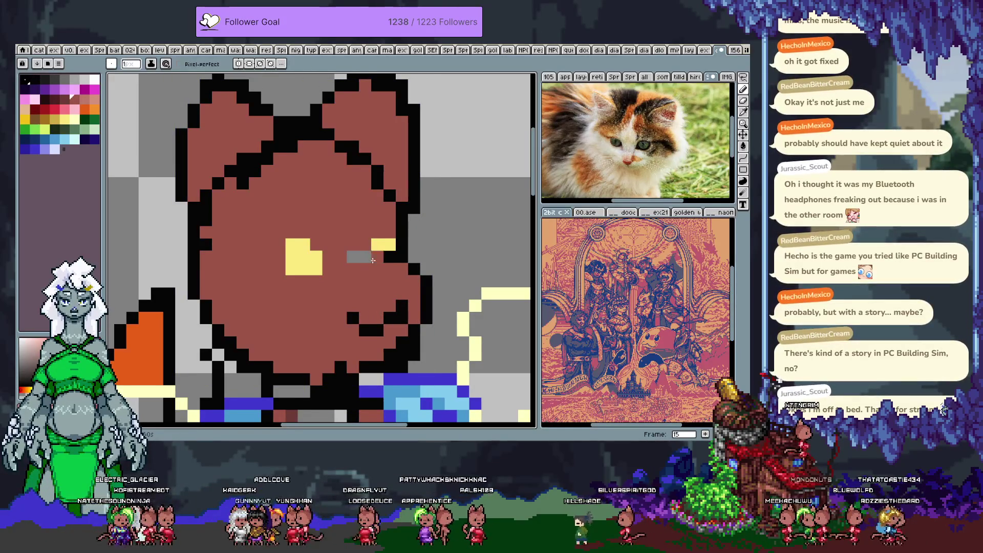
key("alt")
left_click_drag(389, 254, 340, 269)
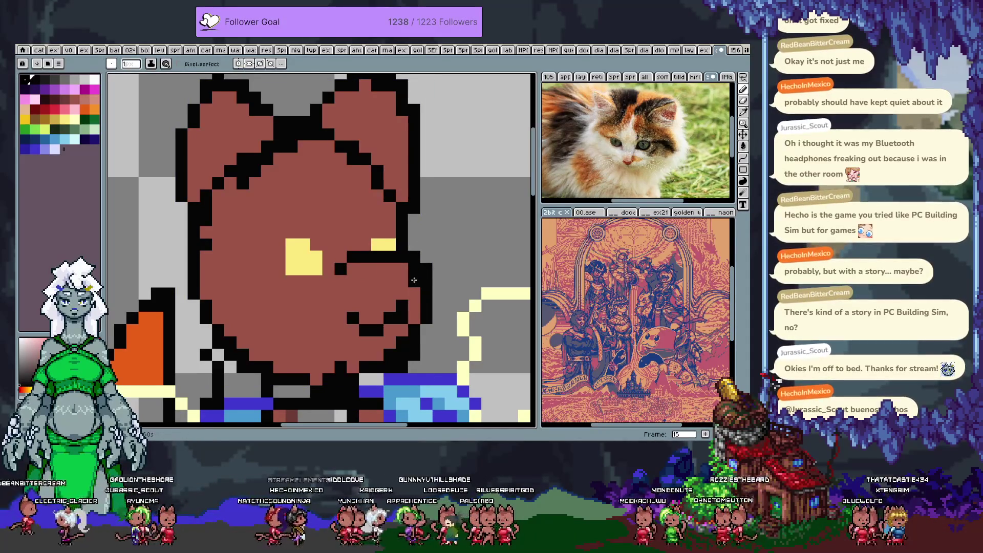
left_click_drag(407, 308, 374, 248)
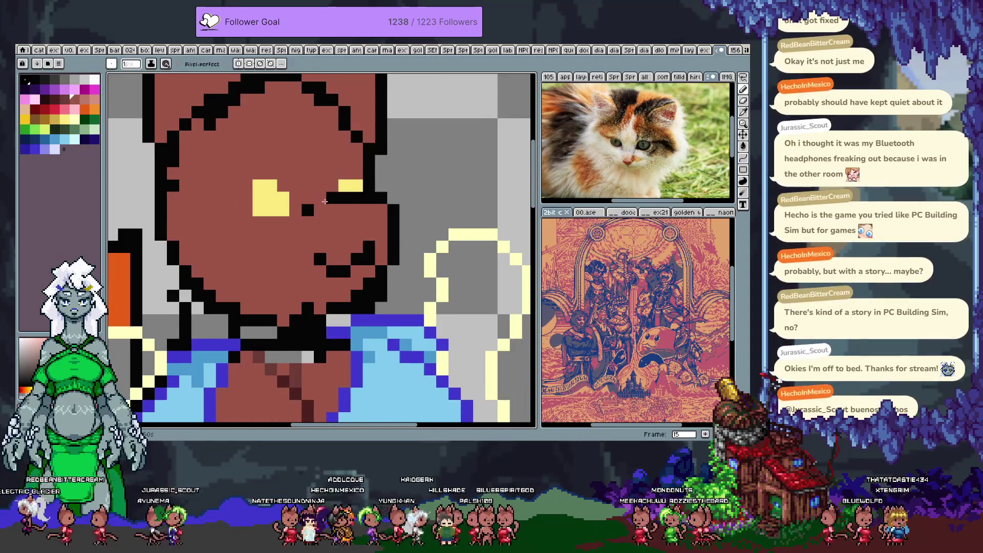
Erase the outline pixels beside the eye and fill the surrounding gaps with brown
key("e")
left_click(320, 198)
mouse_move(346, 198)
left_mouse_down()
mouse_move(308, 210)
mouse_move(320, 198)
mouse_move(332, 221)
mouse_move(357, 222)
mouse_move(333, 210)
mouse_move(312, 219)
left_mouse_up()
key("v")
key("e")
key("g")
left_click(348, 215)
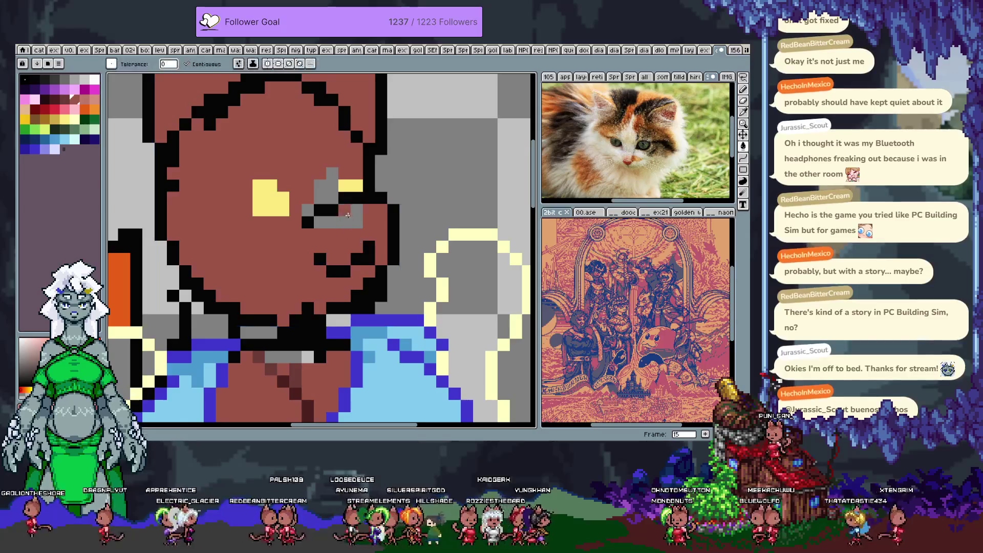
left_click(348, 221)
left_click(331, 187)
key("b")
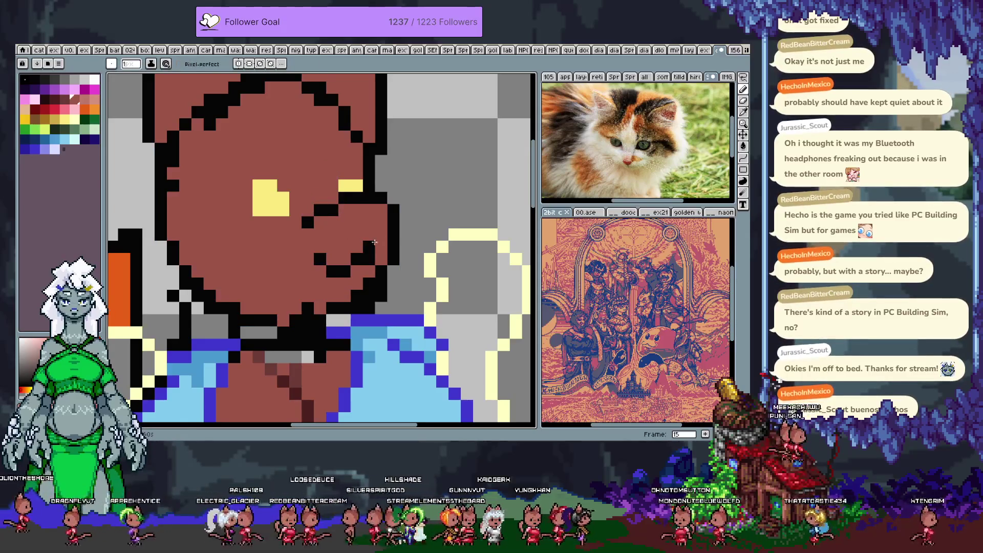
Reshape the nose area by erasing around it and drawing a black line across it
left_click(357, 271)
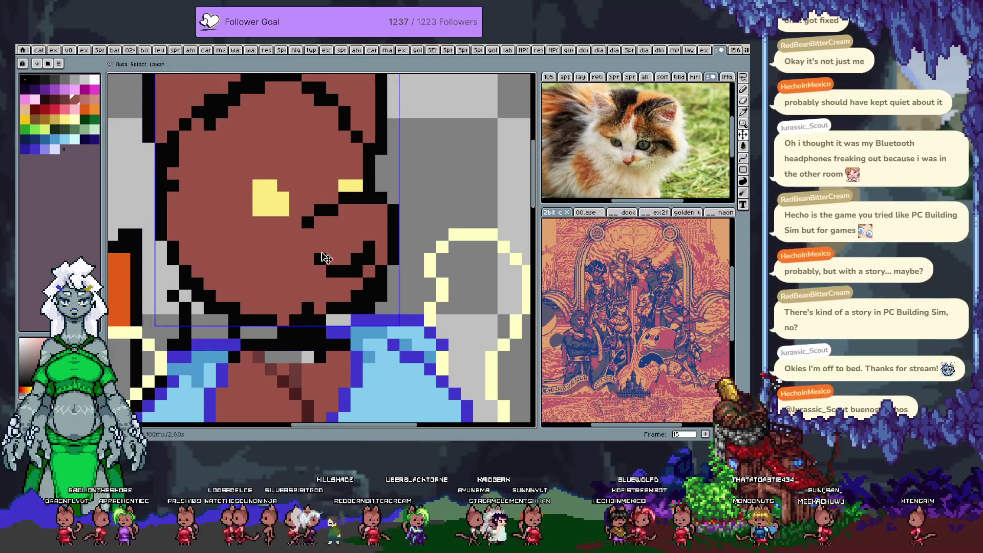
left_click(308, 259)
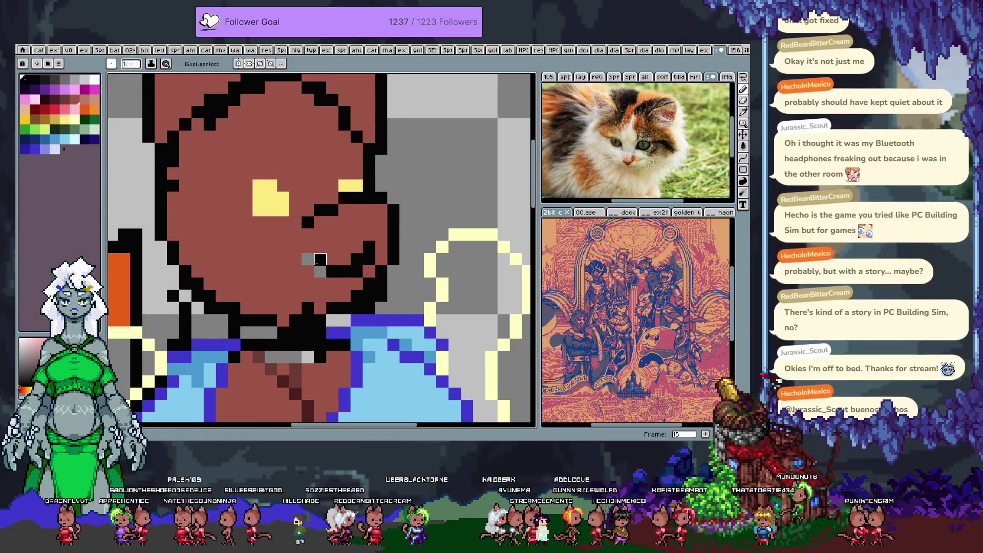
key("v")
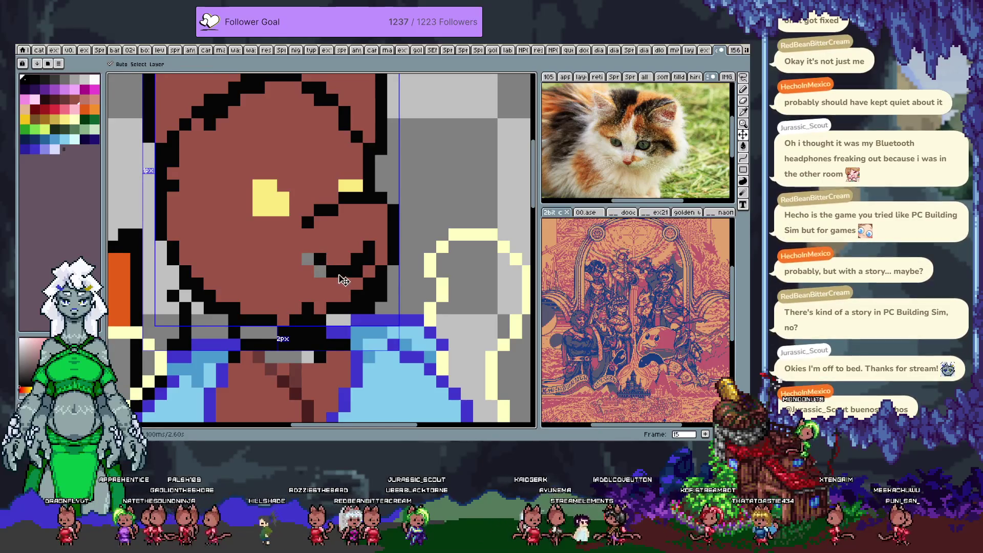
key("b")
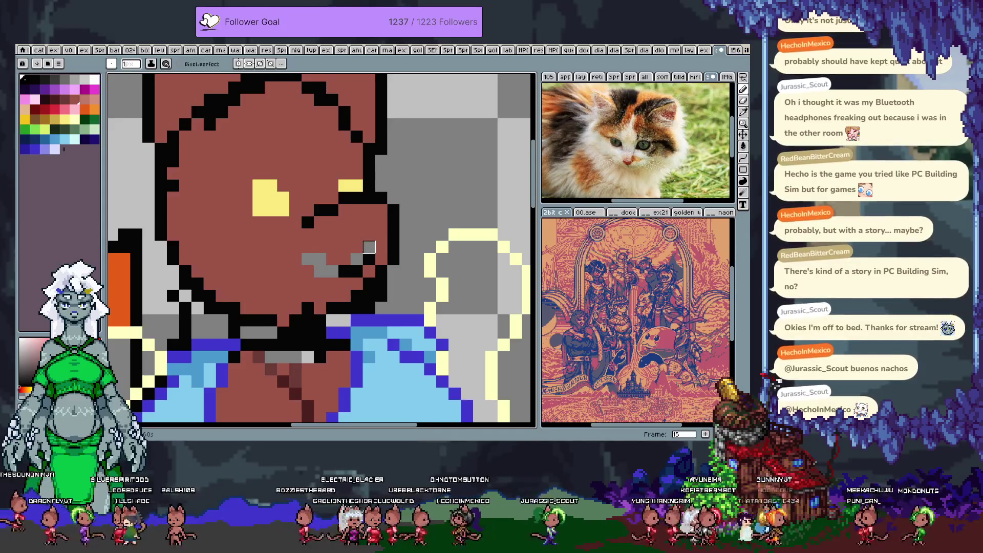
key("d")
mouse_move(344, 247)
left_mouse_down()
mouse_move(307, 266)
mouse_move(374, 246)
left_mouse_up()
key("alt")
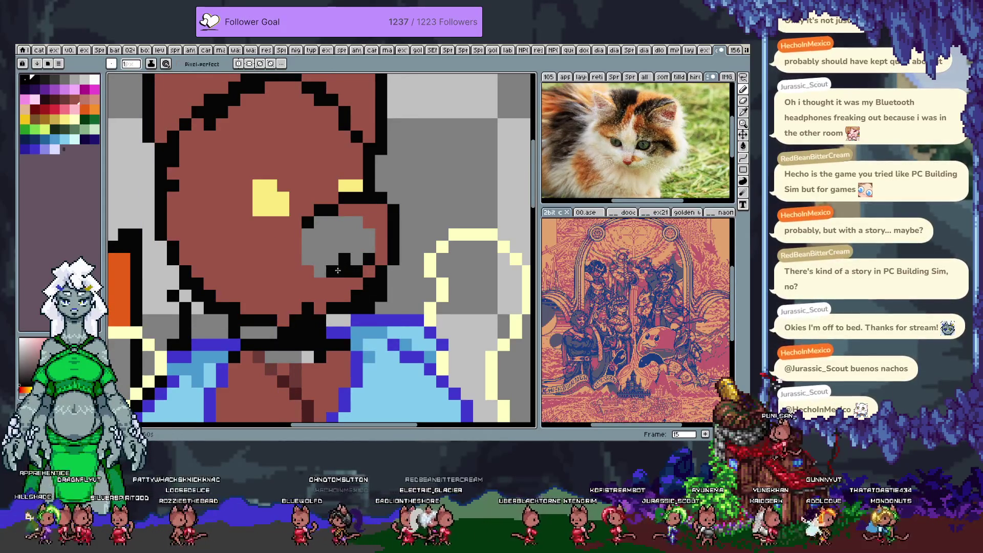
mouse_move(335, 287)
left_mouse_down()
mouse_move(325, 286)
mouse_move(323, 300)
left_mouse_up()
key("Return")
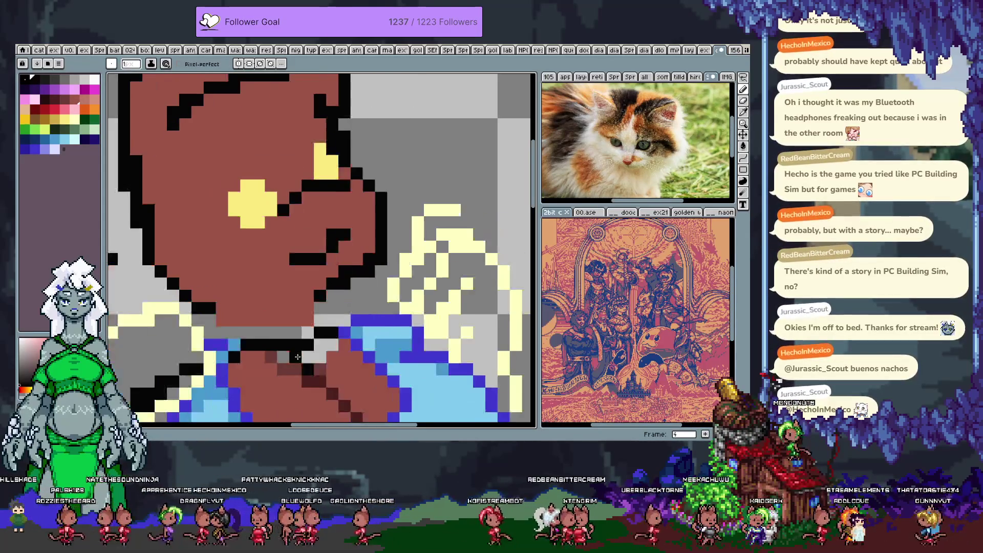
key("Return")
Select the nose with the marquee, try a RotSprite rotation on it, then undo it
key("m")
left_click_drag(288, 291, 376, 226)
left_click_drag(332, 272, 335, 266)
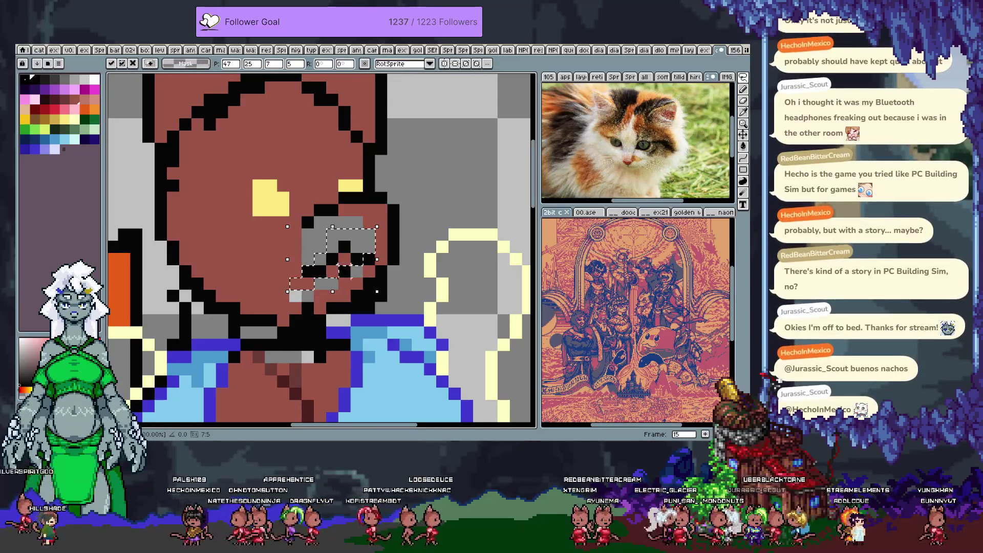
key("ctrl+d")
key("ctrl+z")
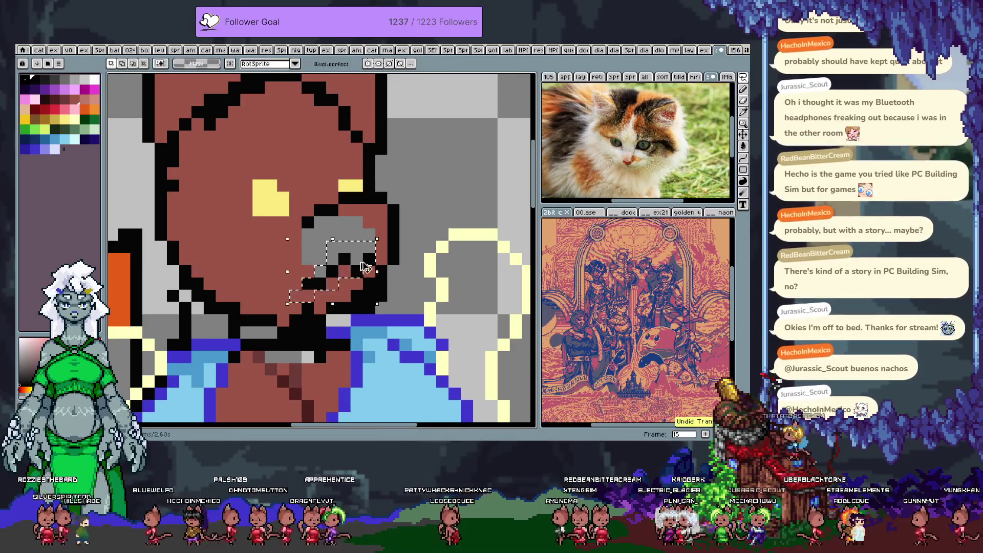
key("b")
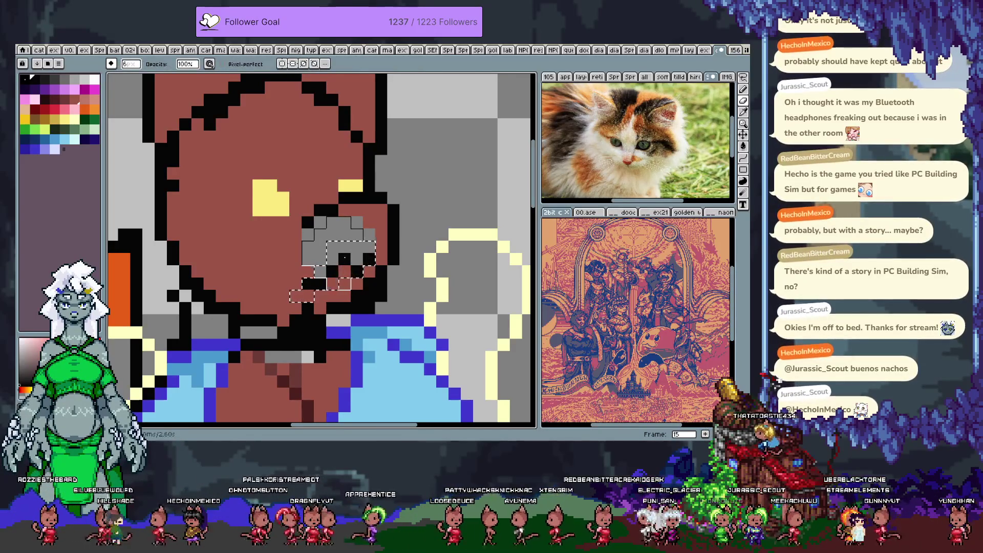
key("m")
key("ctrl+z")
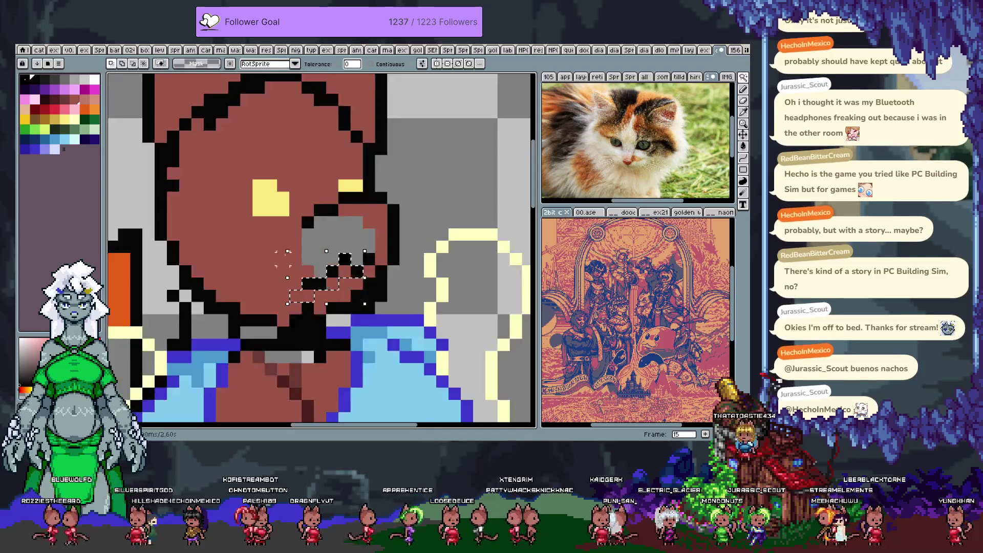
key("Escape")
Paste a block of black pixels into the snout and nudge it up one pixel
key("v")
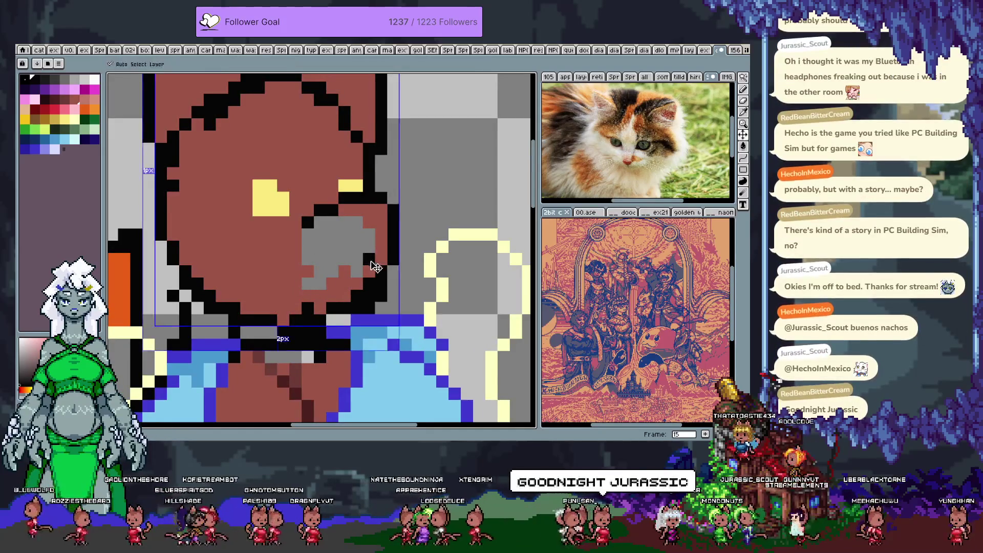
key("ctrl+b")
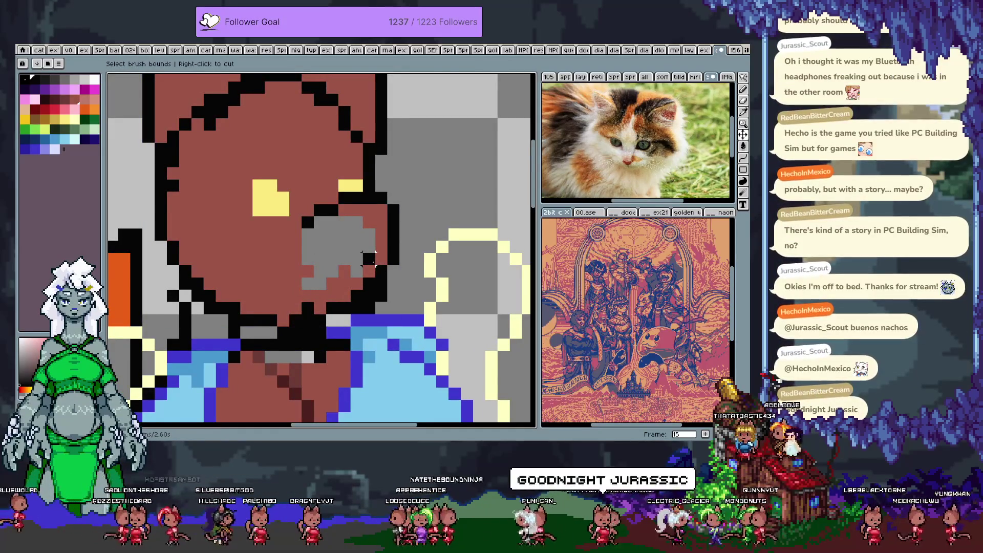
key("ctrl+v")
key("Return")
key("b")
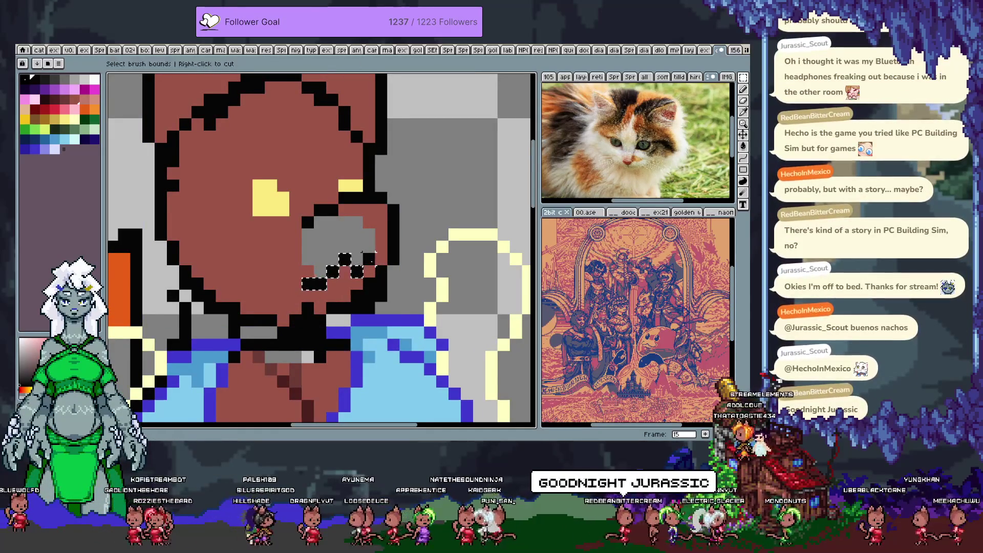
key("m")
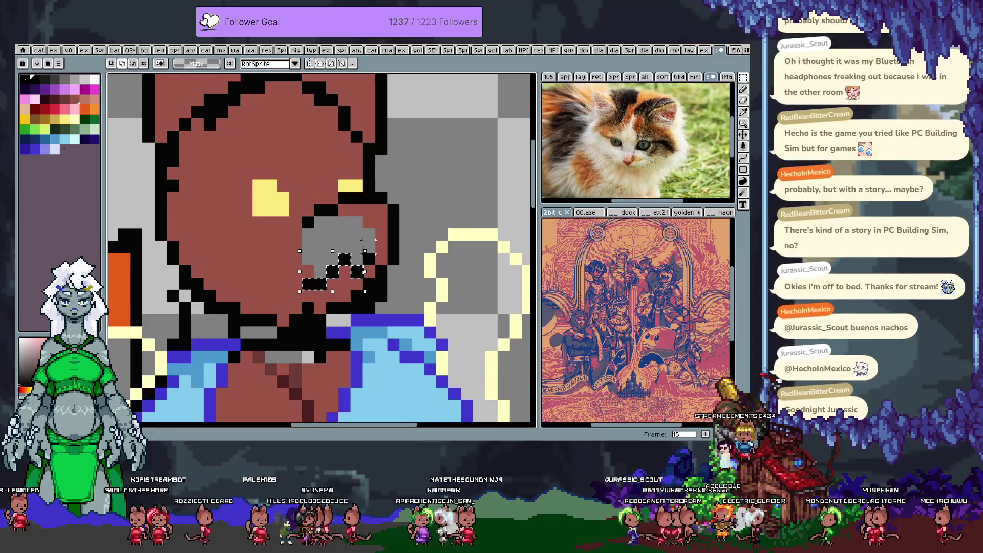
key("Up")
key("ctrl+d")
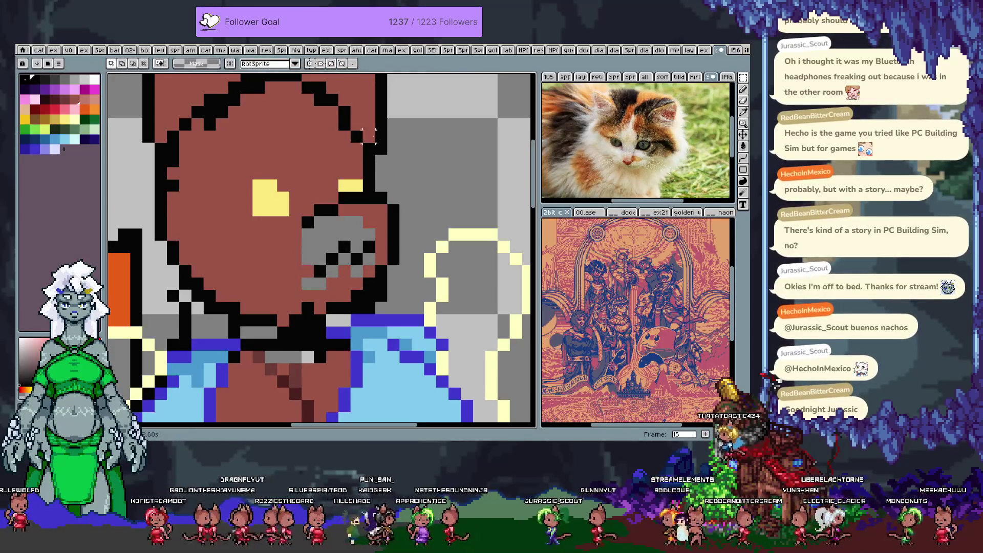
key("b")
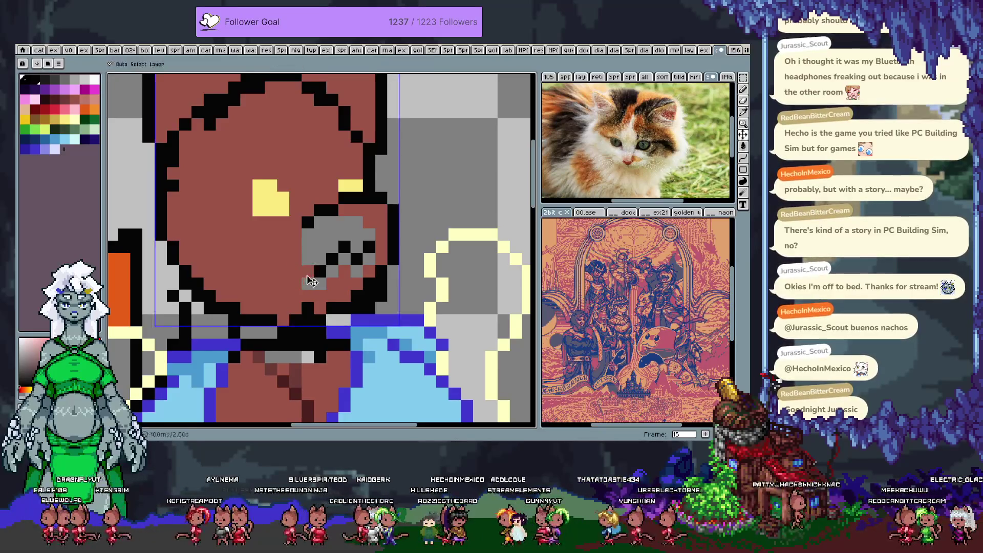
key("Tab")
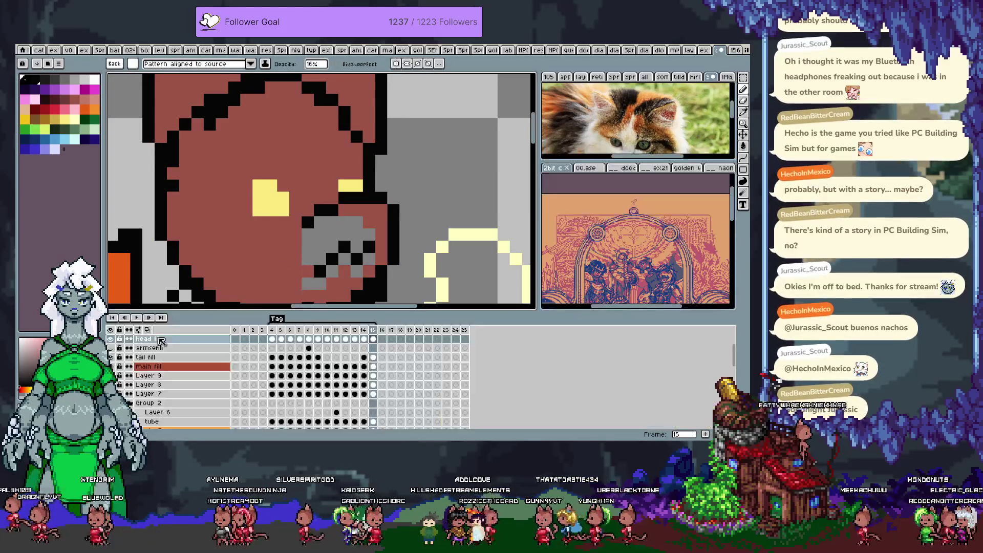
Check the head fill layer, then bucket-fill the grey snout patches with the face brown
left_click(111, 339)
left_click(111, 339)
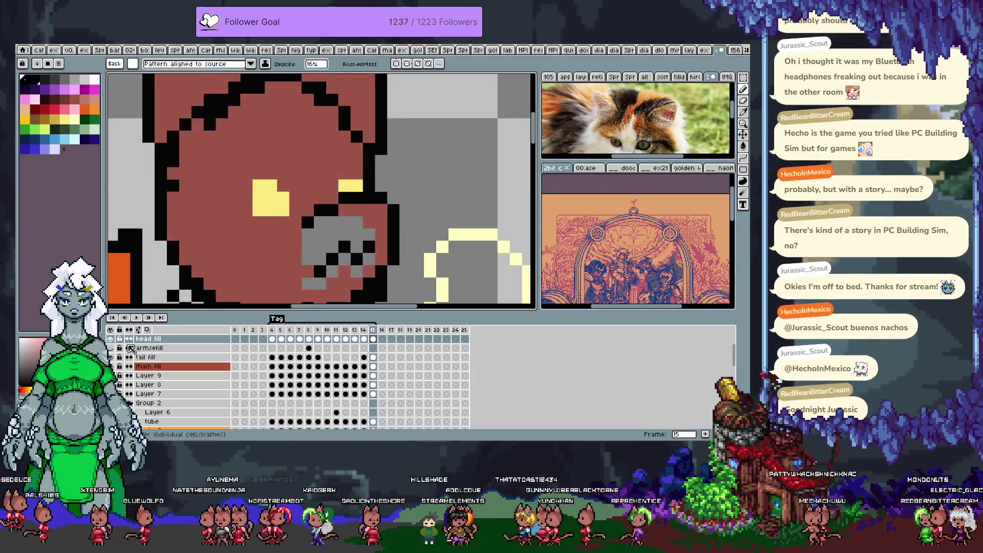
key("Tab")
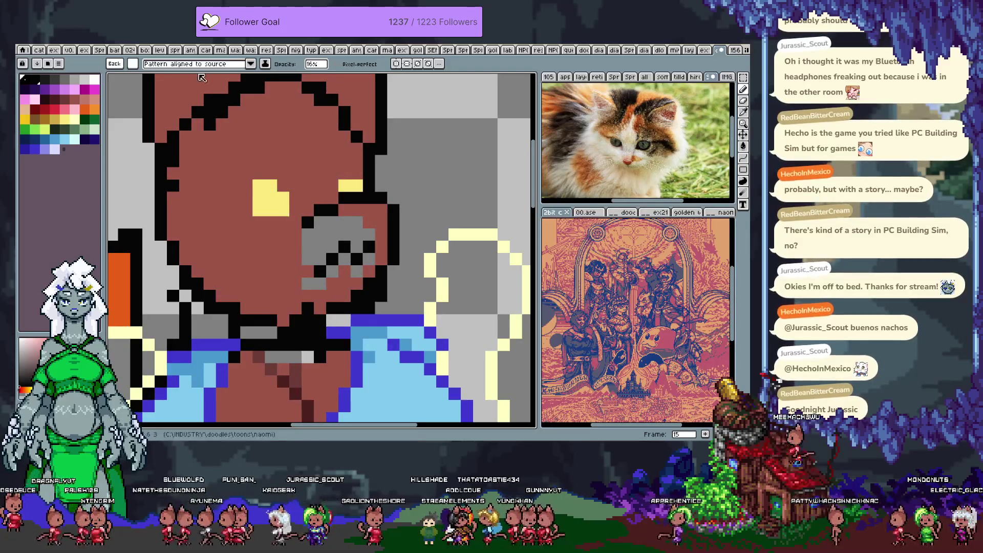
key("b")
mouse_move(319, 272)
left_mouse_down()
mouse_move(295, 284)
mouse_move(283, 246)
left_mouse_up()
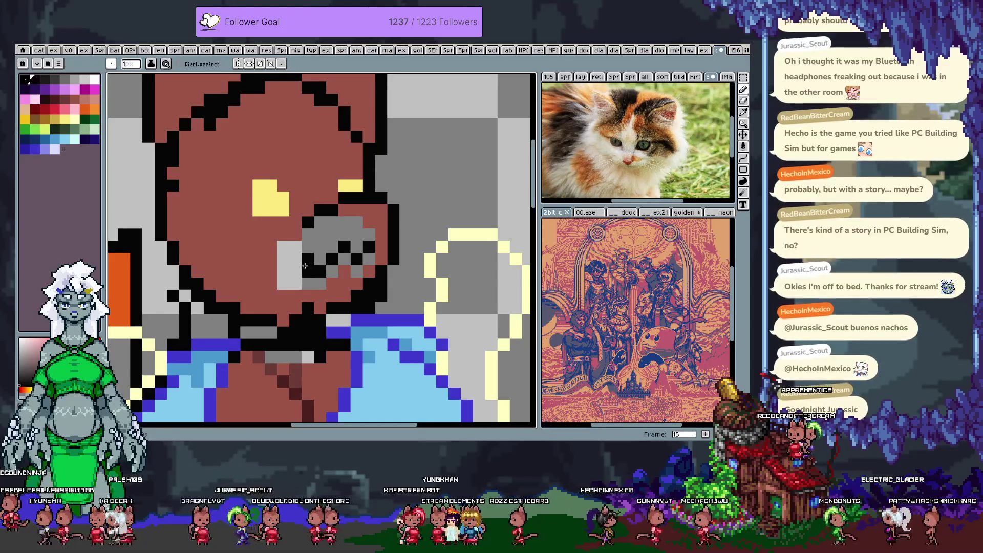
key("g")
left_click(341, 271)
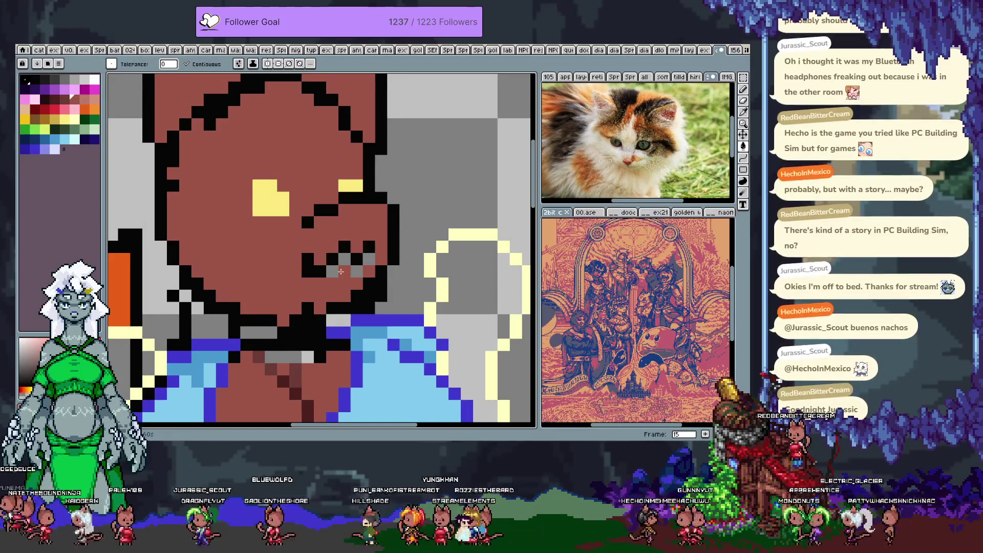
Paint the leftover grey snout and chin pixels brown and redraw the chin's black outline
key("b")
left_click(336, 275)
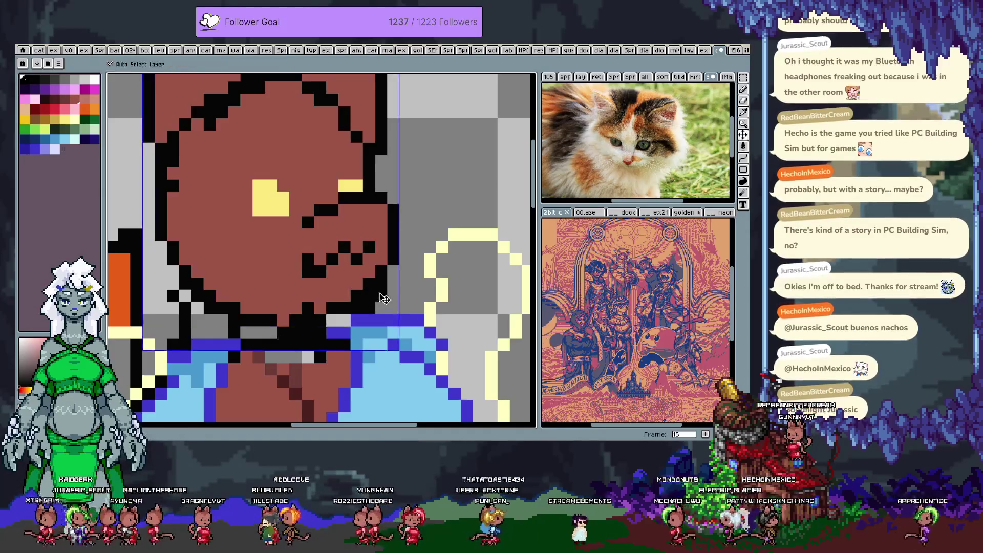
left_click_drag(369, 308, 382, 296)
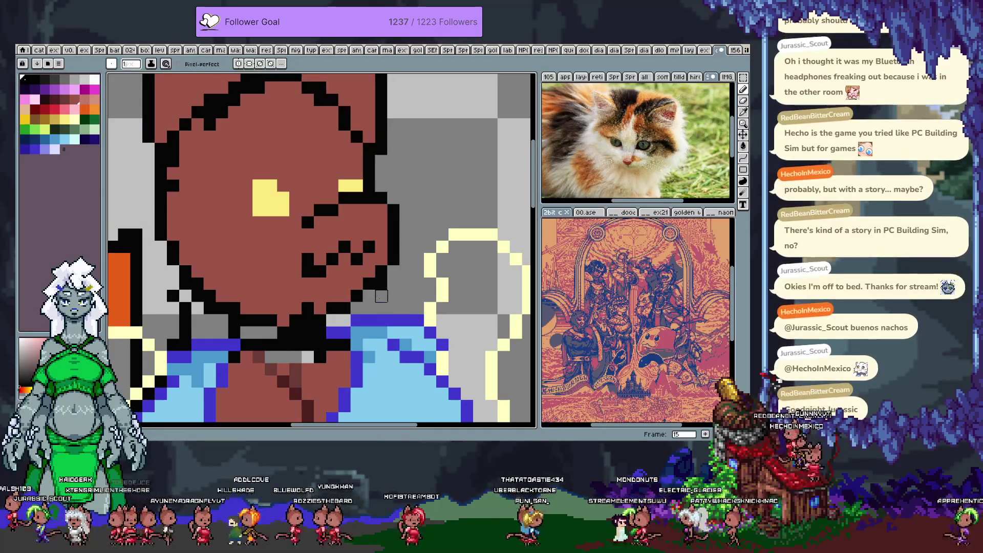
left_click(370, 295)
left_click_drag(366, 294, 358, 308)
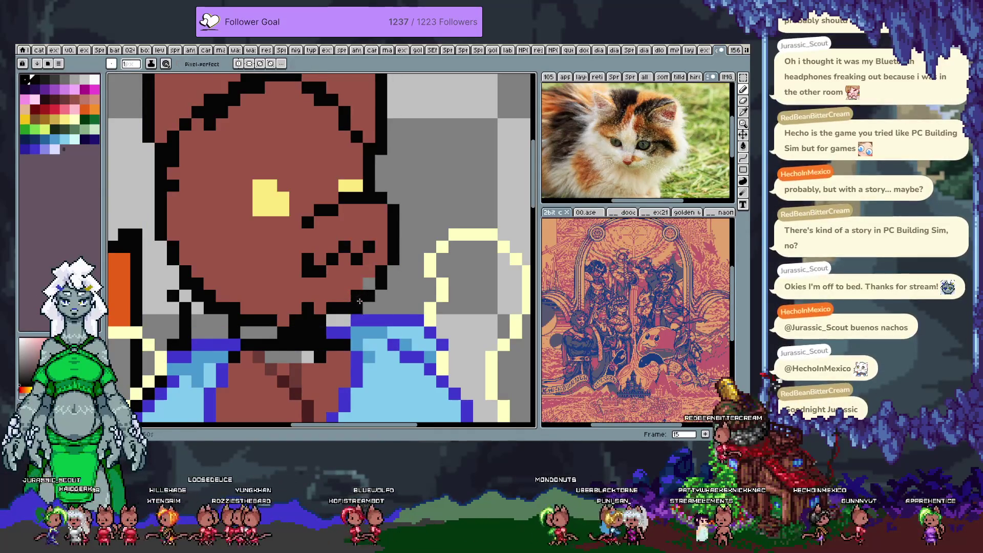
left_click(368, 284)
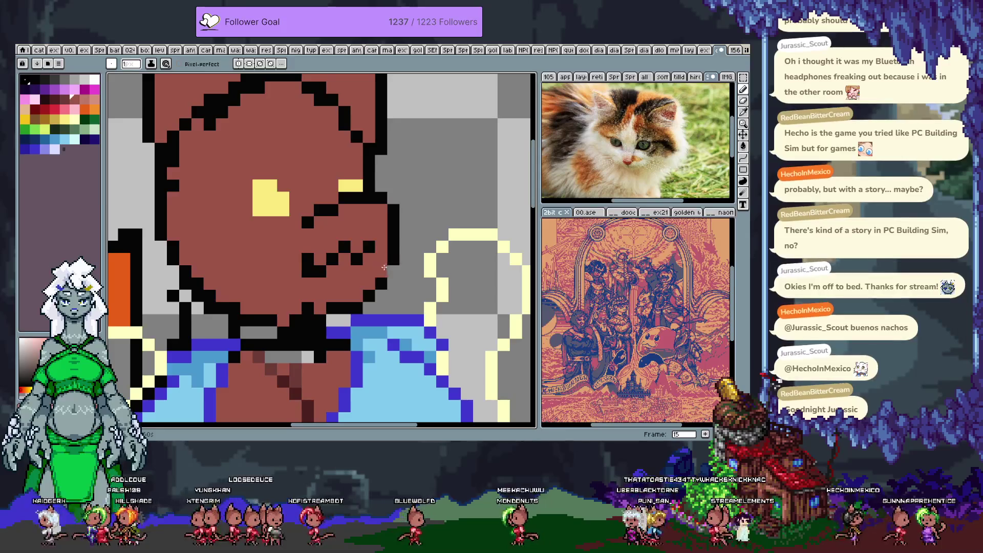
key("v")
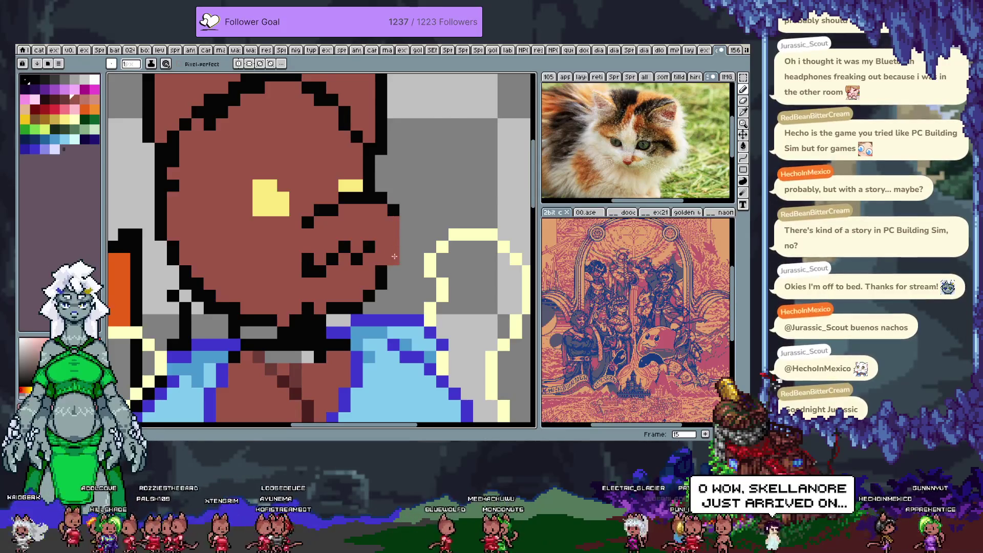
key("b")
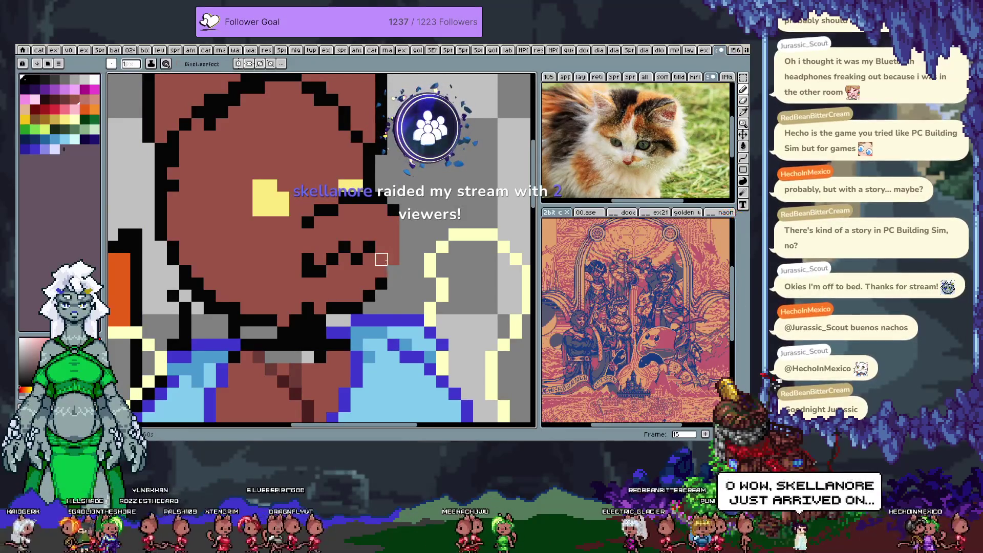
Undo the brown edge column and draw a black outline down the head's right edge
key("ctrl+z")
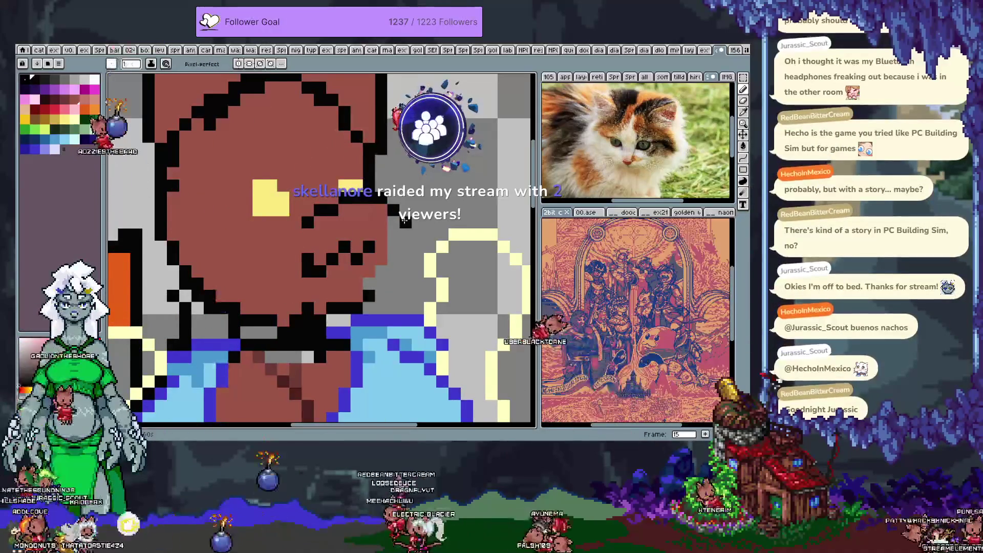
left_click_drag(405, 222, 406, 246)
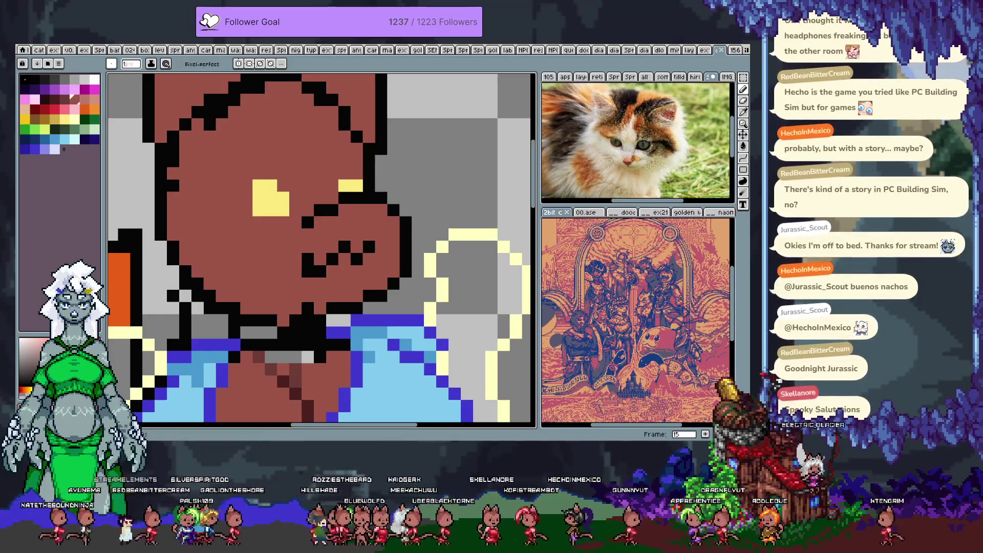
Paint grey across the snout, then select it and move it down one pixel
key("ctrl")
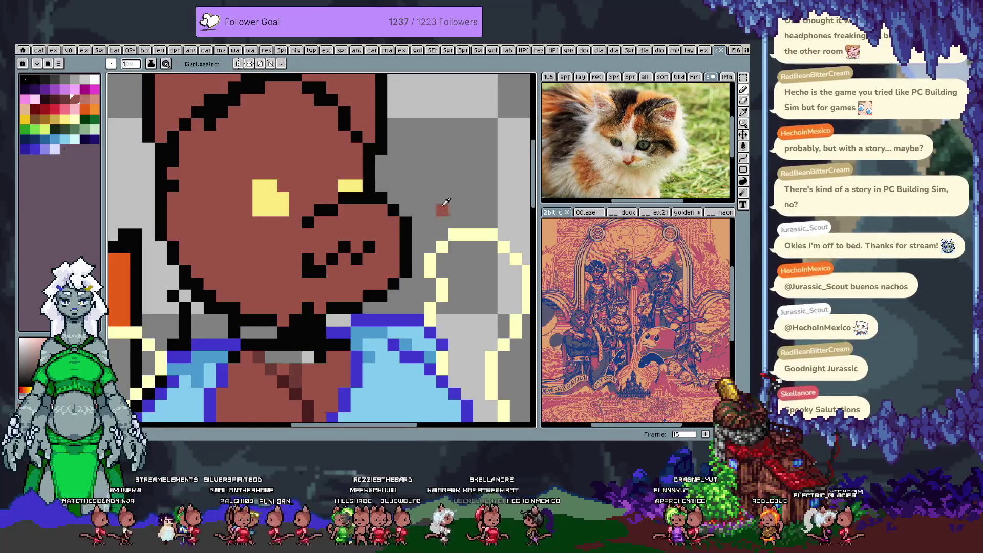
mouse_move(296, 248)
left_mouse_down()
mouse_move(333, 248)
mouse_move(369, 231)
mouse_move(357, 284)
mouse_move(381, 241)
mouse_move(382, 271)
mouse_move(357, 259)
left_mouse_up()
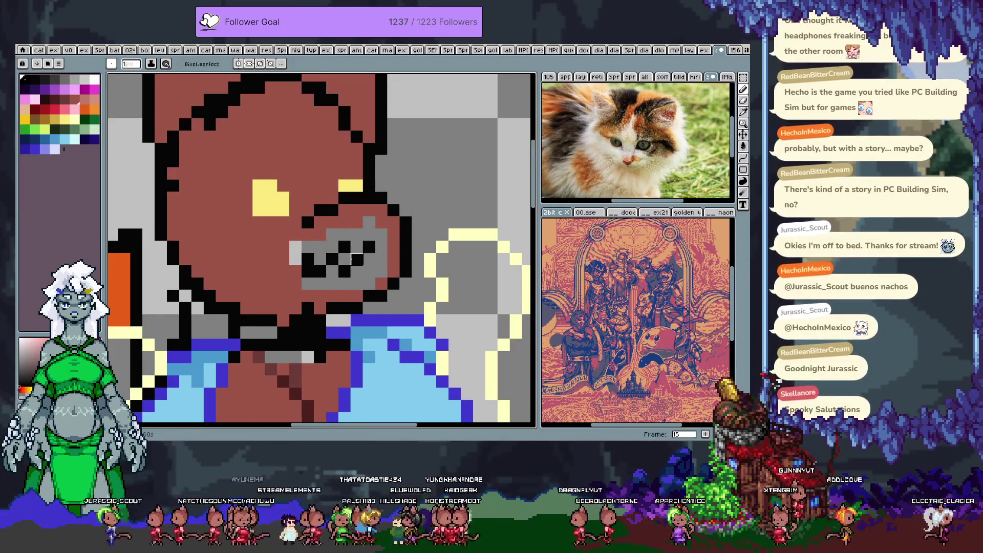
key("q")
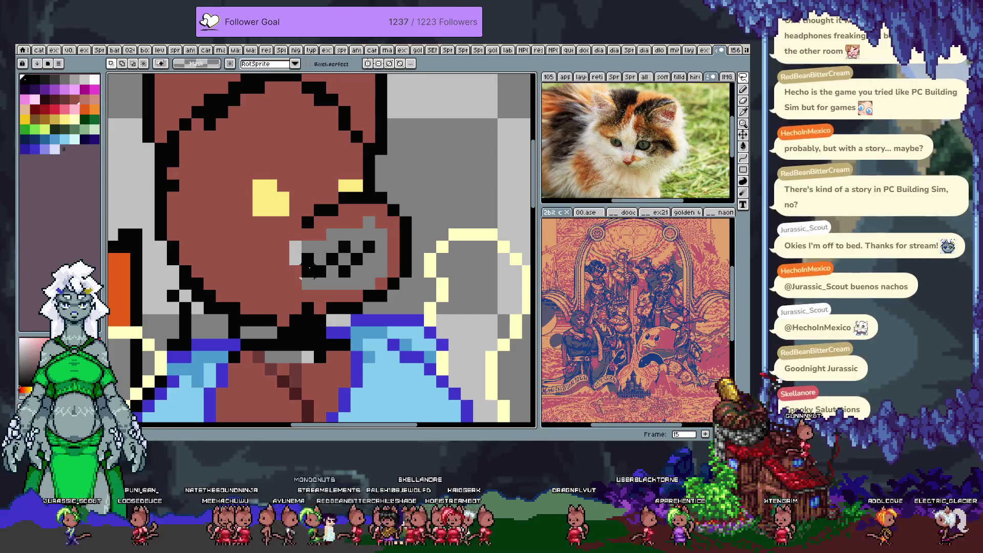
key("b")
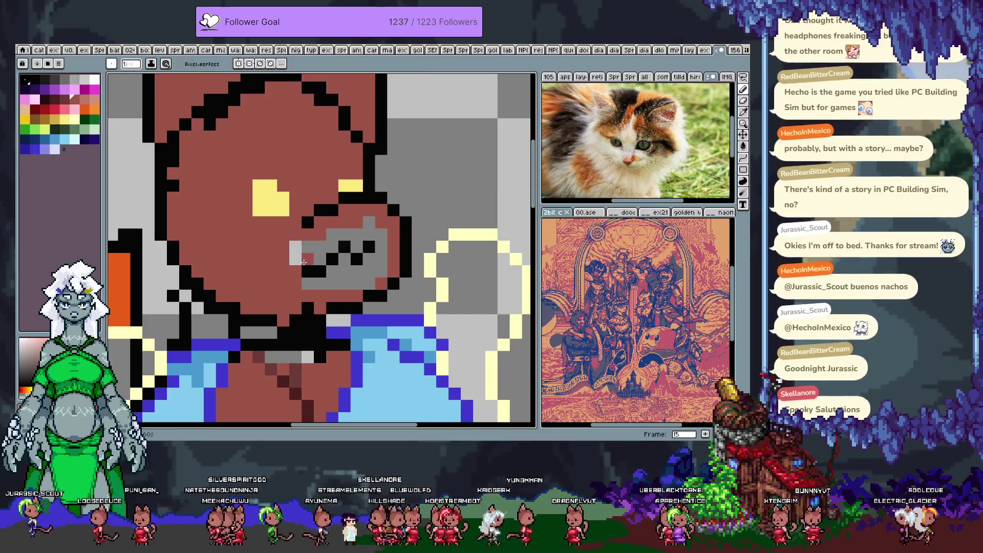
key("m")
left_click_drag(300, 279, 402, 202)
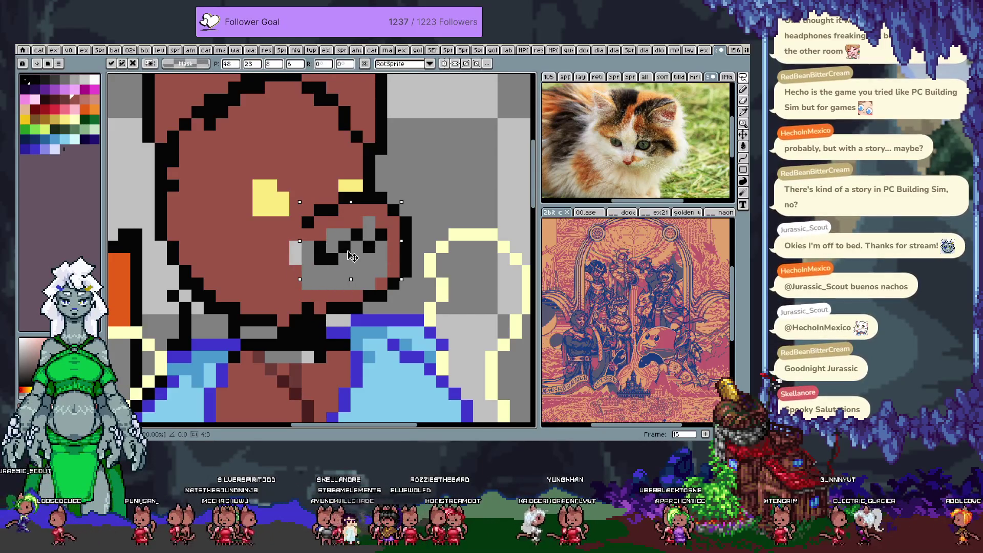
left_click_drag(352, 256, 351, 268)
key("Return")
key("g")
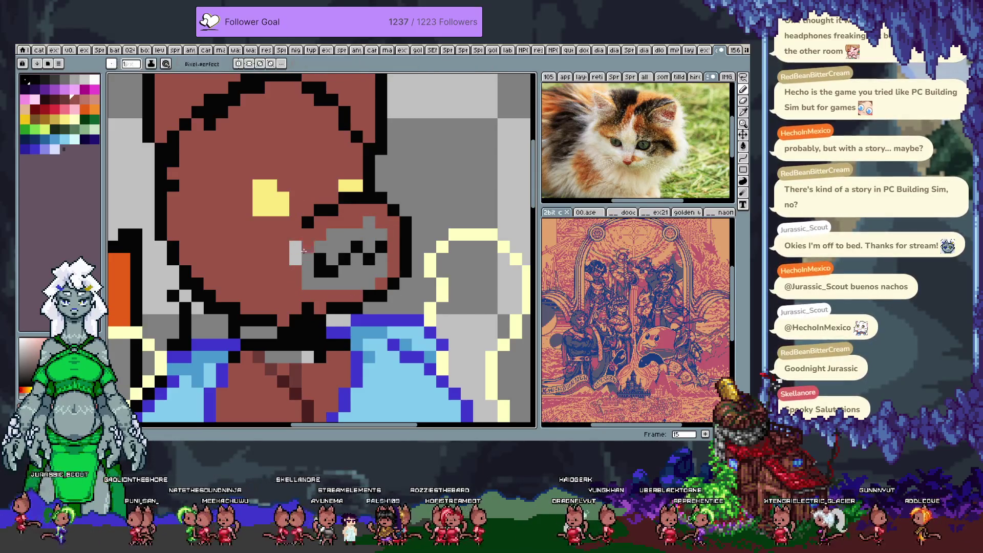
left_click(307, 251)
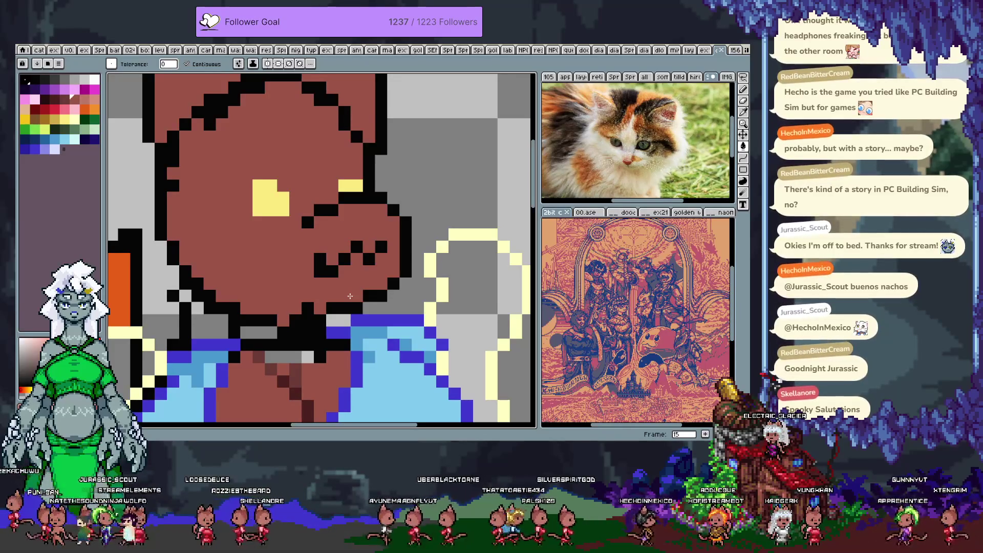
key("ctrl+z")
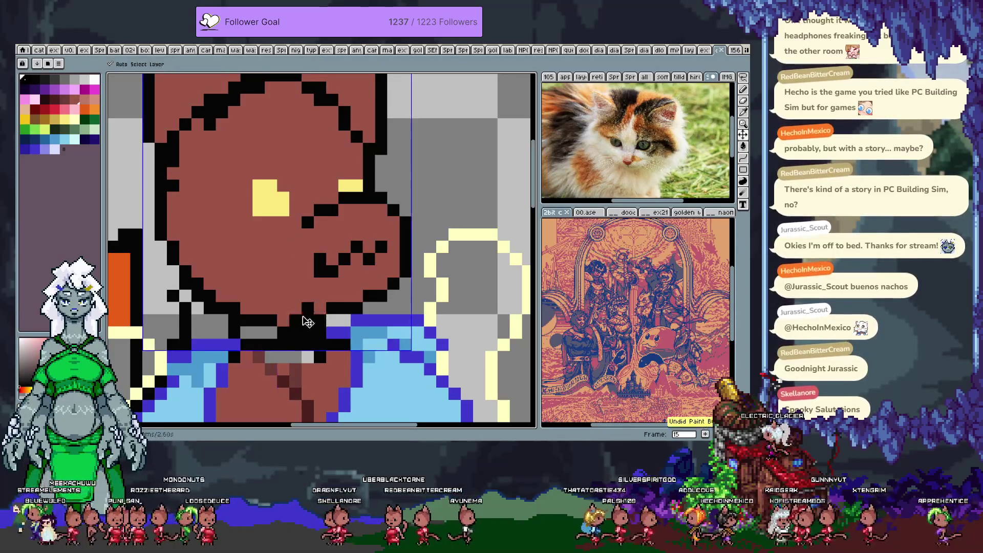
Repaint the jaw and mouth-row pixels with grey, black and the brown fur colour
left_click_drag(307, 308, 259, 330)
key("ctrl+z")
left_click(295, 306)
left_click(275, 285, "alt")
left_click_drag(280, 296, 313, 321)
right_click(320, 320)
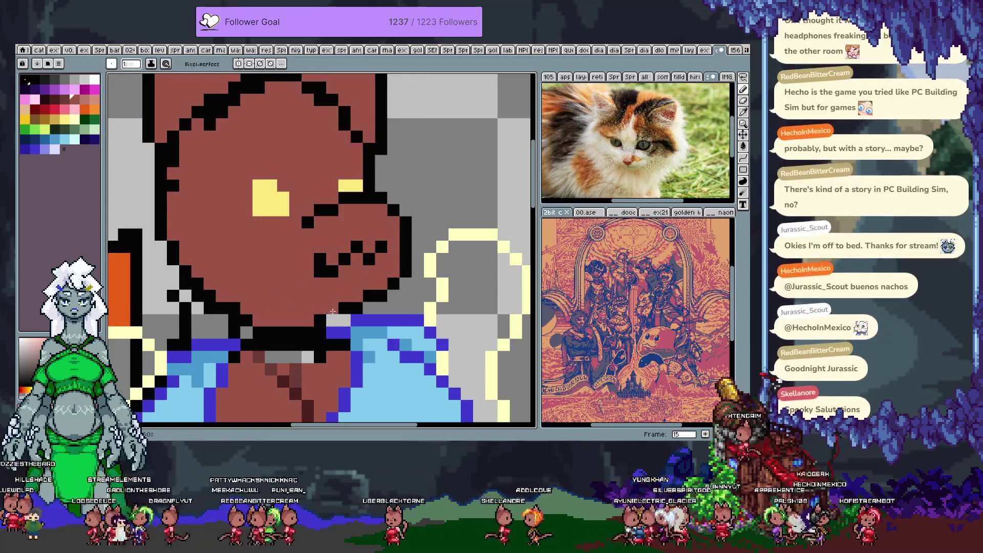
left_click(332, 308)
left_click(333, 308)
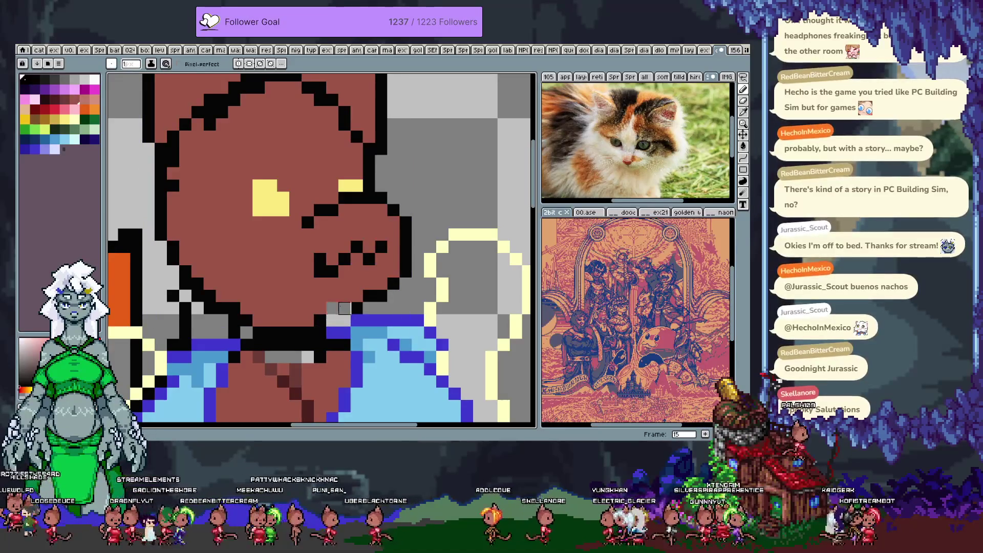
left_click(344, 285, "alt")
left_click(342, 307)
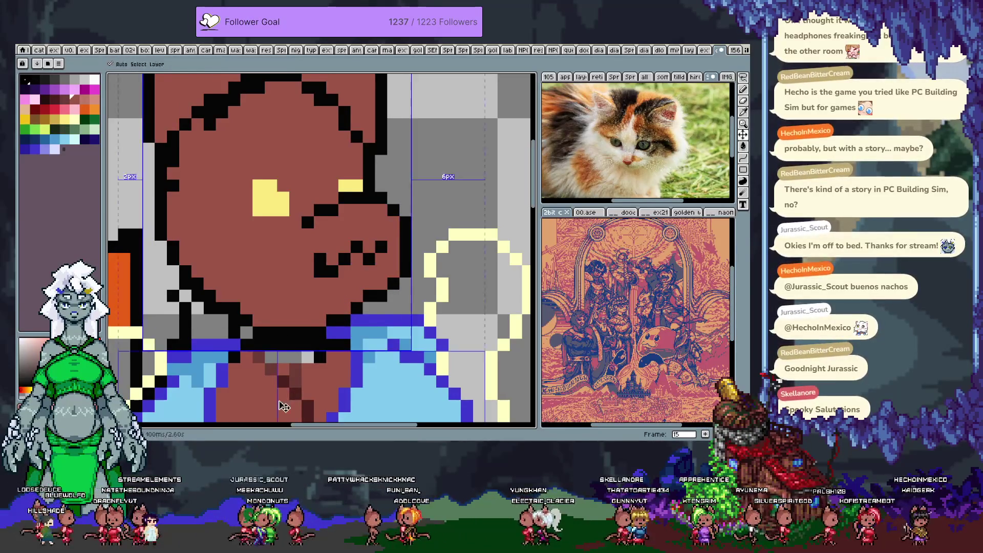
scroll(328, 363, "down", 2)
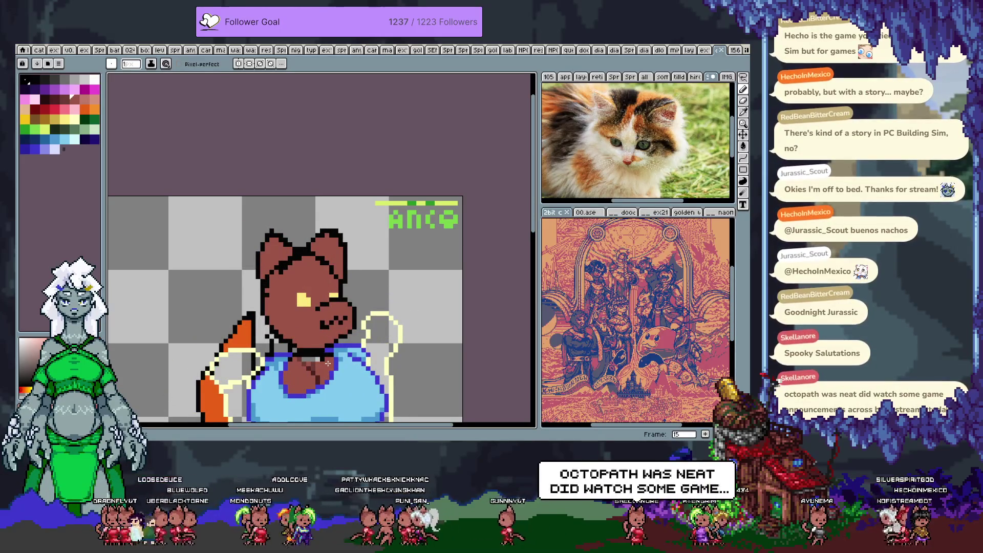
scroll(324, 340, "up", 3)
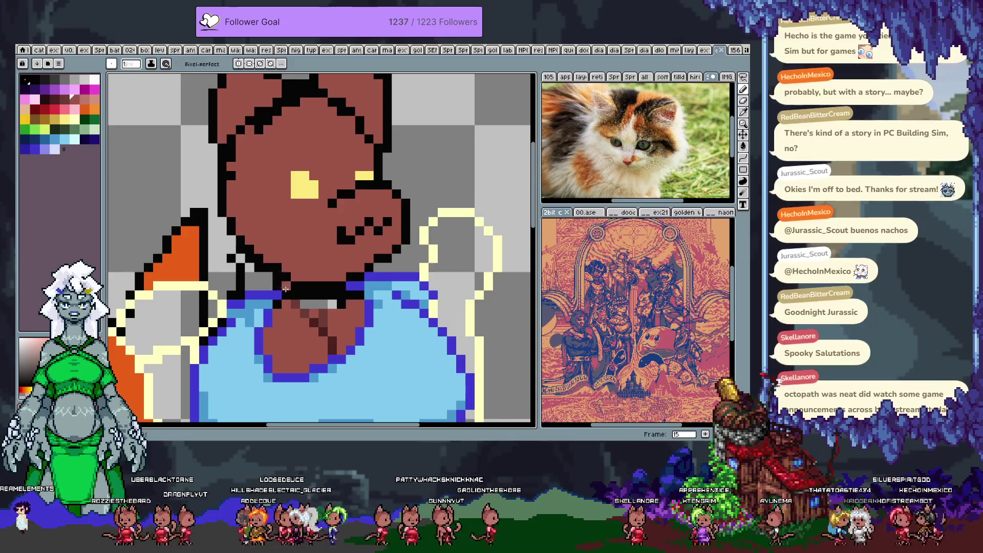
Pick black, redo the undone strokes and draw the collar's top row solid black
left_click(295, 287, "alt")
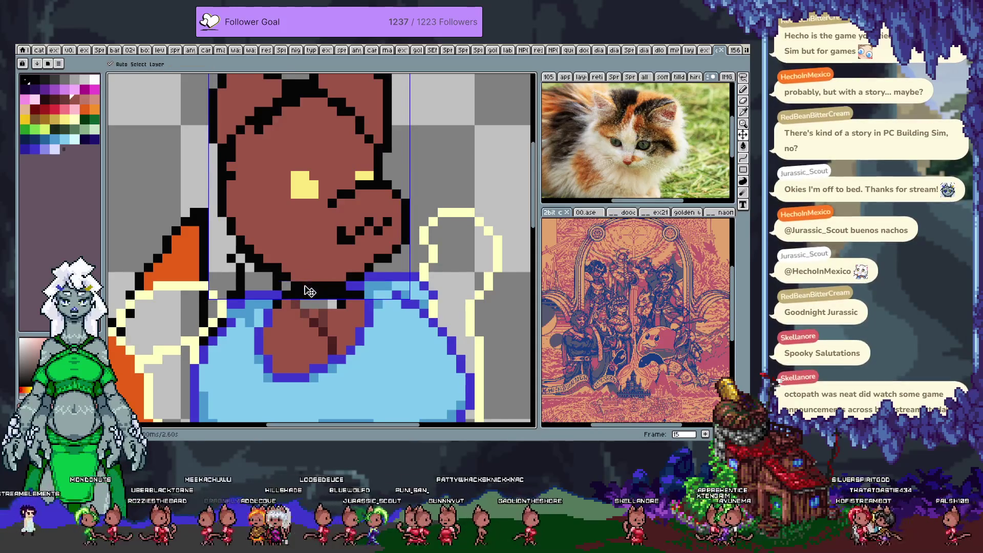
key("ctrl+z")
key("ctrl+y")
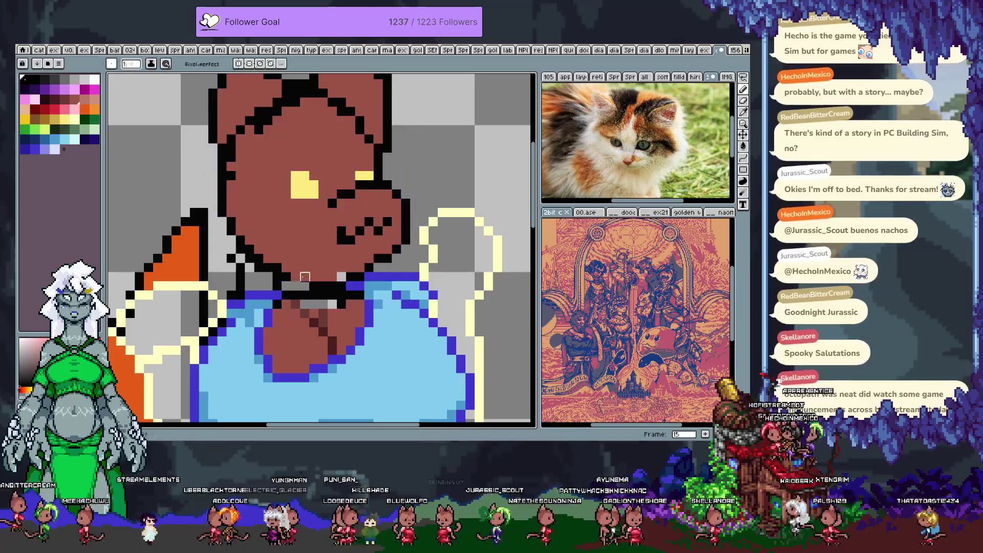
key("ctrl")
left_click_drag(340, 276, 292, 277)
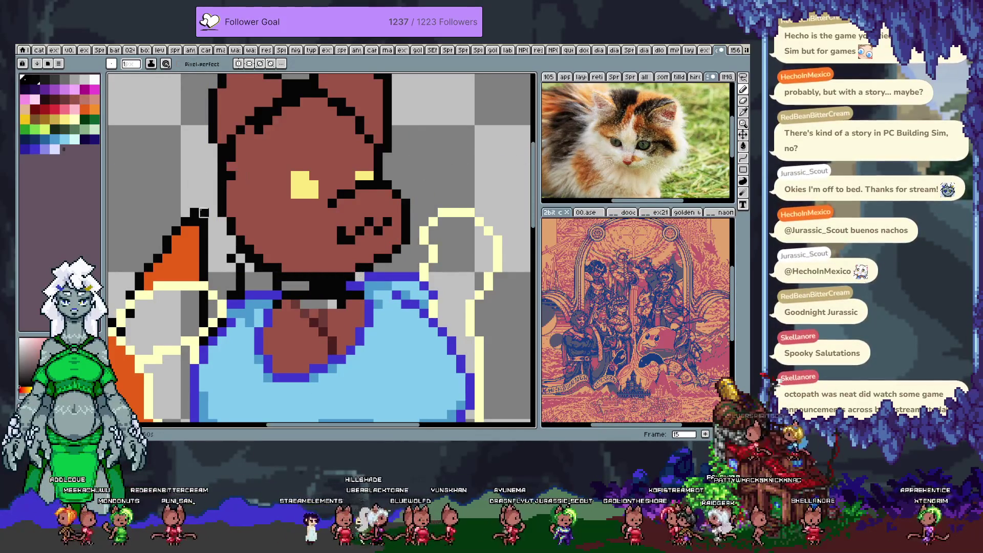
Reshape the left chin outline and paint light grey along the cheek and upper head outline
left_click_drag(240, 267, 240, 296)
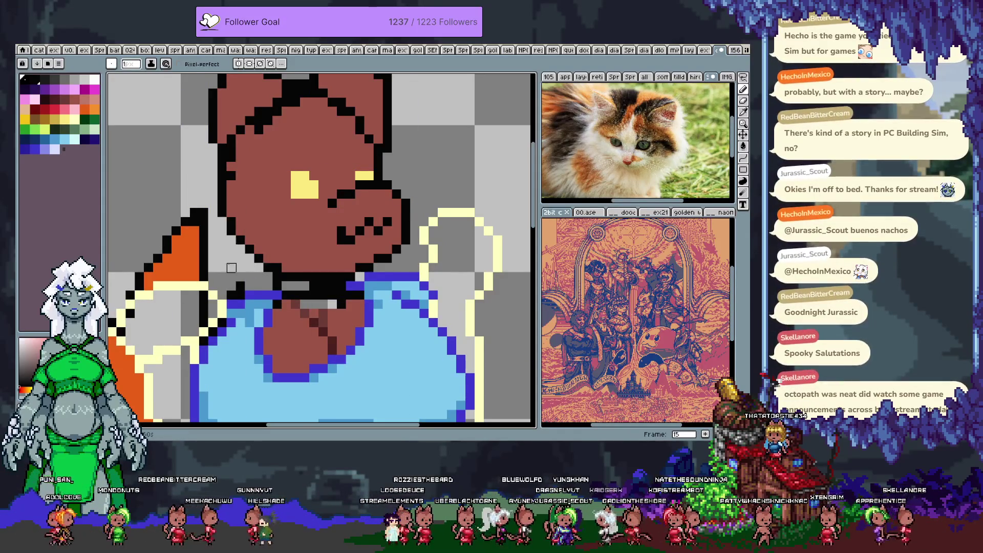
left_click(241, 250)
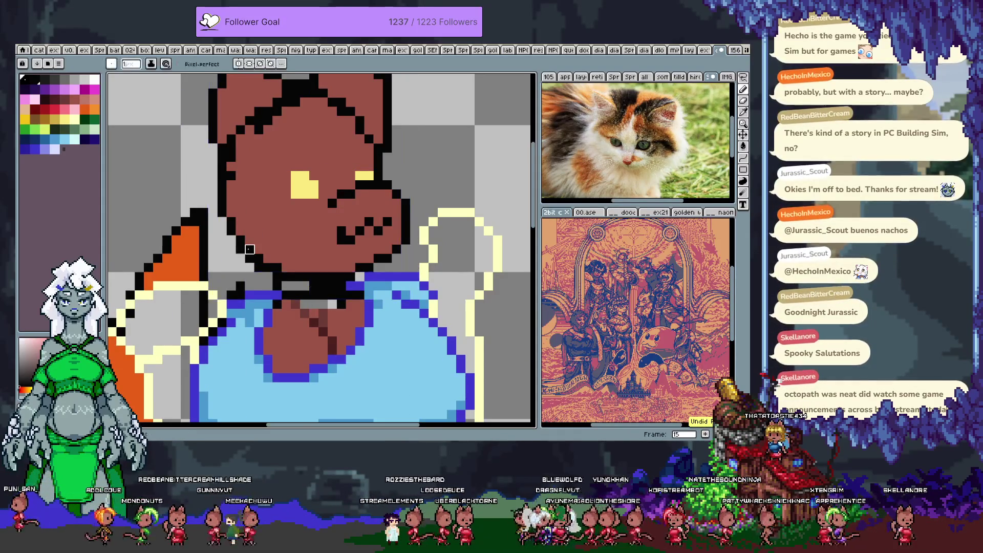
left_click(258, 258)
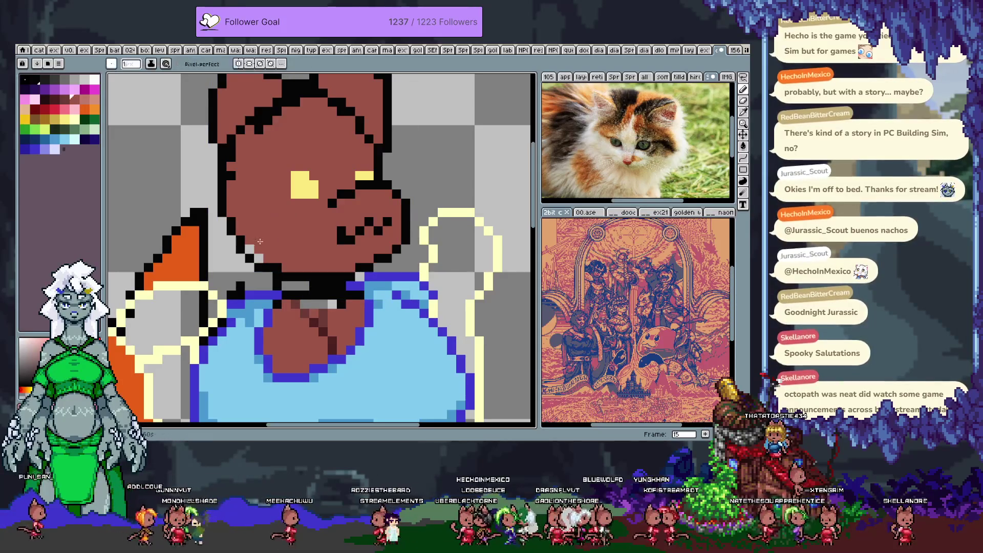
left_click(259, 267)
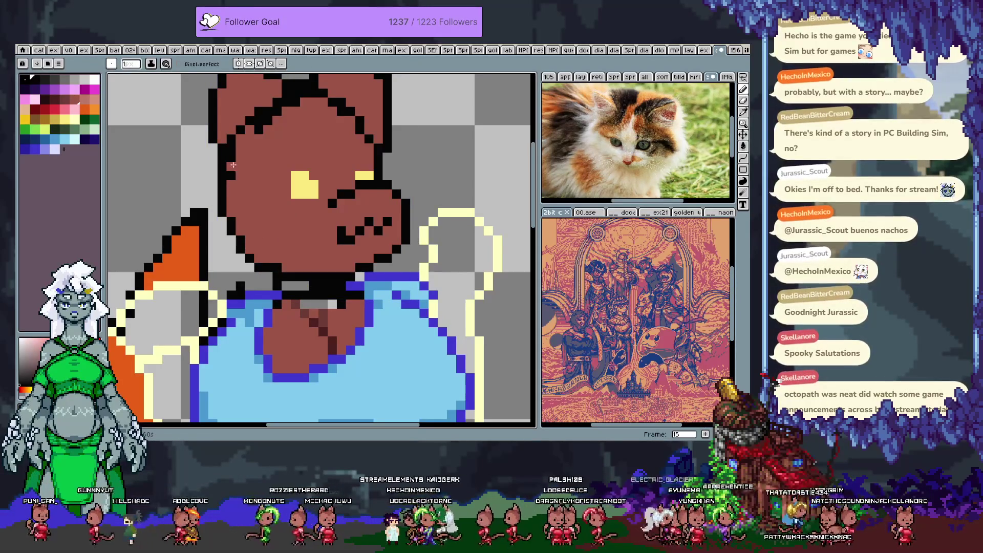
left_click(231, 175)
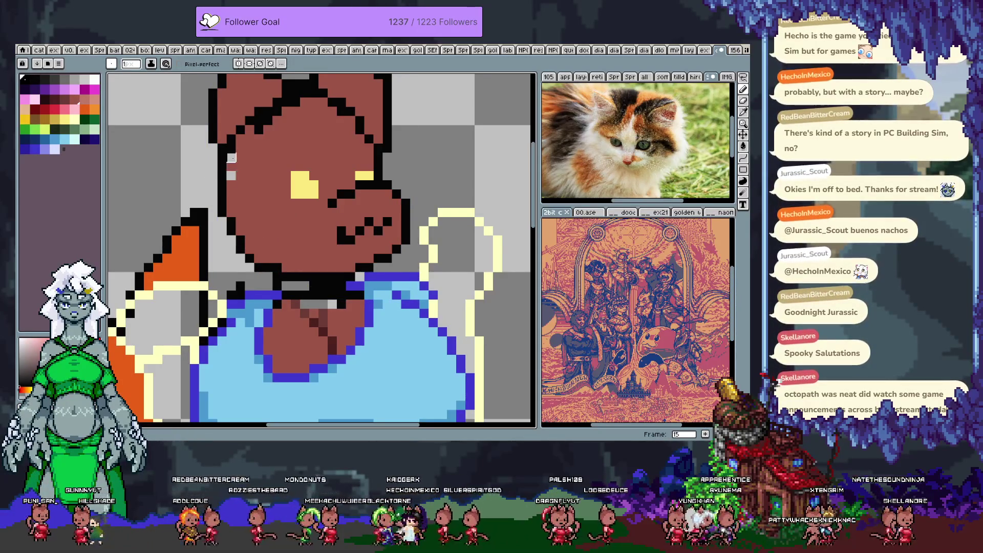
mouse_move(232, 148)
left_mouse_down()
mouse_move(246, 236)
mouse_move(320, 189)
left_mouse_up()
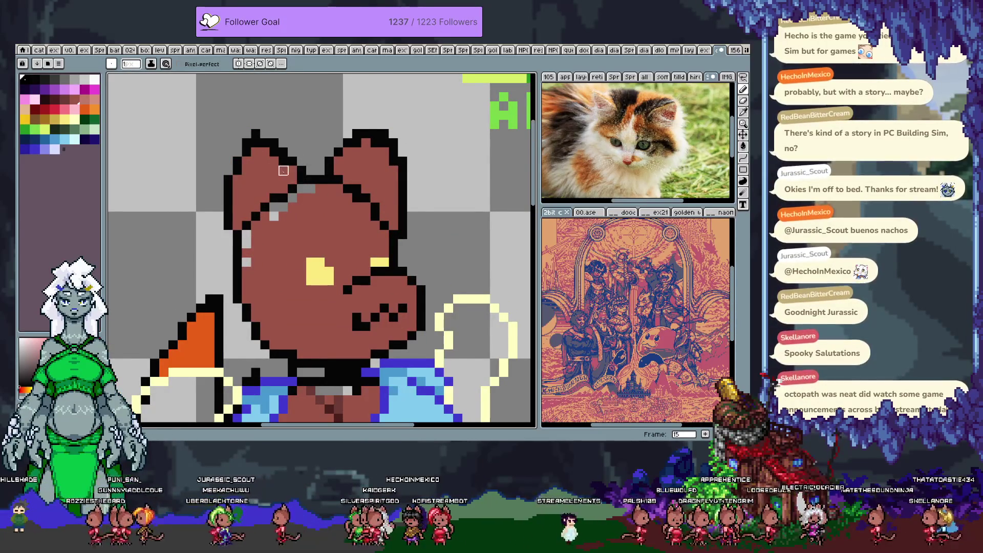
Fix both ear-tip pixels and paint the grey spots inside the left and right ears brown
left_click(255, 134)
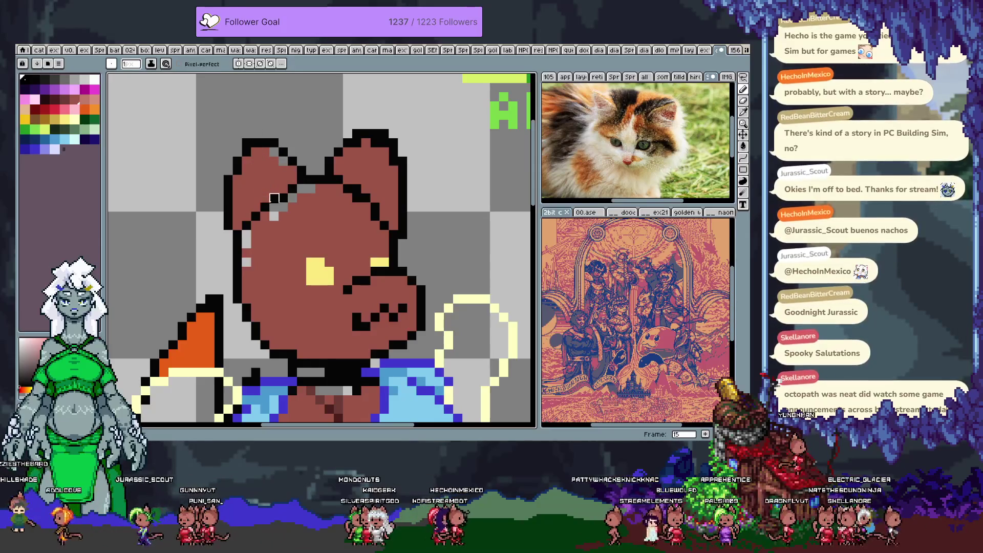
left_click(366, 143)
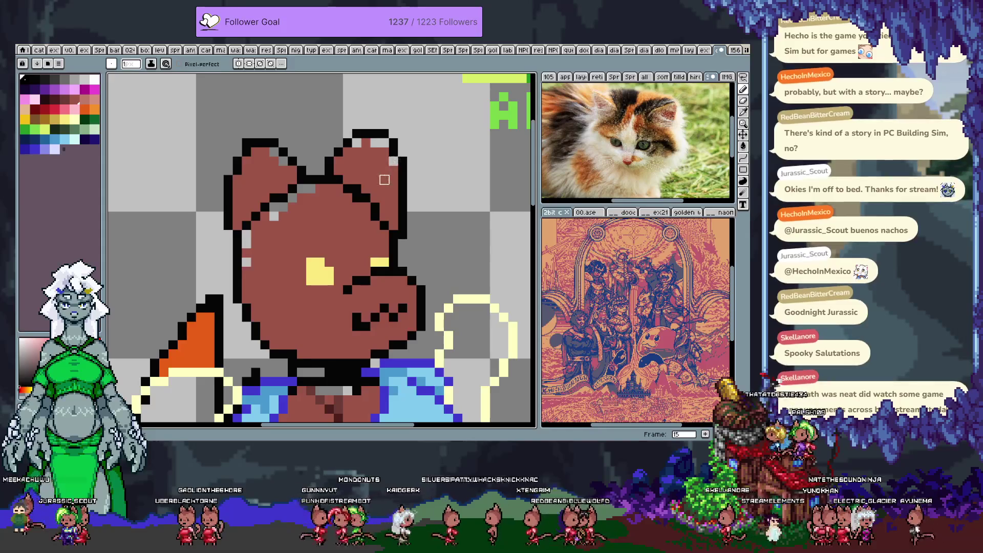
left_click(274, 216)
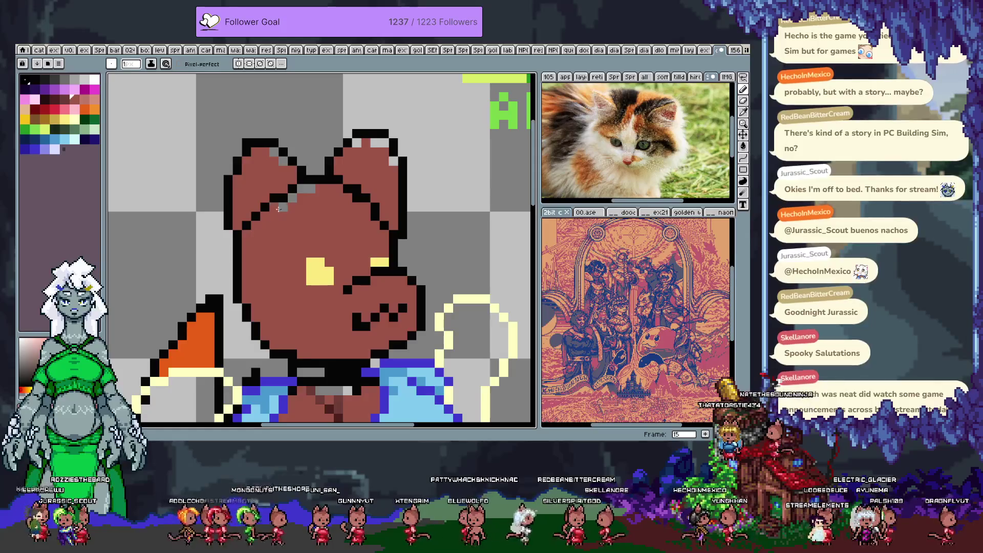
key("i")
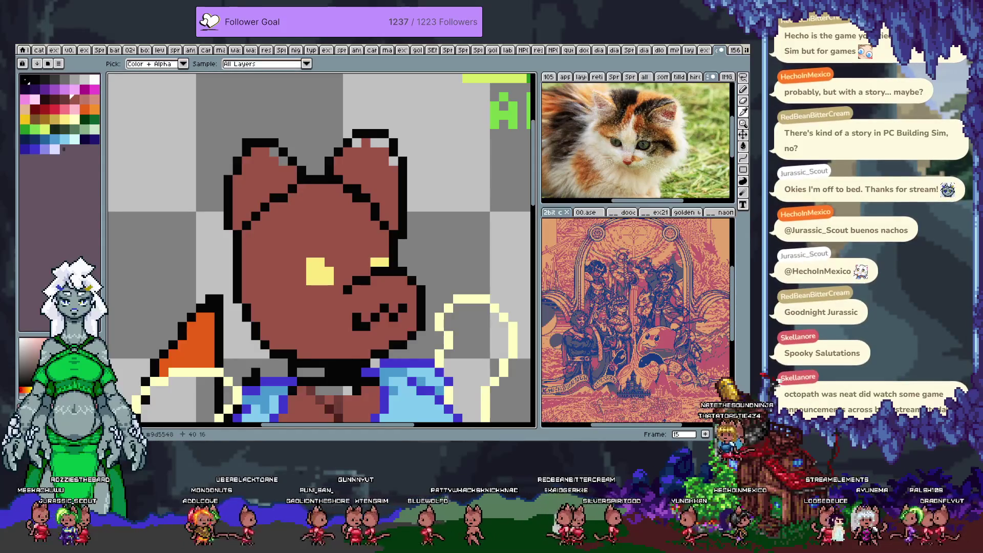
key("b")
left_click_drag(274, 152, 283, 161)
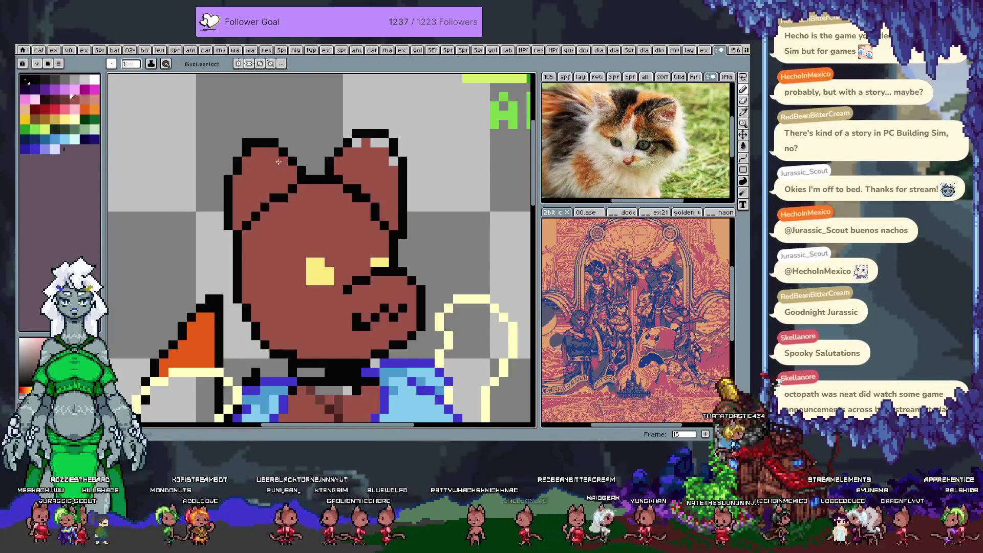
left_click(389, 162)
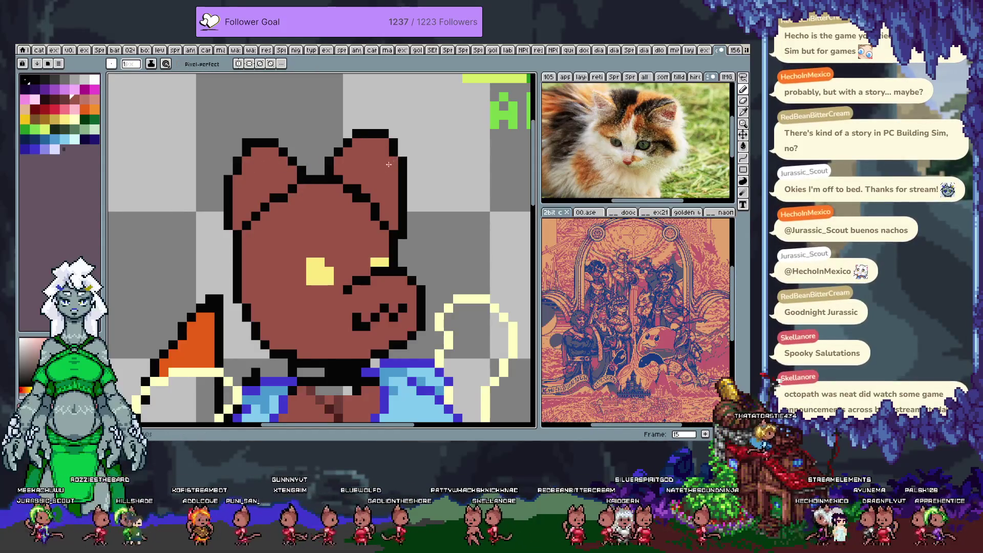
left_click_drag(315, 334, 298, 266)
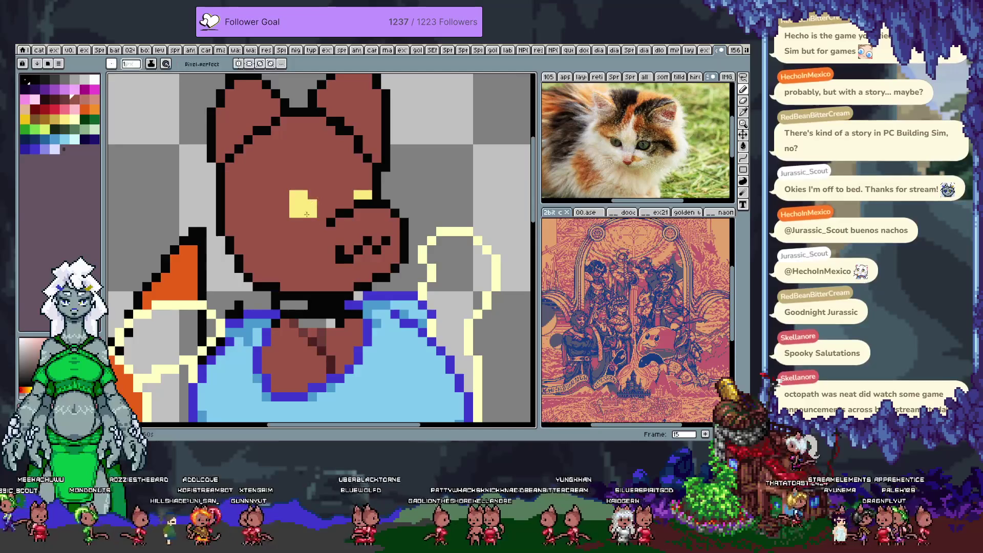
Step back through the frames to frame 4, forward to frame 10, then save the sprite
scroll(298, 266, "down", 4)
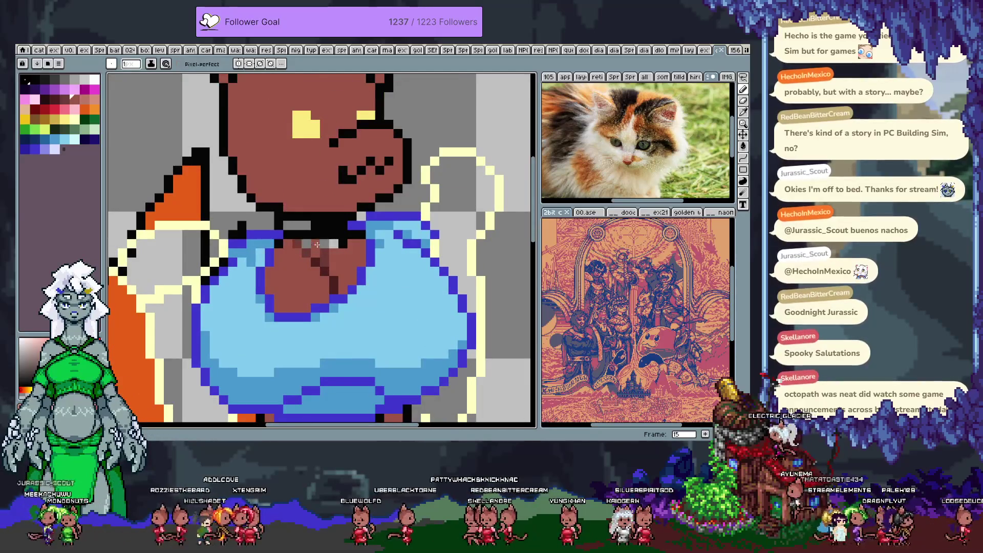
scroll(319, 243, "up", 1)
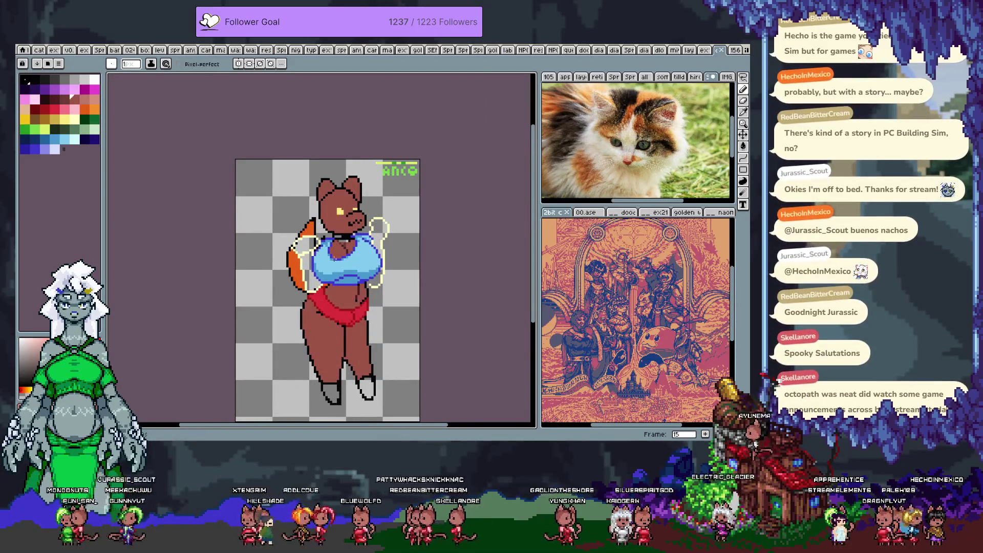
scroll(335, 259, "up", 1)
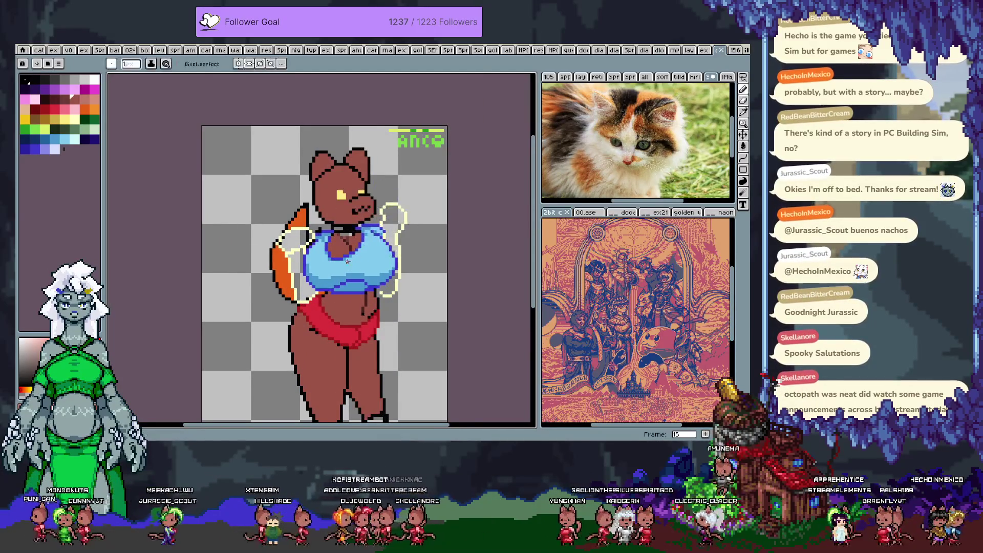
key("Left")
key("Left")
key("Left")
key("Left")
key("Left")
key("Left")
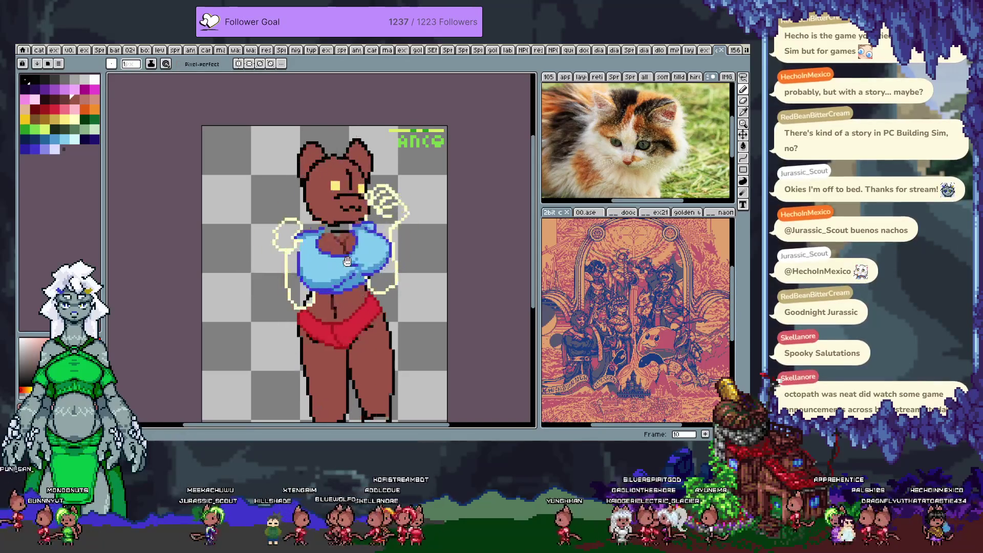
key("Left")
key("Left")
key("Left")
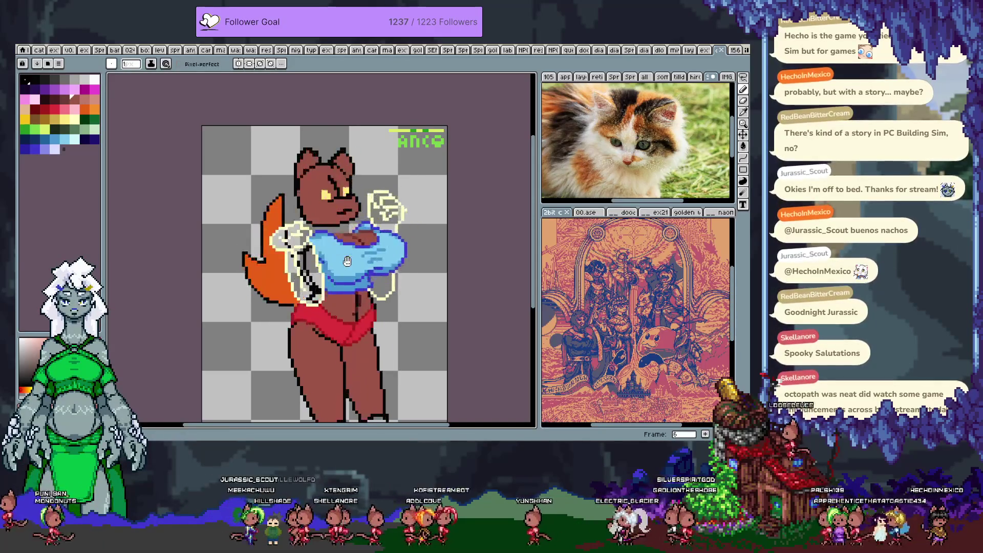
key("Right")
key("Right")
key("Right")
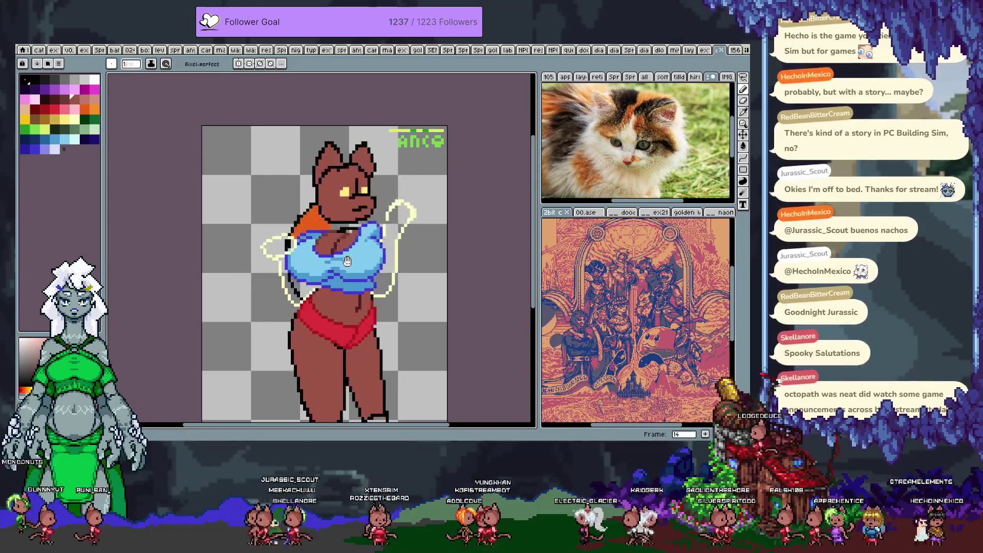
key("Left")
key("Left")
key("Left")
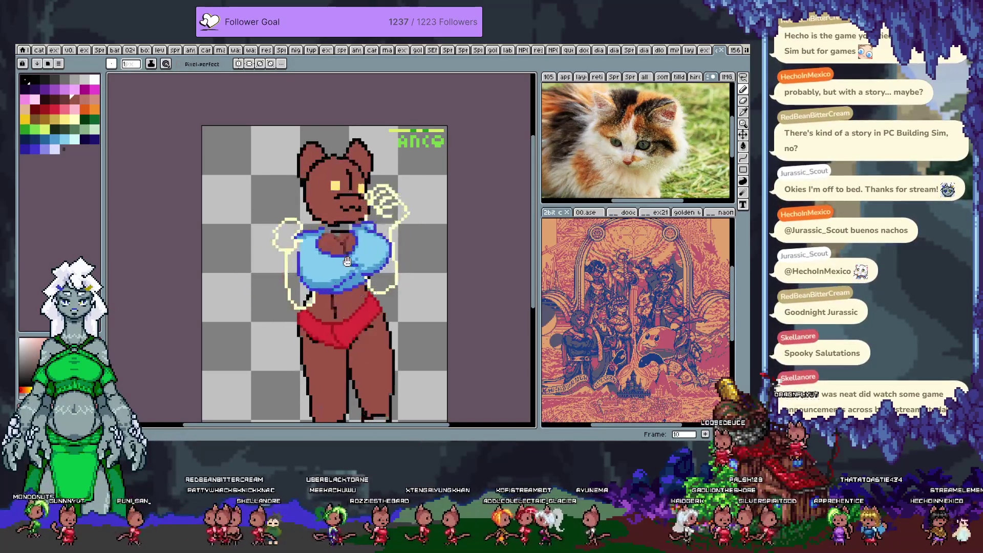
key("Left")
key("Left")
key("Left")
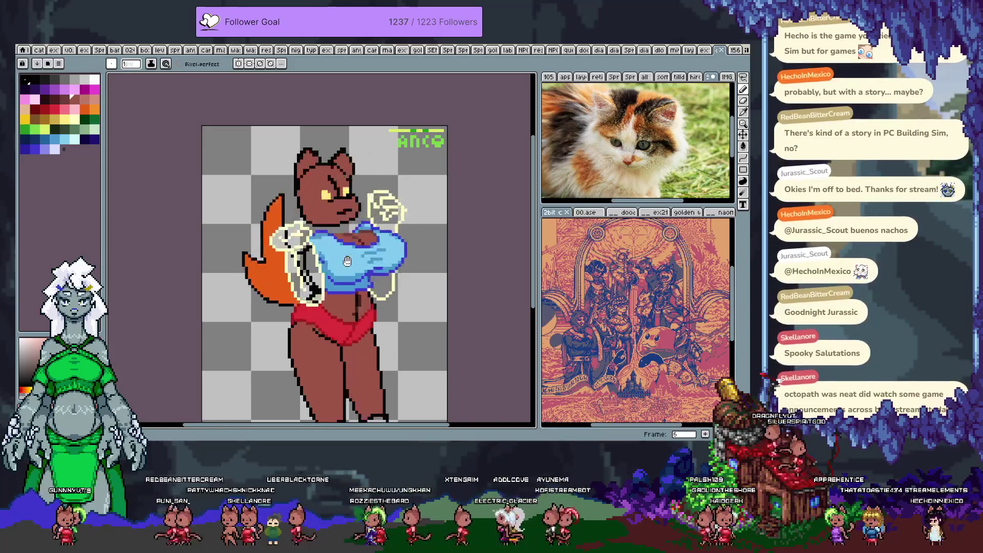
key("Right")
key("Right")
key("Right")
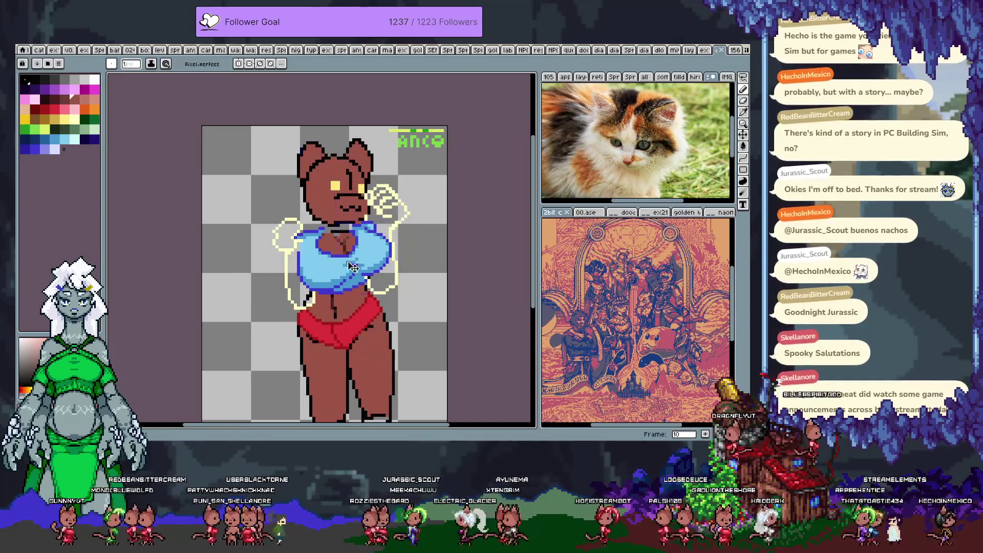
key("ctrl+s")
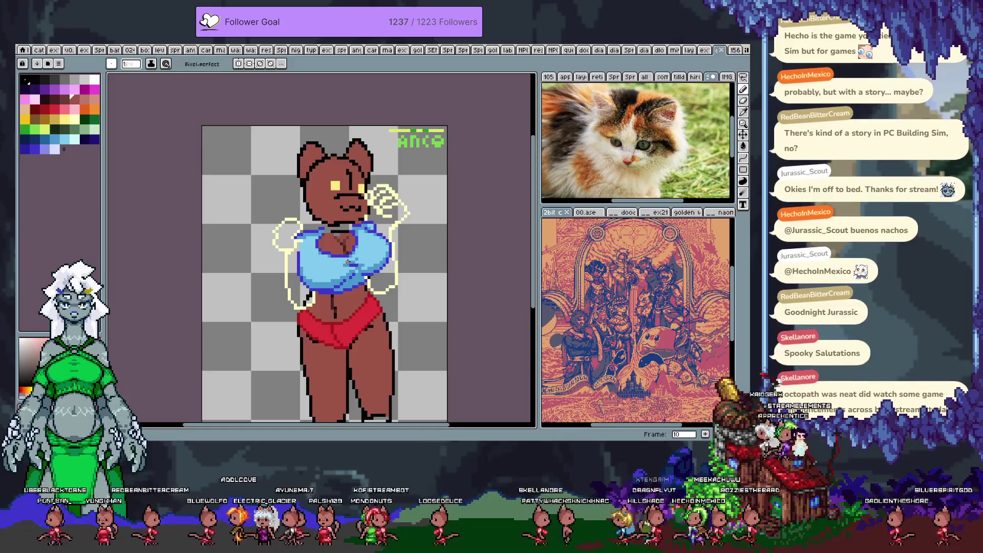
Show the timeline panel with the cat's layers and animation frames below the canvas
key("Tab")
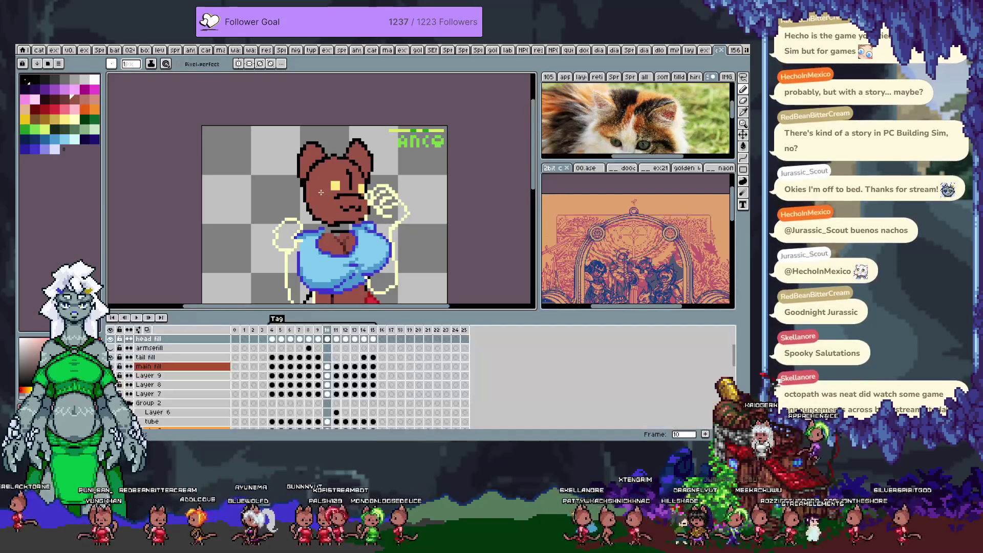
Add a new layer above the eyes layer and zoom in on the cat's head
key("Up")
key("Up")
key("Up")
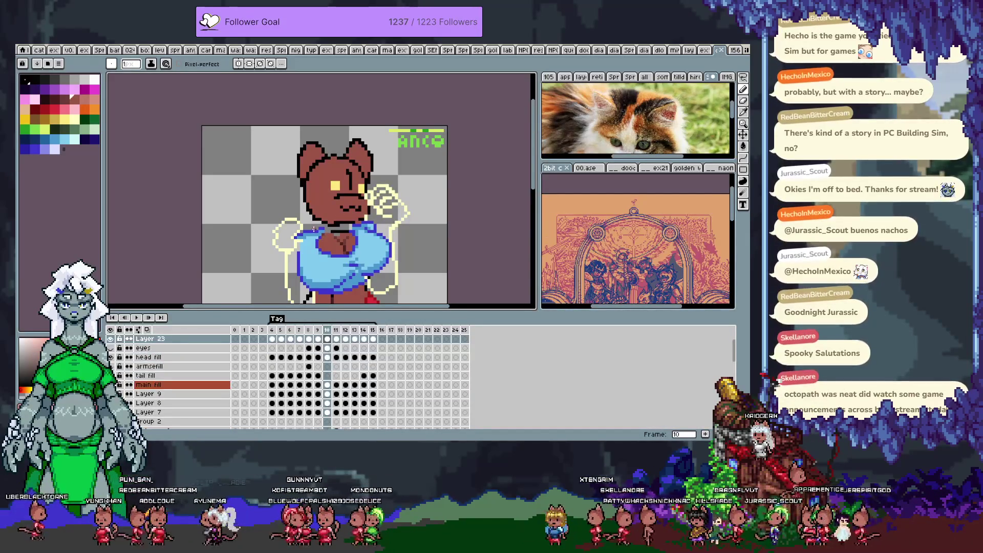
key("Down")
key("Down")
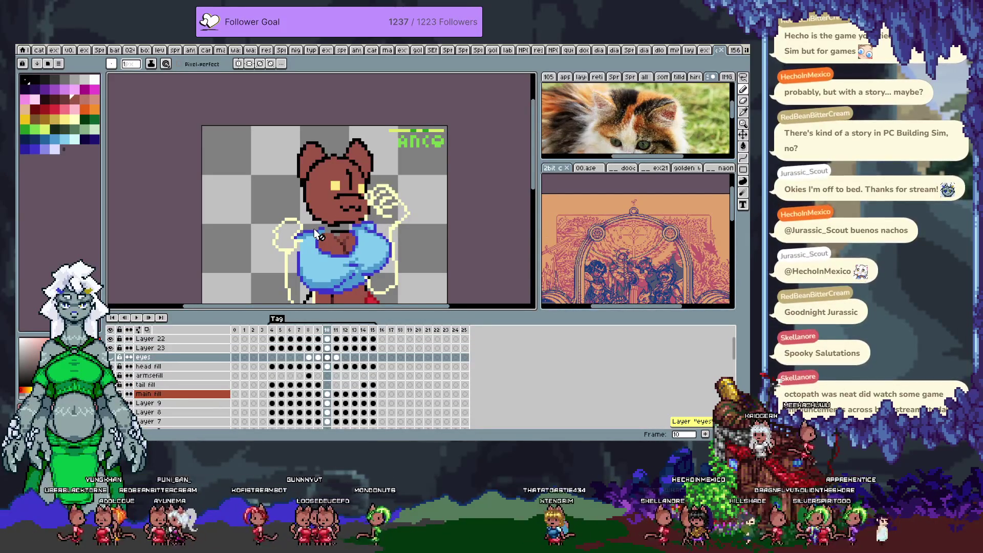
key("shift+n")
key("Tab")
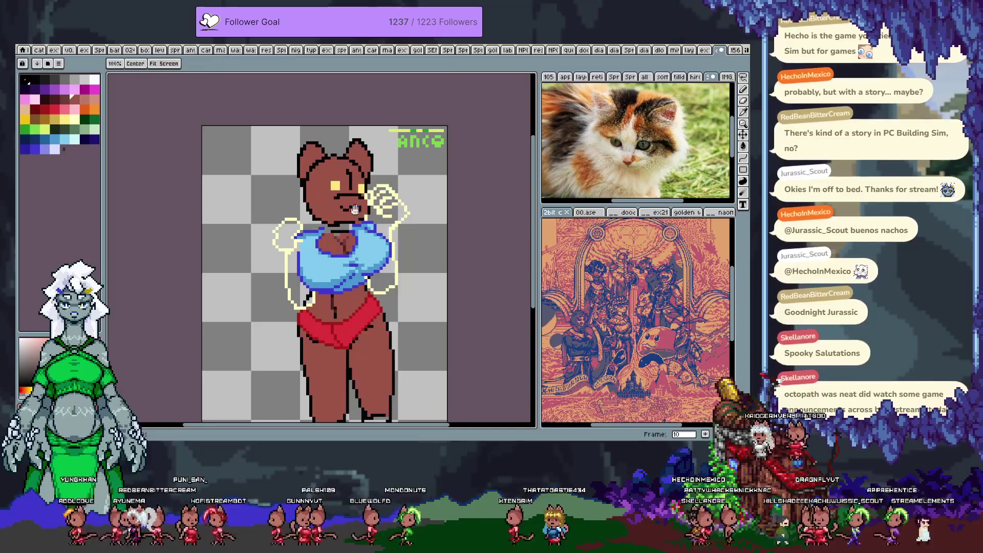
scroll(373, 224, "up", 3)
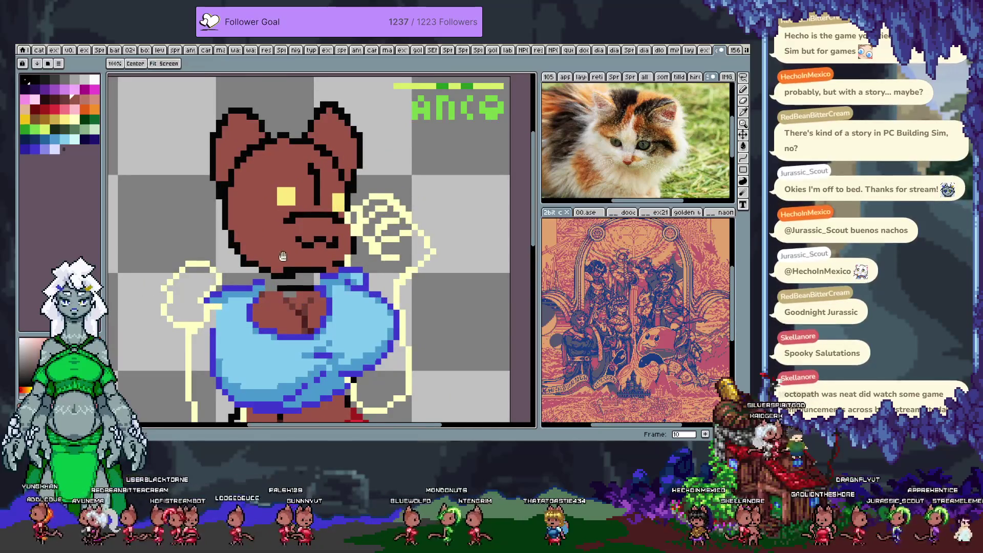
left_click_drag(327, 215, 378, 252)
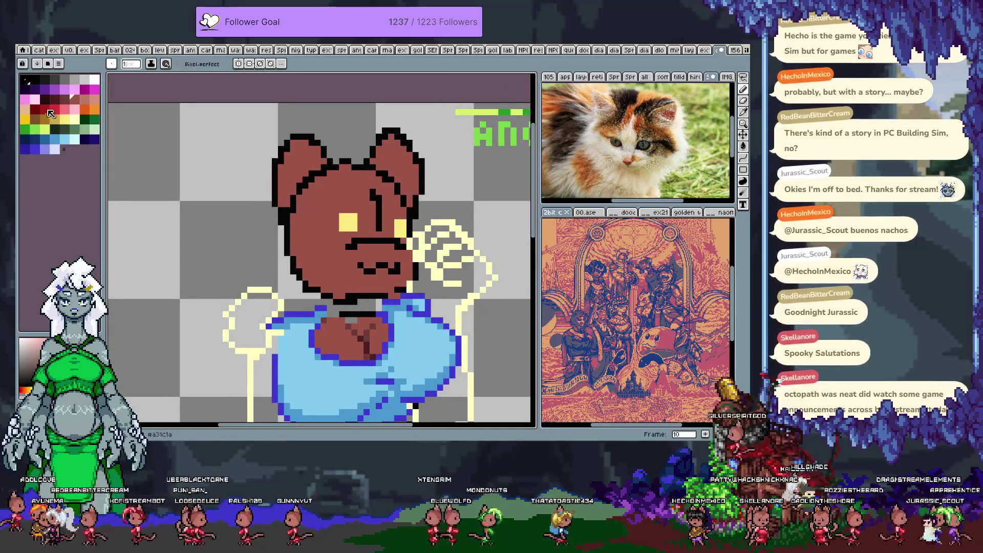
mouse_move(337, 173)
left_mouse_down()
mouse_move(327, 165)
mouse_move(372, 209)
left_mouse_up()
key("b")
Sketch red guide lines over the forehead and left ear on frame 10, undoing rejected strokes
mouse_move(329, 155)
left_mouse_down()
mouse_move(340, 139)
mouse_move(384, 162)
mouse_move(369, 209)
left_mouse_up()
mouse_move(325, 182)
left_mouse_down()
mouse_move(286, 259)
mouse_move(268, 263)
left_mouse_up()
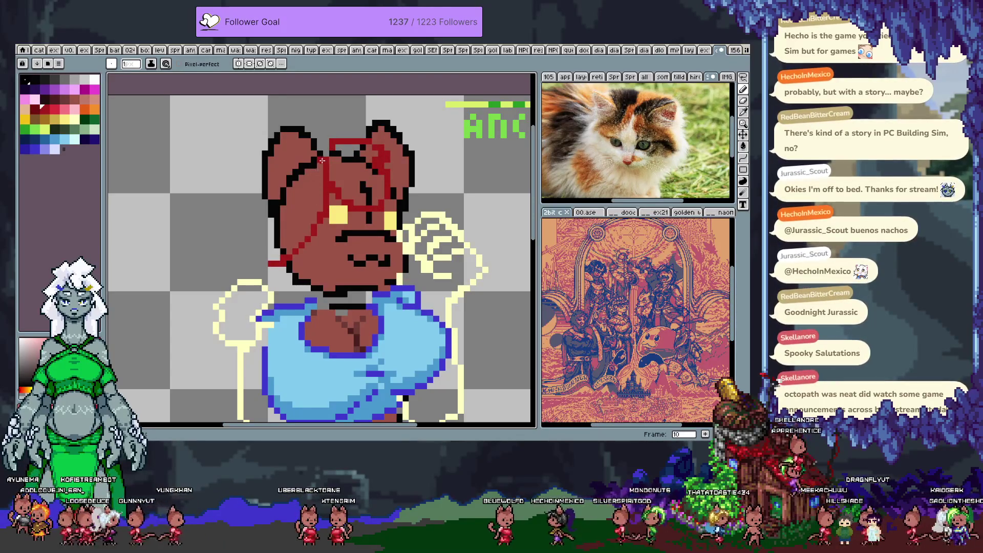
left_click_drag(326, 158, 269, 235)
key("ctrl+z")
key("ctrl+z")
mouse_move(326, 189)
left_mouse_down()
mouse_move(279, 261)
mouse_move(335, 255)
mouse_move(333, 194)
mouse_move(280, 261)
left_mouse_up()
key("ctrl+z")
key("ctrl+z")
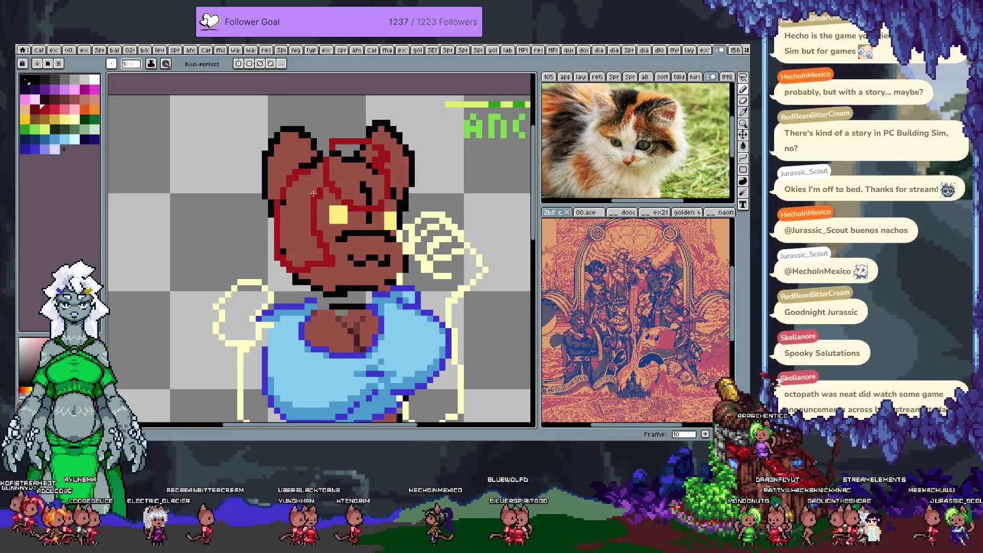
mouse_move(324, 158)
left_mouse_down()
mouse_move(282, 212)
mouse_move(327, 271)
mouse_move(332, 195)
mouse_move(305, 201)
left_mouse_up()
key("ctrl+z")
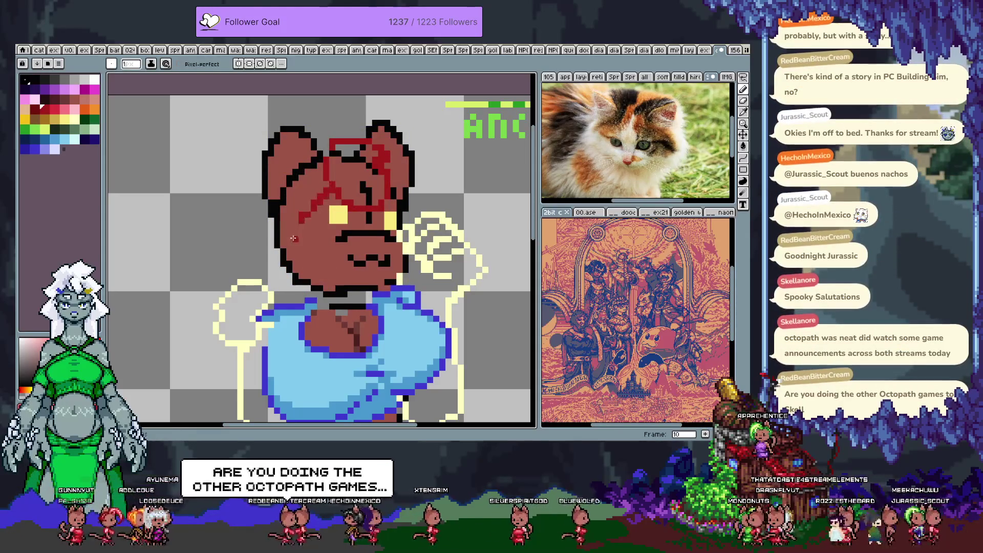
key("ctrl")
key("ctrl+z")
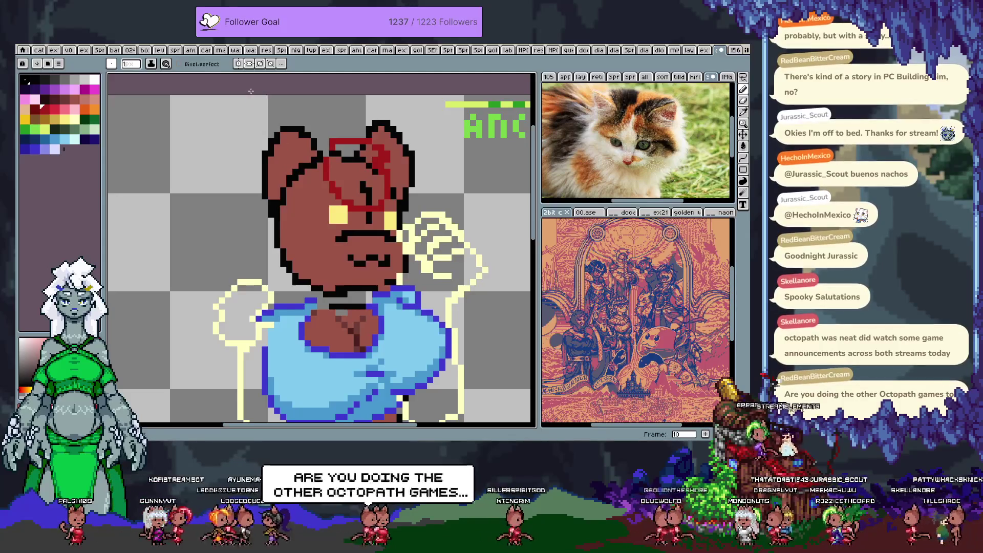
Redraw red outlines across the head's top-left and right side, then nudge the sketch up
mouse_move(331, 191)
left_mouse_down()
mouse_move(307, 287)
mouse_move(302, 251)
mouse_move(282, 276)
mouse_move(246, 259)
mouse_move(314, 179)
mouse_move(312, 163)
mouse_move(283, 294)
left_mouse_up()
key("ctrl+z")
key("ctrl+z")
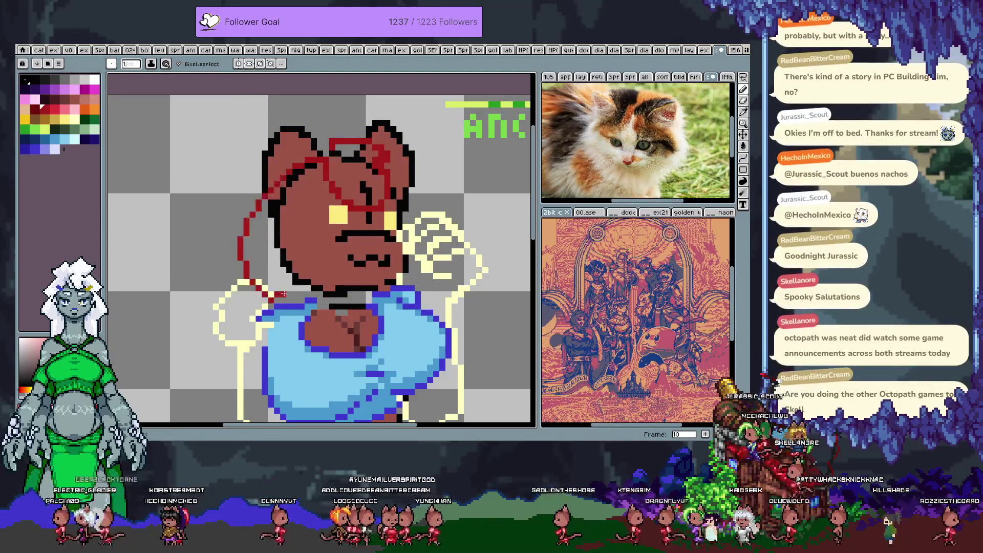
key("ctrl+z")
mouse_move(328, 151)
left_mouse_down()
mouse_move(281, 166)
mouse_move(271, 281)
left_mouse_up()
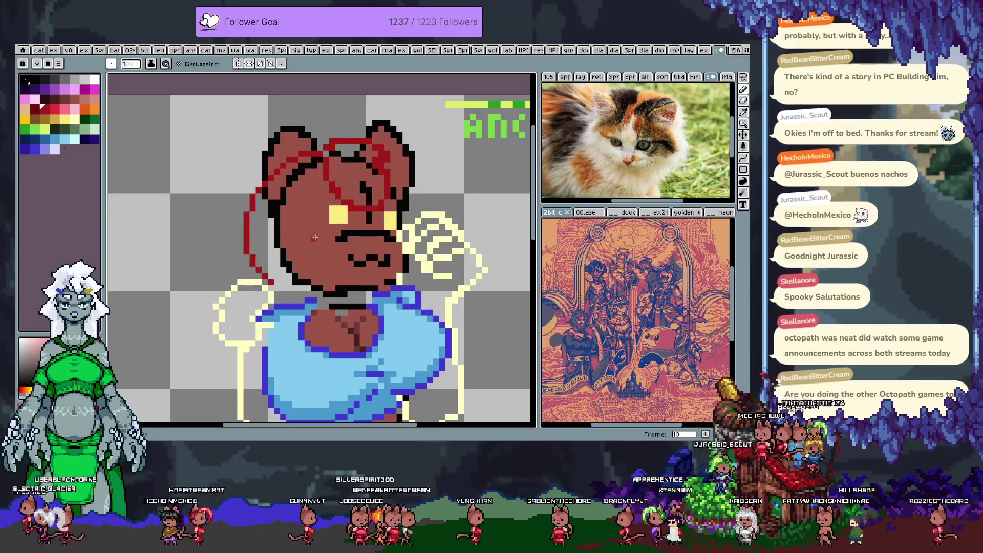
left_click_drag(333, 195, 281, 295)
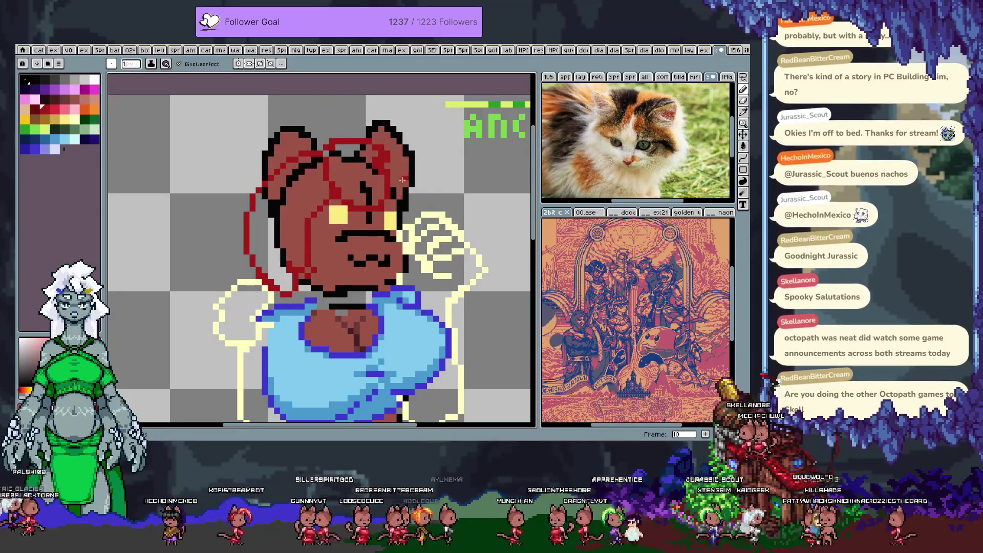
key("ctrl+z")
mouse_move(417, 209)
left_mouse_down()
mouse_move(338, 162)
mouse_move(305, 216)
mouse_move(342, 196)
left_mouse_up()
key("v")
key("b")
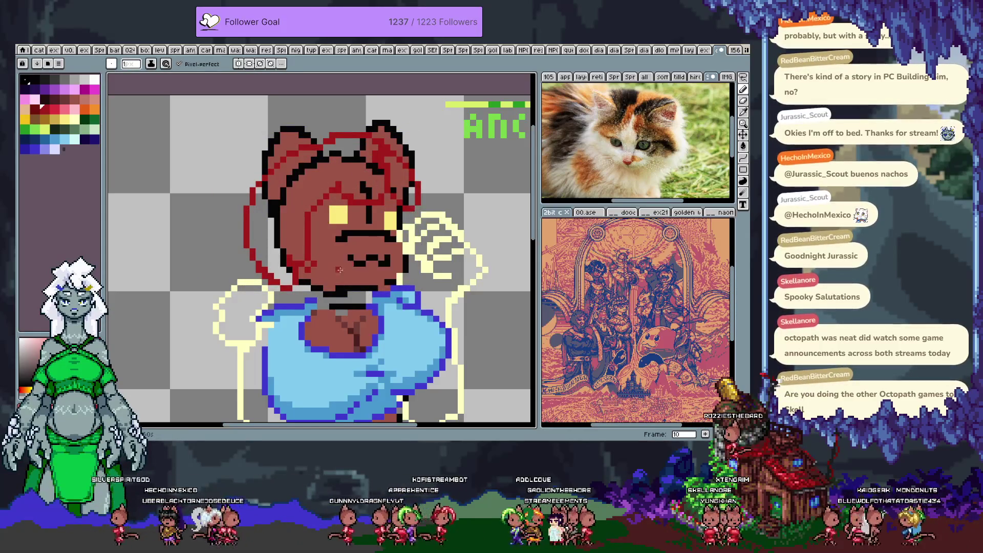
On frame 11, enable previous-frame onion skin and make Layer 24 the drawing layer
key("Right")
key("Tab")
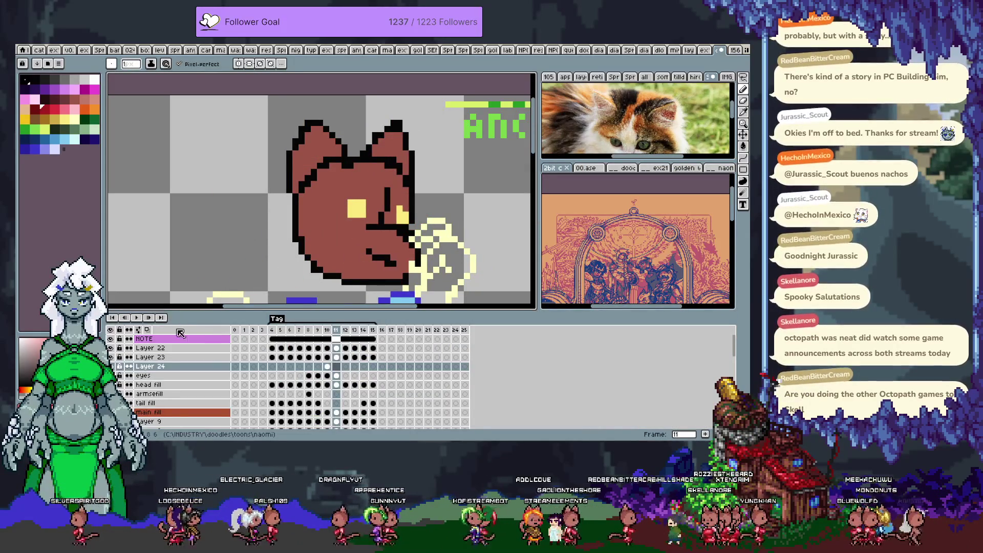
left_click(151, 328)
key("Tab")
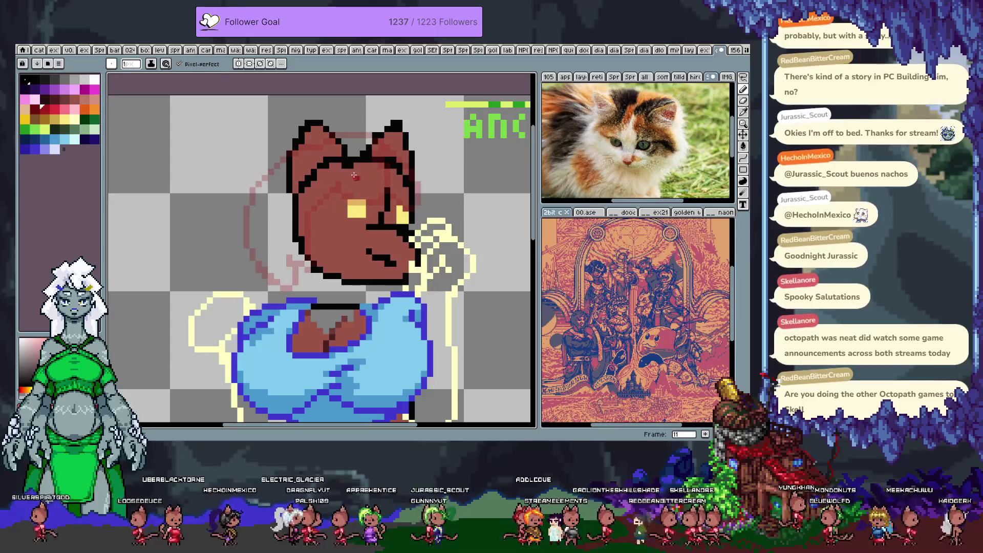
left_click_drag(350, 182, 285, 271)
key("ctrl+z")
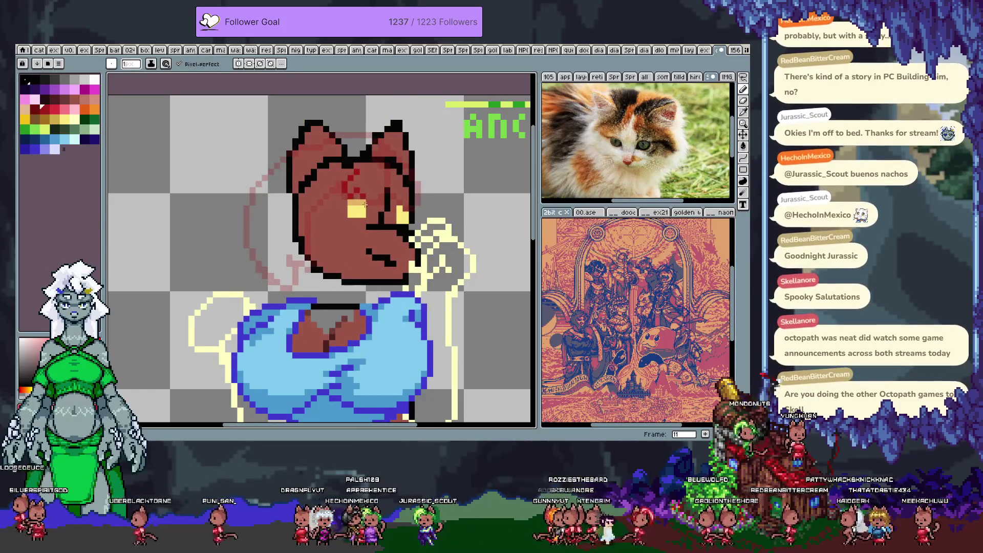
mouse_move(343, 178)
left_mouse_down()
mouse_move(379, 204)
mouse_move(384, 147)
left_mouse_up()
key("ctrl+z")
key("Tab")
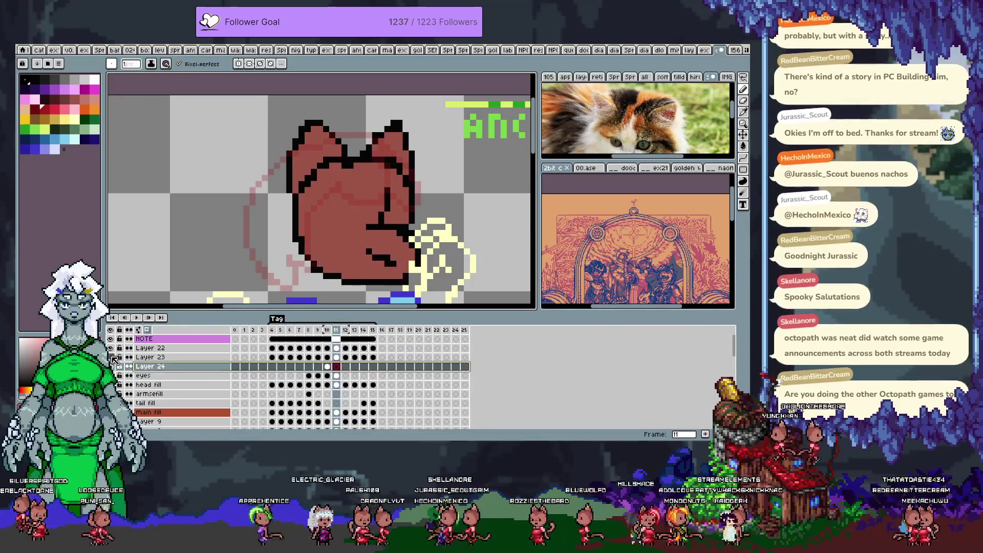
left_click(190, 369)
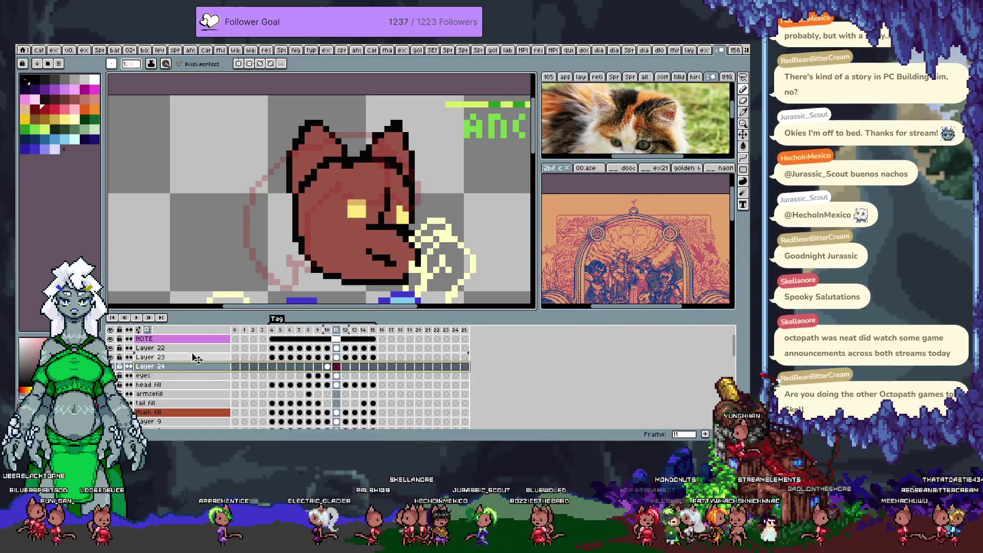
key("Tab")
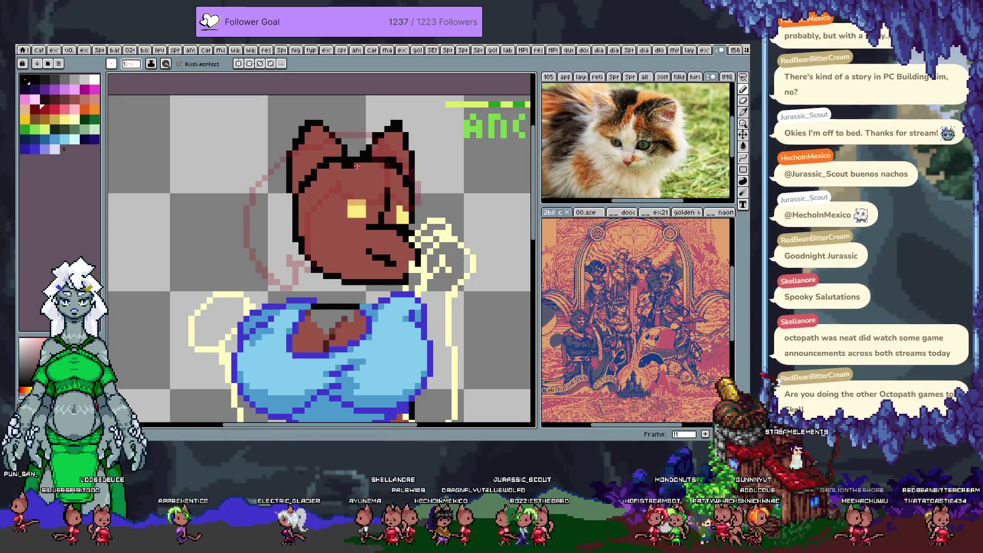
Sketch red lines across the face, left edge and right cheek on frame 11, cleaning up near the eye
mouse_move(331, 203)
left_mouse_down()
mouse_move(389, 218)
mouse_move(401, 194)
left_mouse_up()
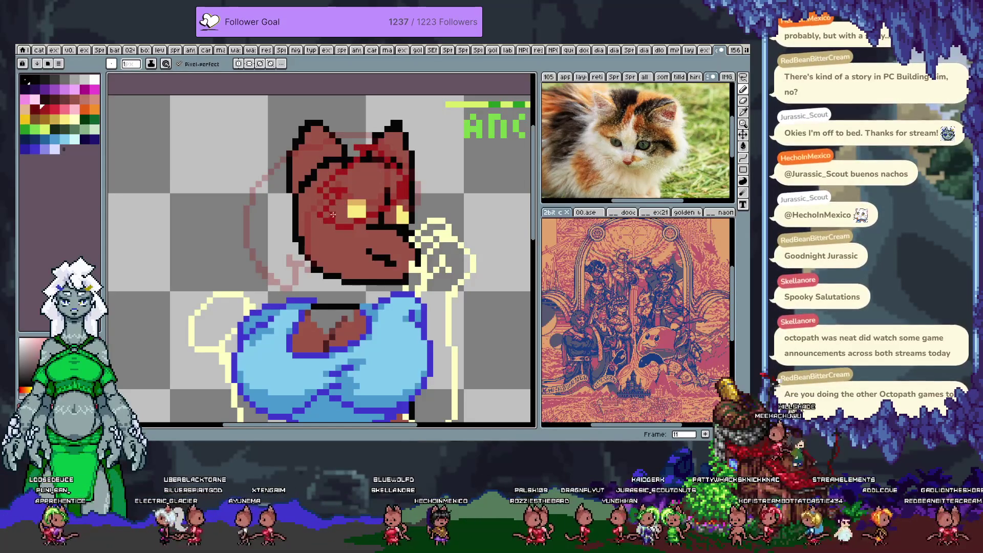
key("ctrl+z")
mouse_move(322, 211)
left_mouse_down()
mouse_move(296, 262)
mouse_move(251, 284)
mouse_move(231, 261)
mouse_move(289, 153)
mouse_move(228, 257)
left_mouse_up()
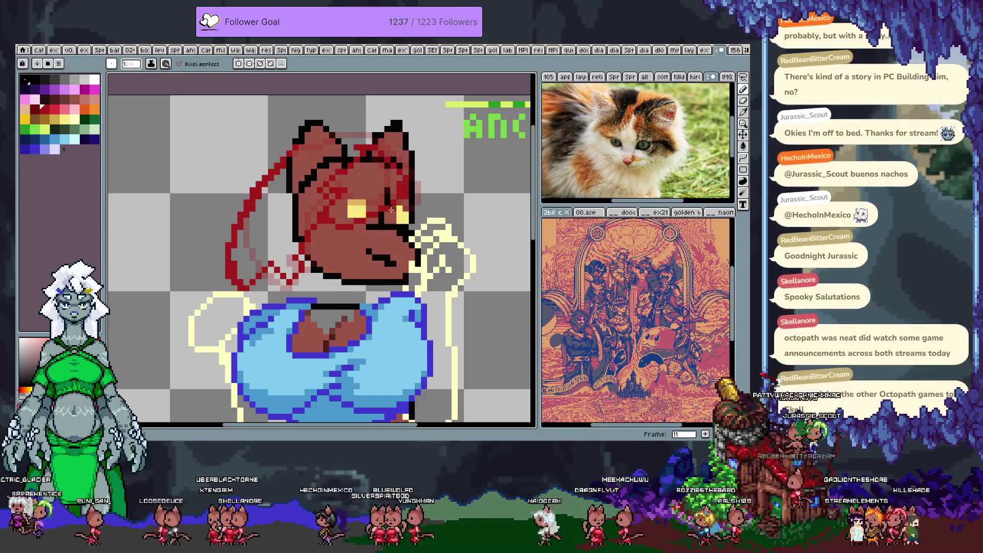
left_click_drag(409, 199, 416, 214)
left_click_drag(335, 279, 310, 275)
key("ctrl+z")
key("ctrl+z")
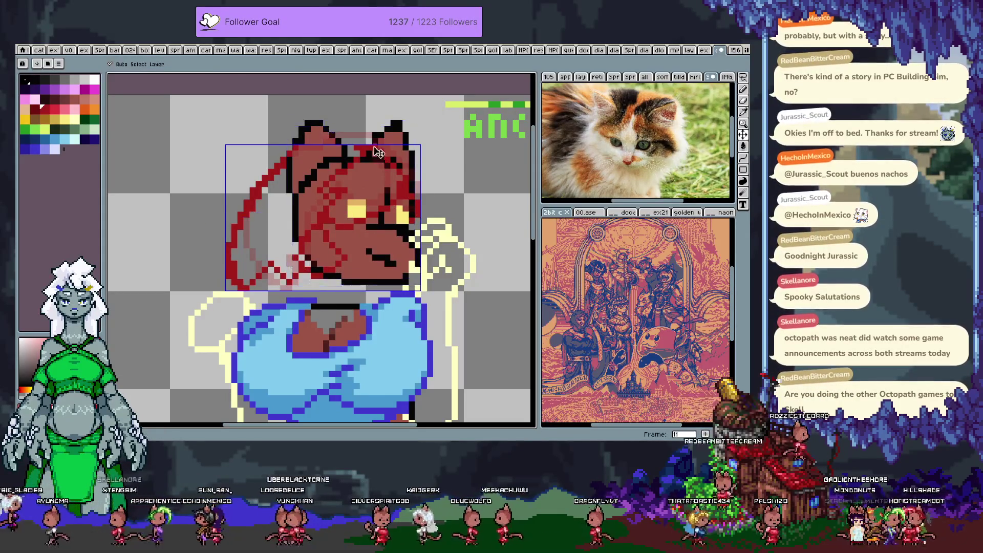
key("ctrl+z")
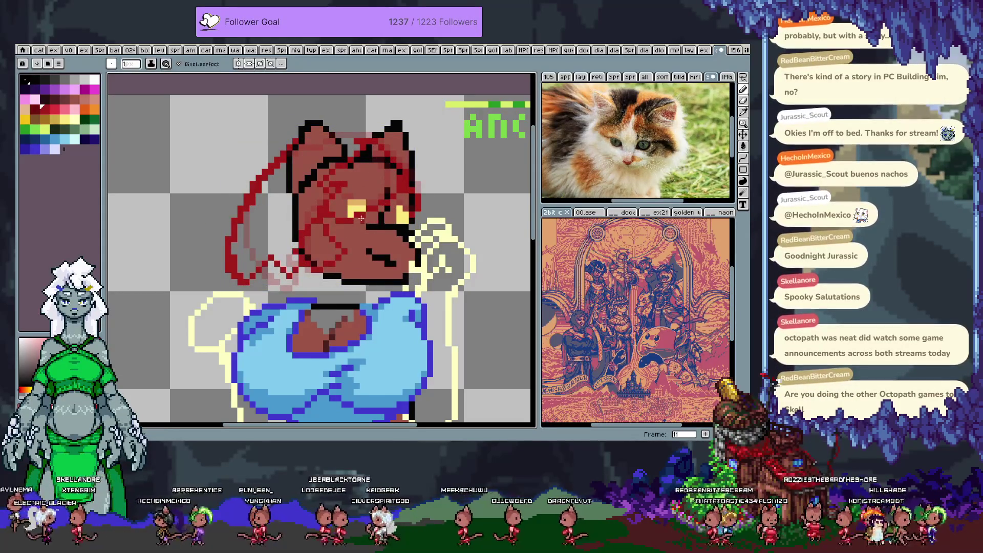
key("e")
key("b")
left_click_drag(359, 154, 378, 195)
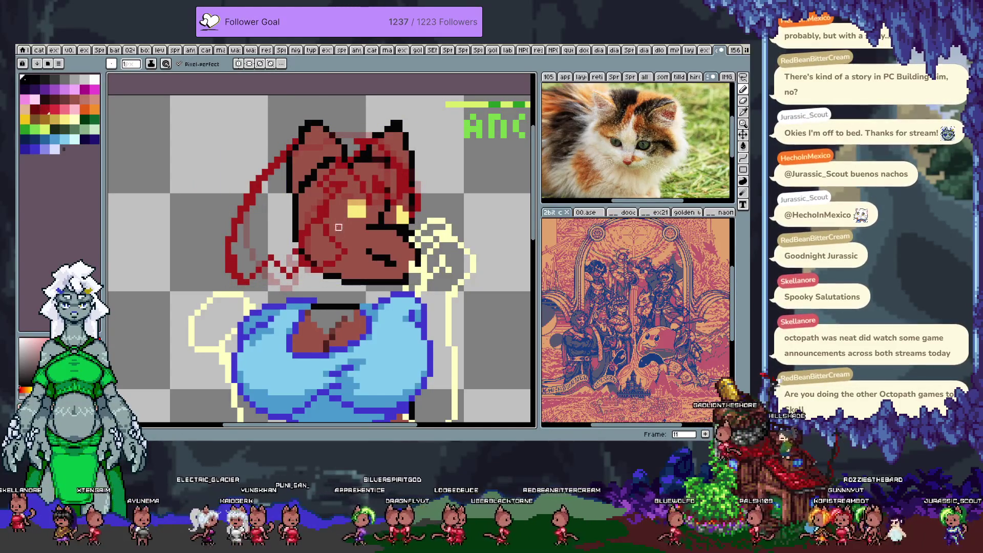
key("Right")
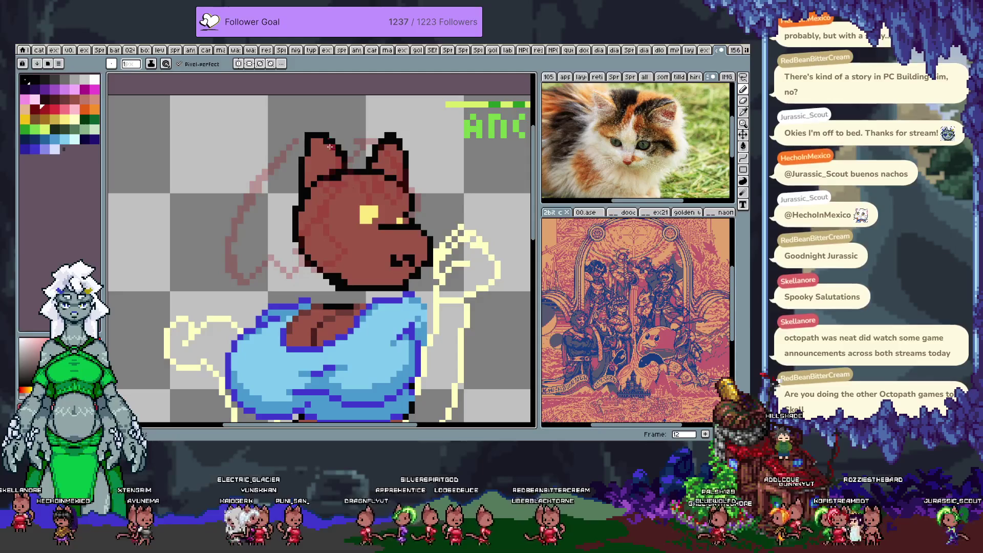
Sketch dark-red lines from the ears down over the head and jaw on frame 12
key("Left")
key("Right")
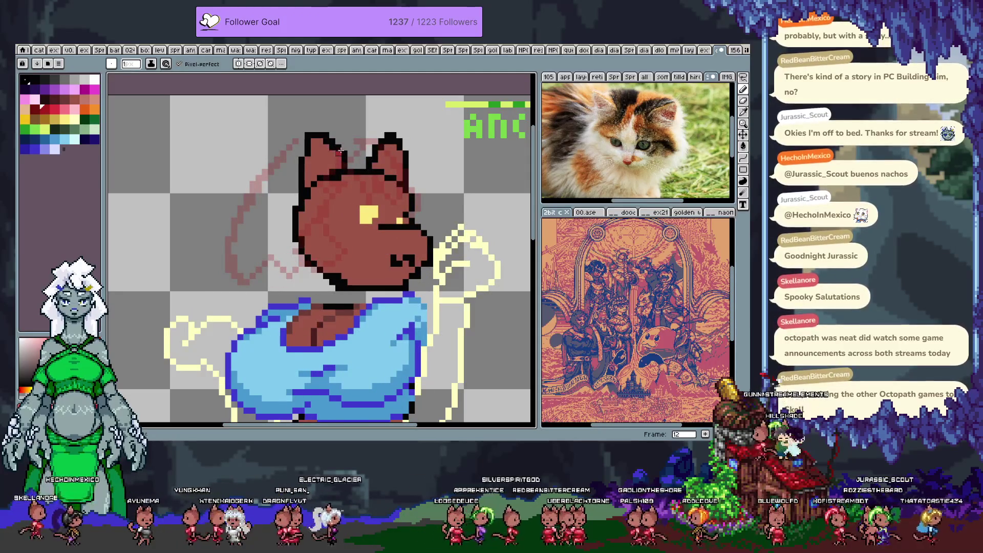
mouse_move(325, 152)
left_mouse_down()
mouse_move(256, 194)
mouse_move(237, 250)
mouse_move(266, 278)
left_mouse_up()
mouse_move(360, 190)
left_mouse_down()
mouse_move(337, 255)
mouse_move(309, 289)
mouse_move(324, 188)
left_mouse_up()
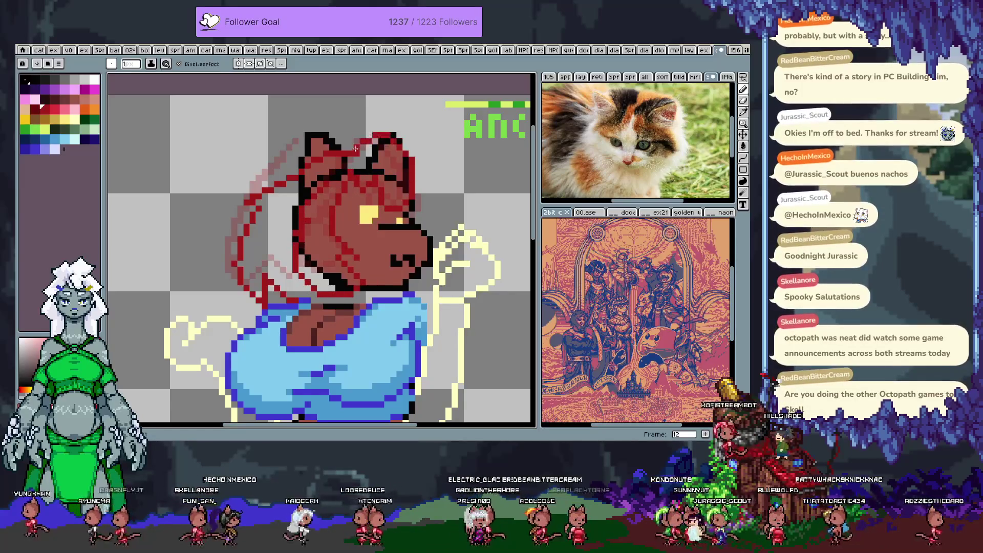
left_click_drag(356, 152, 385, 140)
mouse_move(435, 165)
left_mouse_down()
mouse_move(389, 209)
mouse_move(410, 217)
mouse_move(411, 234)
left_mouse_up()
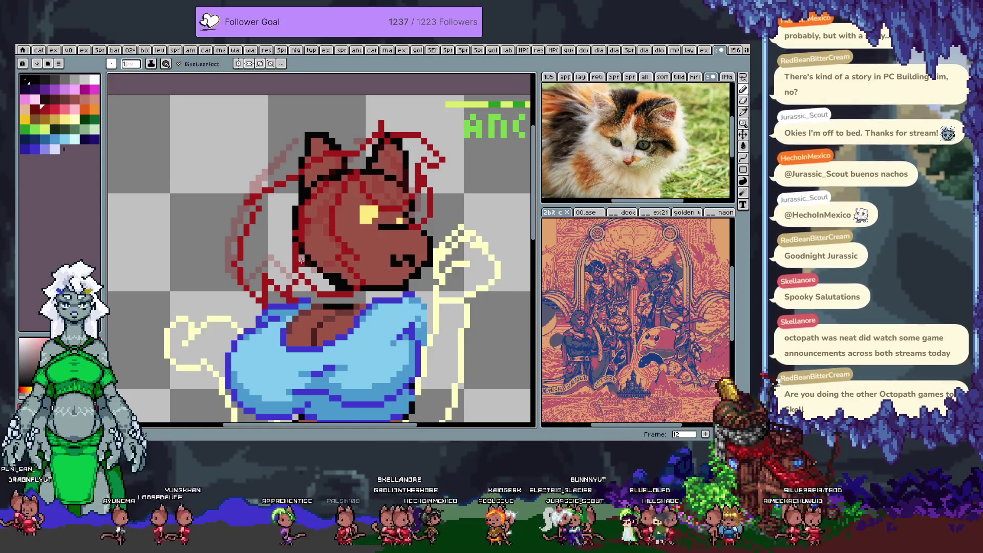
On frame 13, try dark-red lines down the head and cheek, undoing misplaced ones
key("Right")
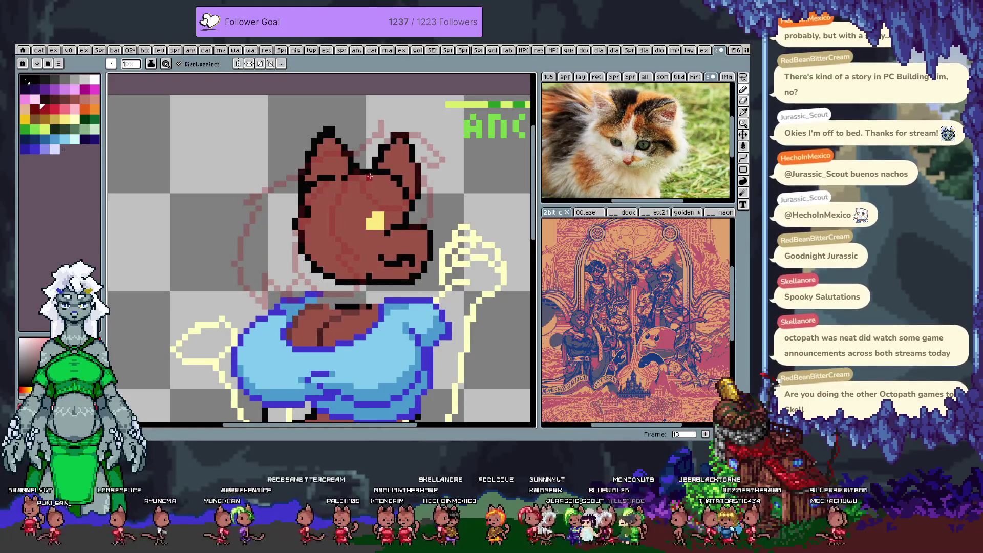
left_click_drag(362, 176, 391, 209)
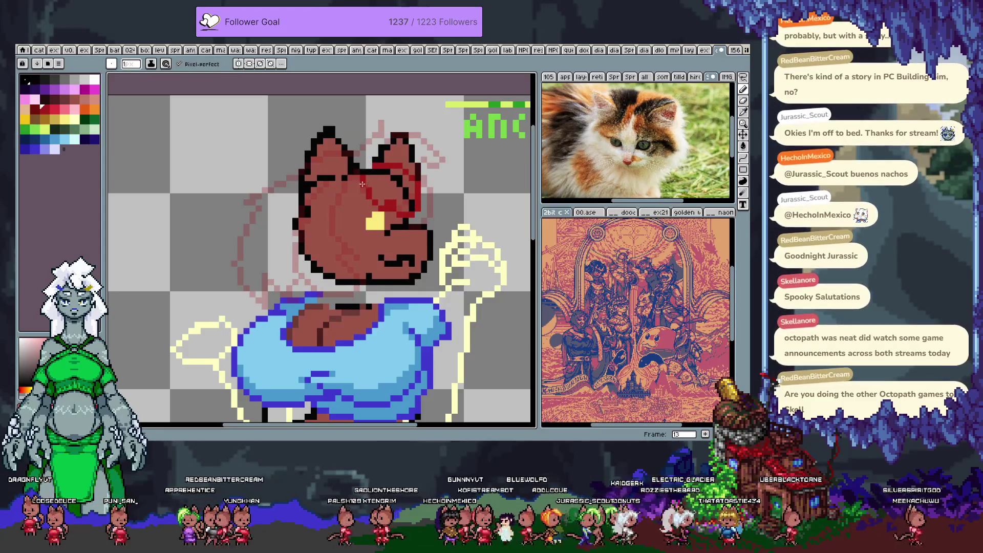
left_click_drag(352, 191, 352, 266)
key("ctrl+z")
mouse_move(353, 189)
left_mouse_down()
mouse_move(345, 275)
mouse_move(331, 297)
mouse_move(323, 189)
mouse_move(340, 302)
mouse_move(322, 184)
mouse_move(309, 299)
mouse_move(349, 294)
mouse_move(359, 199)
mouse_move(340, 244)
mouse_move(344, 296)
left_mouse_up()
key("ctrl+z")
key("ctrl+z")
key("ctrl+z")
mouse_move(304, 174)
left_mouse_down()
mouse_move(274, 181)
mouse_move(243, 234)
mouse_move(270, 306)
left_mouse_up()
key("ctrl+z")
Add frame 13's top-left diagonal and right-ear outline, then start frame 14 between the ears
mouse_move(299, 176)
left_mouse_down()
mouse_move(252, 209)
mouse_move(264, 314)
left_mouse_up()
mouse_move(354, 153)
left_mouse_down()
mouse_move(394, 136)
mouse_move(433, 153)
mouse_move(438, 202)
mouse_move(420, 206)
left_mouse_up()
key("Right")
key("Left")
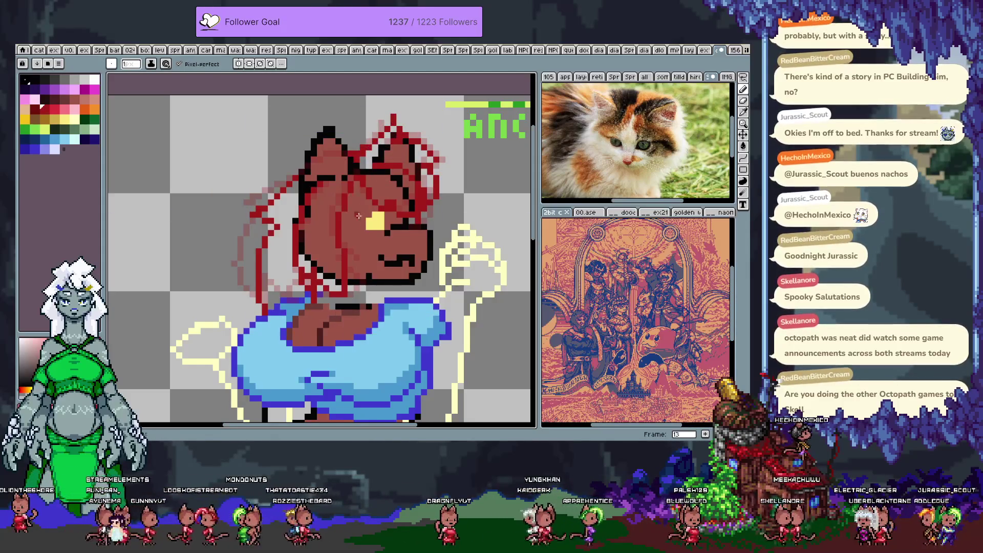
key("period")
left_click_drag(356, 157, 375, 129)
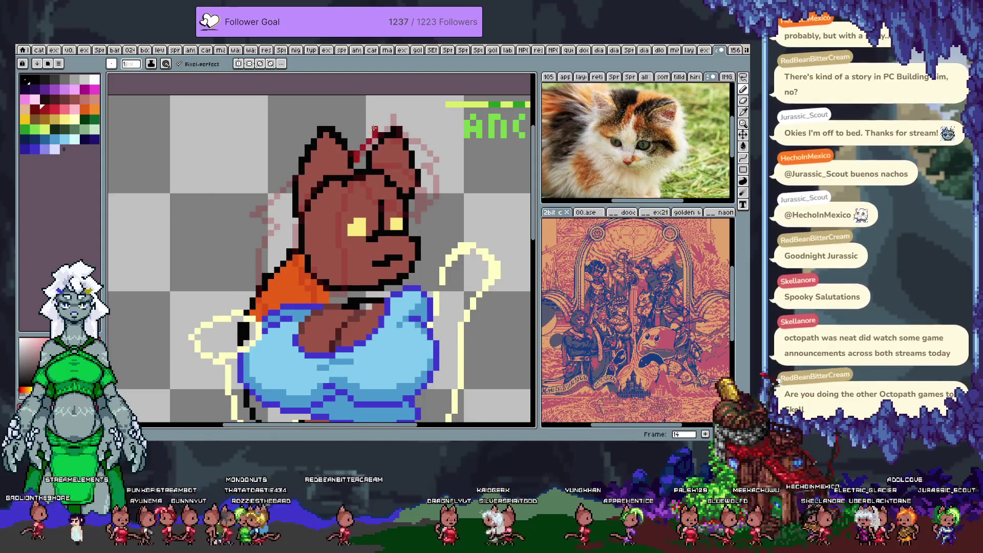
Outline the right ear, forehead, collar edge and left side of the head in dark red
left_click_drag(428, 172, 433, 212)
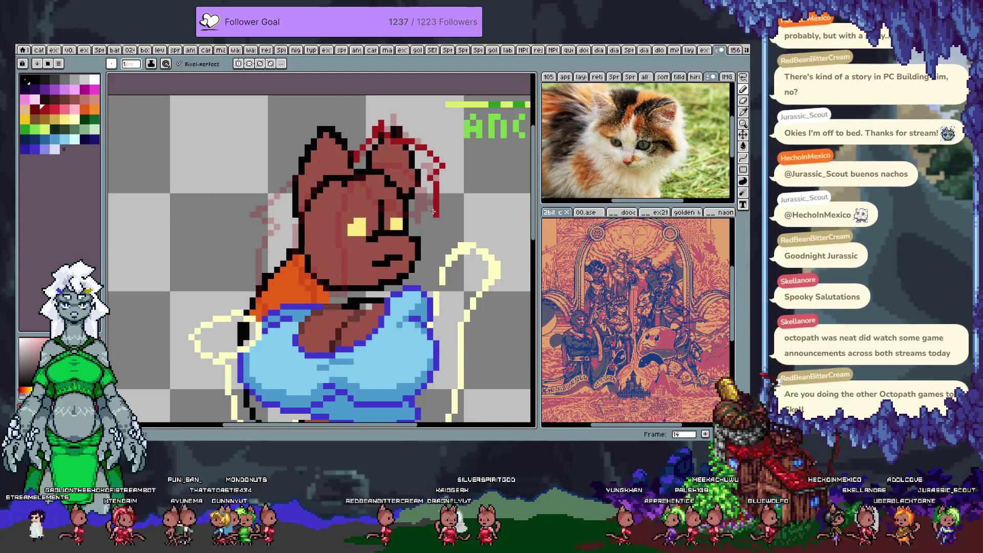
key("ctrl+z")
key("ctrl+z")
key("ctrl+z")
left_click_drag(350, 177, 376, 219)
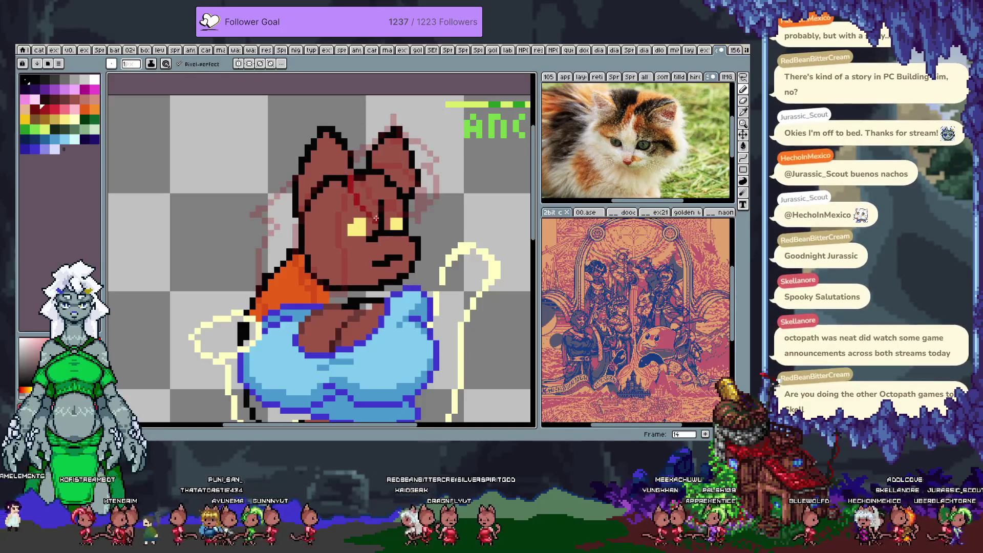
mouse_move(373, 158)
left_mouse_down()
mouse_move(414, 163)
mouse_move(410, 239)
left_mouse_up()
mouse_move(340, 197)
left_mouse_down()
mouse_move(330, 236)
mouse_move(350, 294)
left_mouse_up()
left_click_drag(290, 233, 337, 305)
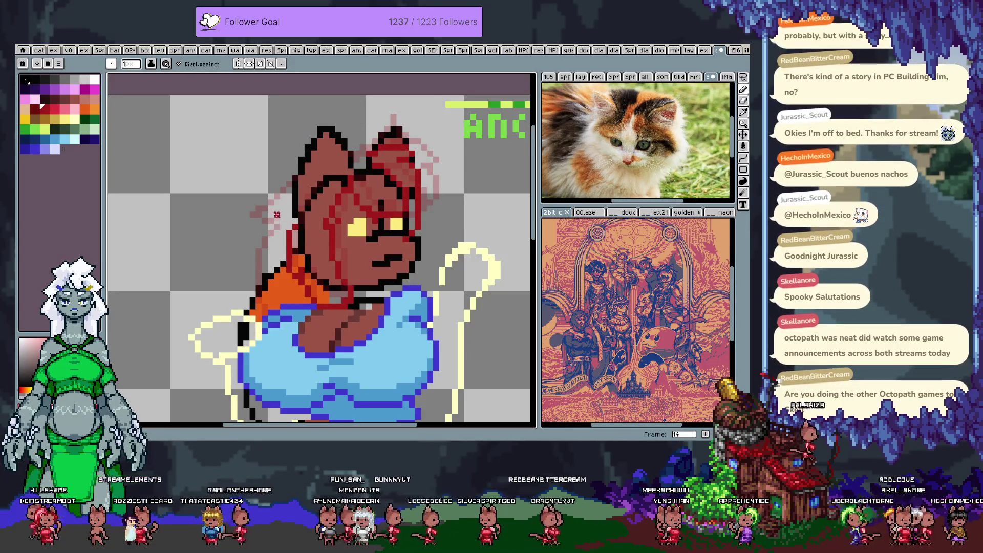
left_click_drag(265, 214, 263, 293)
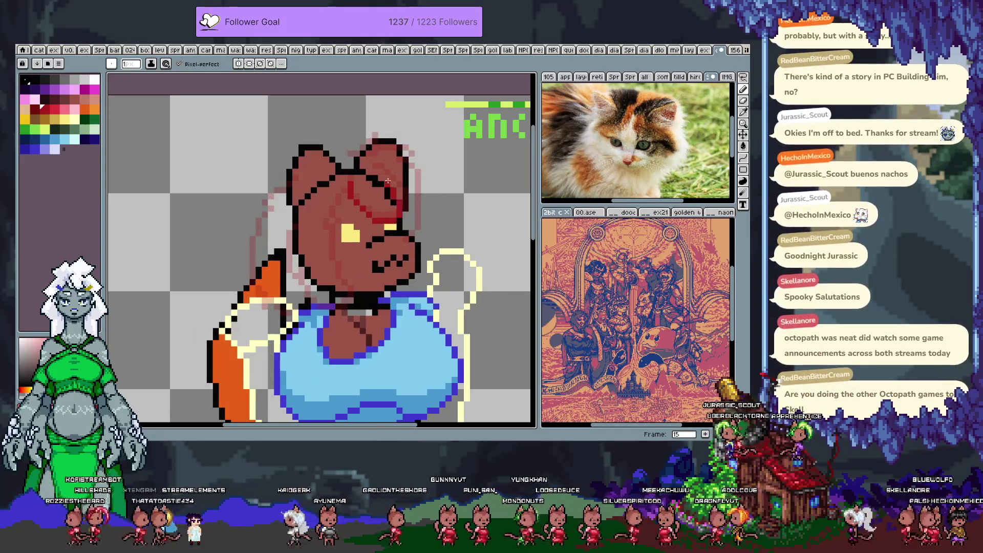
Redraw the curved forehead line and both ear edges, retrying strokes, then jump to frame 4
left_click_drag(342, 183, 381, 220)
key("ctrl+z")
left_click_drag(337, 195, 382, 224)
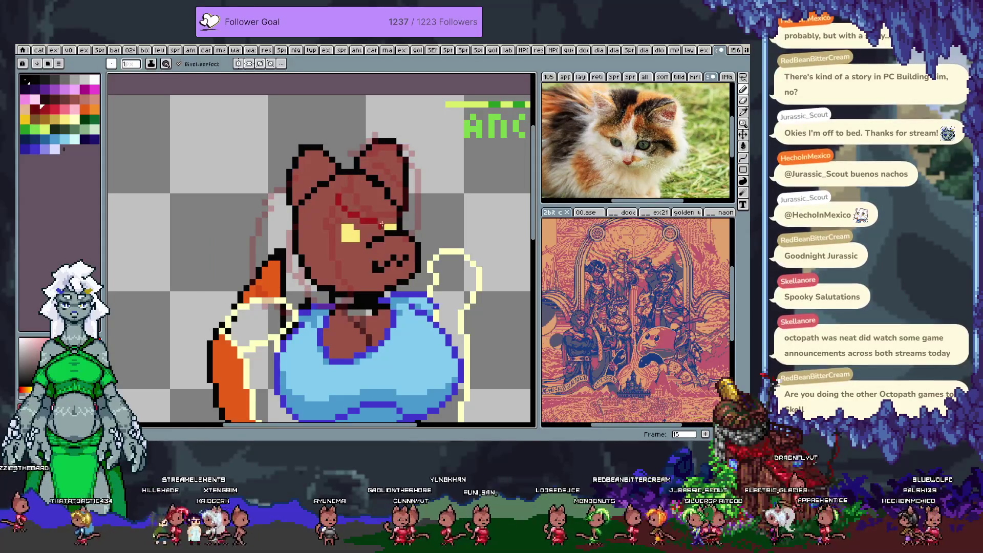
left_click_drag(373, 160, 385, 219)
key("ctrl+z")
left_click_drag(386, 170, 396, 228)
key("ctrl+z")
mouse_move(352, 176)
left_mouse_down()
mouse_move(388, 174)
mouse_move(361, 160)
left_mouse_up()
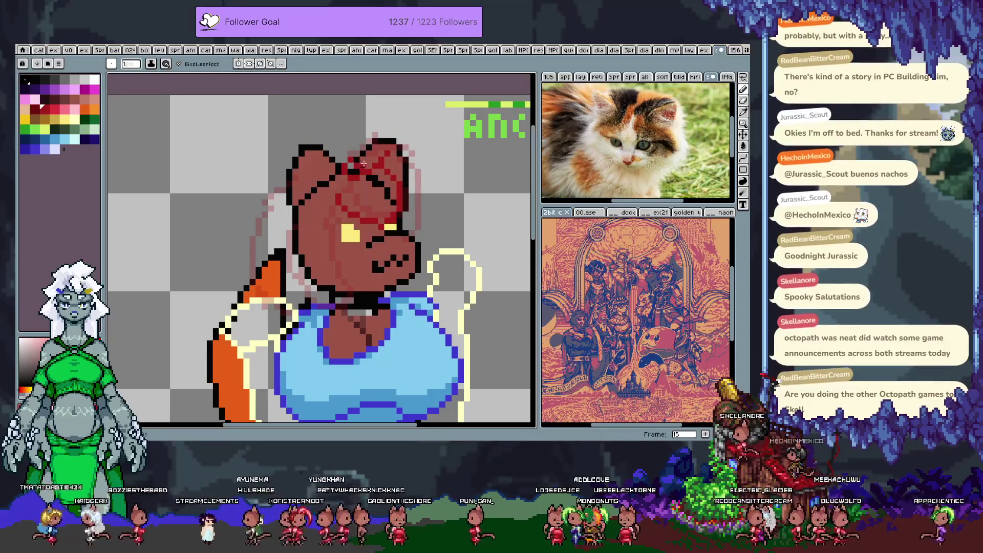
left_click_drag(405, 183, 417, 236)
mouse_move(336, 202)
left_mouse_down()
mouse_move(327, 256)
mouse_move(335, 302)
mouse_move(307, 317)
mouse_move(295, 252)
left_mouse_up()
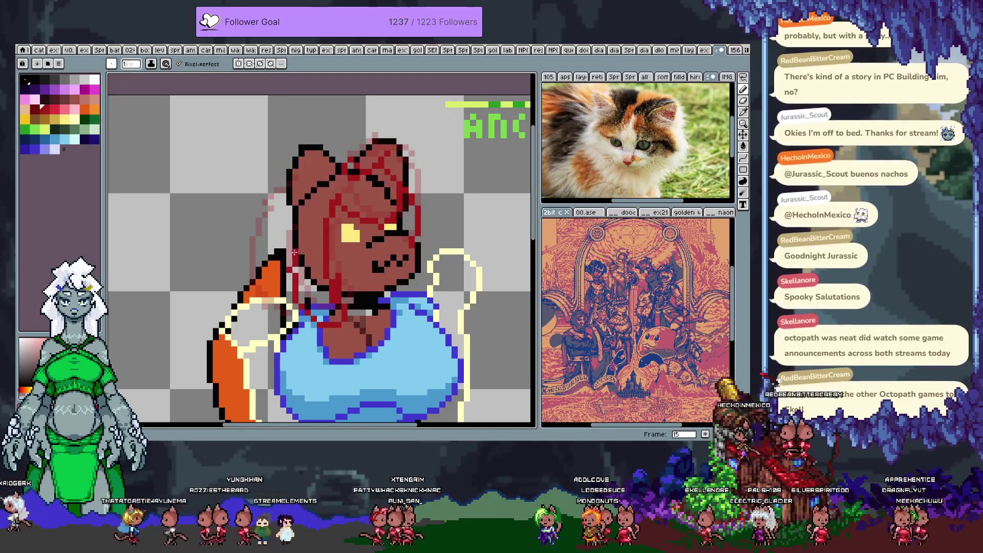
mouse_move(289, 187)
left_mouse_down()
mouse_move(261, 211)
mouse_move(265, 274)
mouse_move(279, 276)
left_mouse_up()
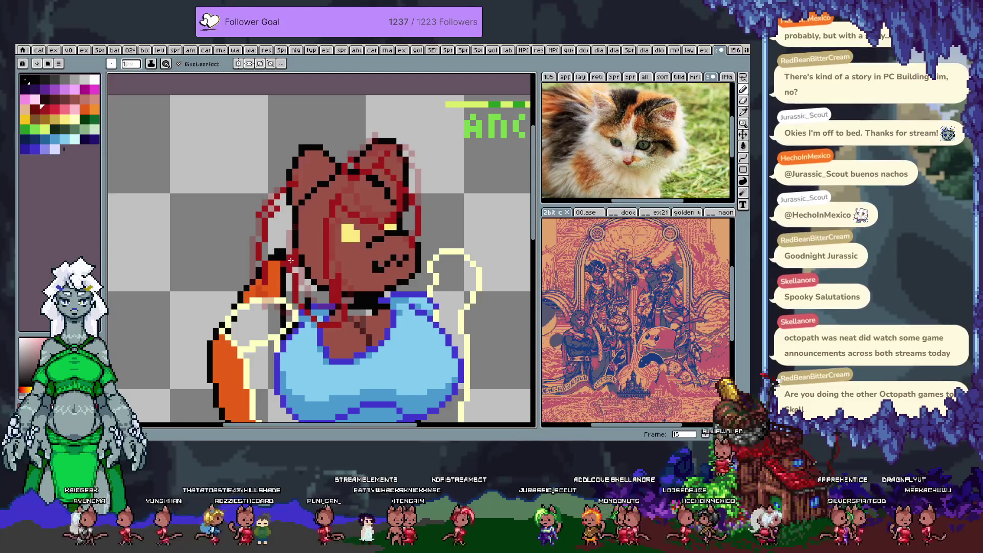
key("Return")
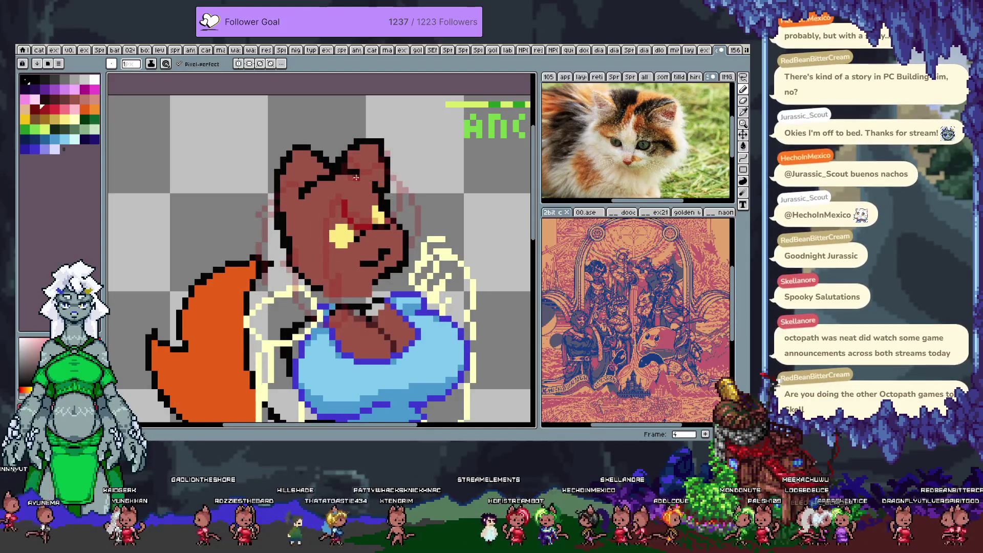
Sketch dark-red lines along the right ear, left edge, face and chin on frame 4
left_click_drag(385, 147, 389, 215)
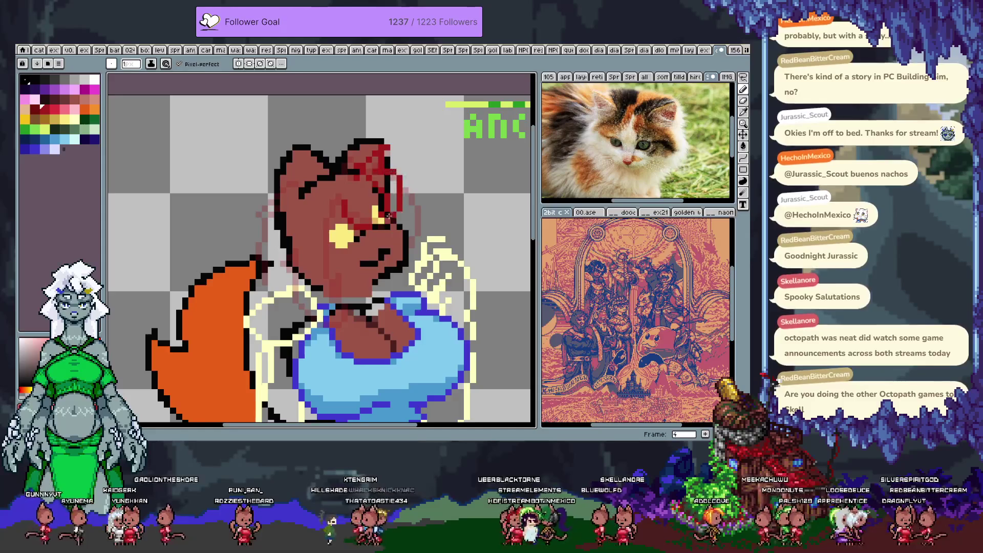
key("ctrl+z")
key("ctrl+z")
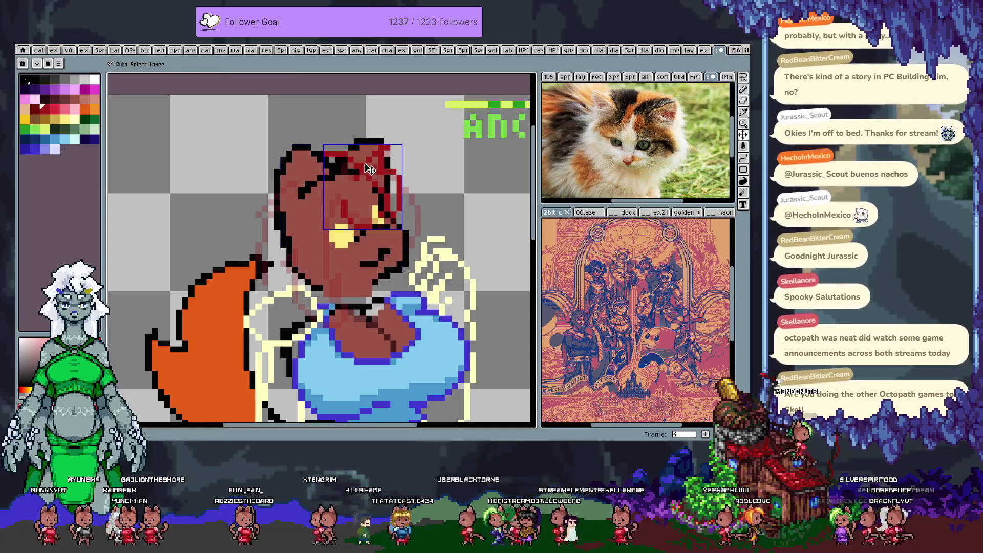
left_click_drag(256, 226, 265, 312)
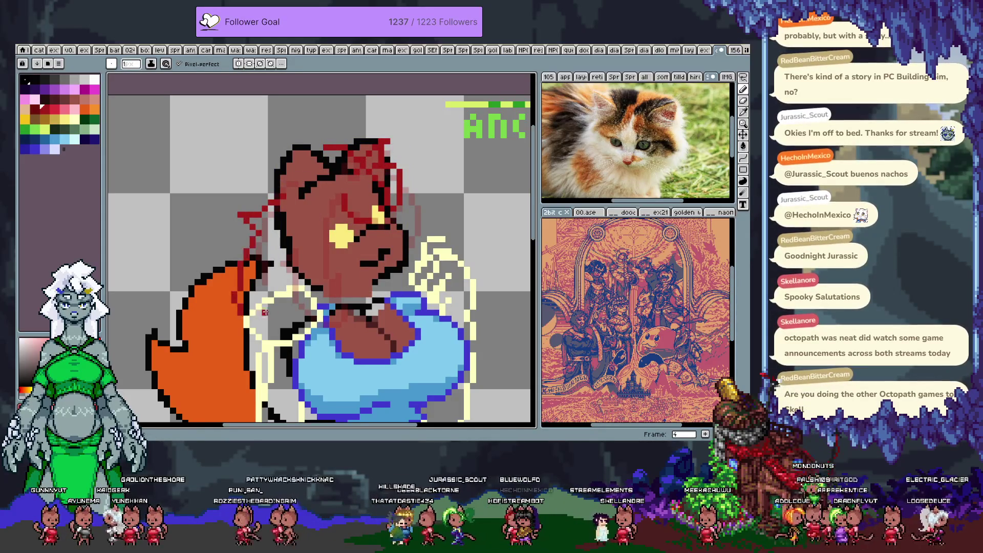
left_click_drag(330, 199, 317, 314)
left_click_drag(402, 270, 398, 284)
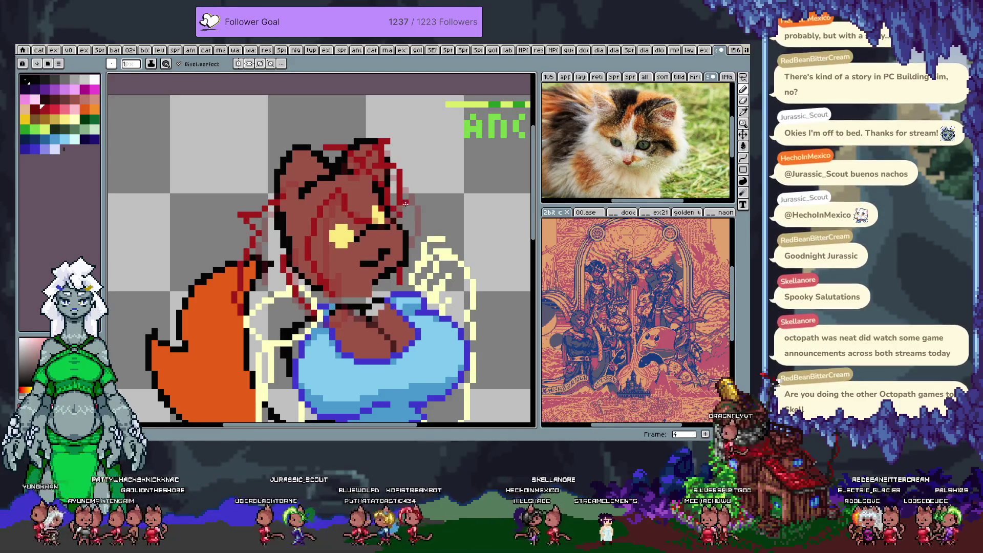
key("v")
key("b")
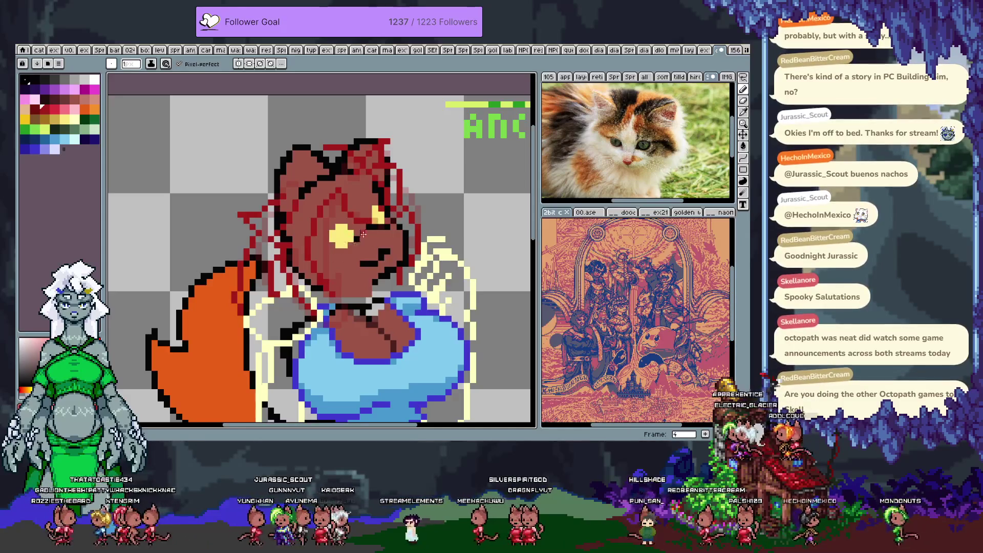
left_click_drag(361, 257, 355, 252)
On frame 5, sketch dark-red lines down the cheek, jaw and the face's left edge
key("period")
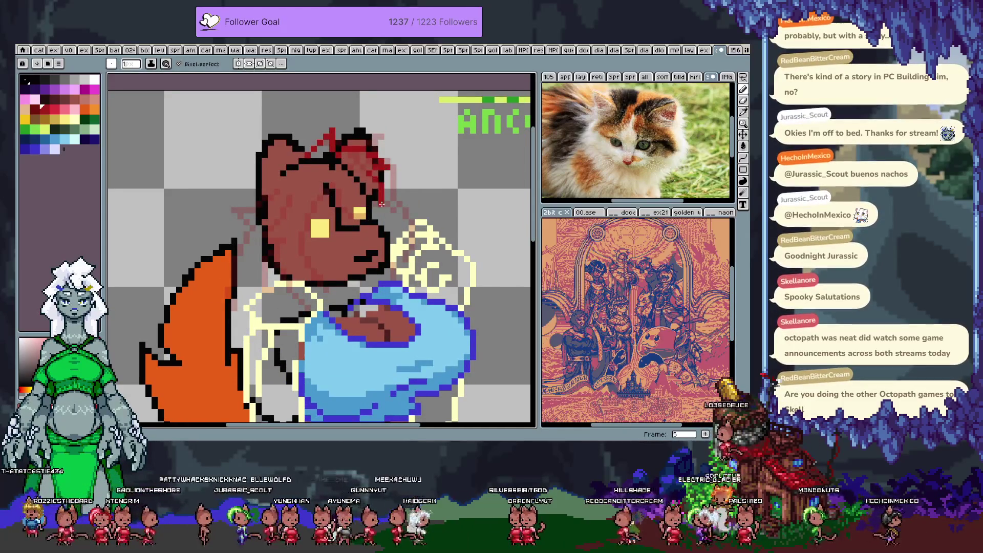
mouse_move(313, 185)
left_mouse_down()
mouse_move(361, 218)
mouse_move(310, 256)
left_mouse_up()
key("ctrl+z")
left_click_drag(308, 189, 309, 267)
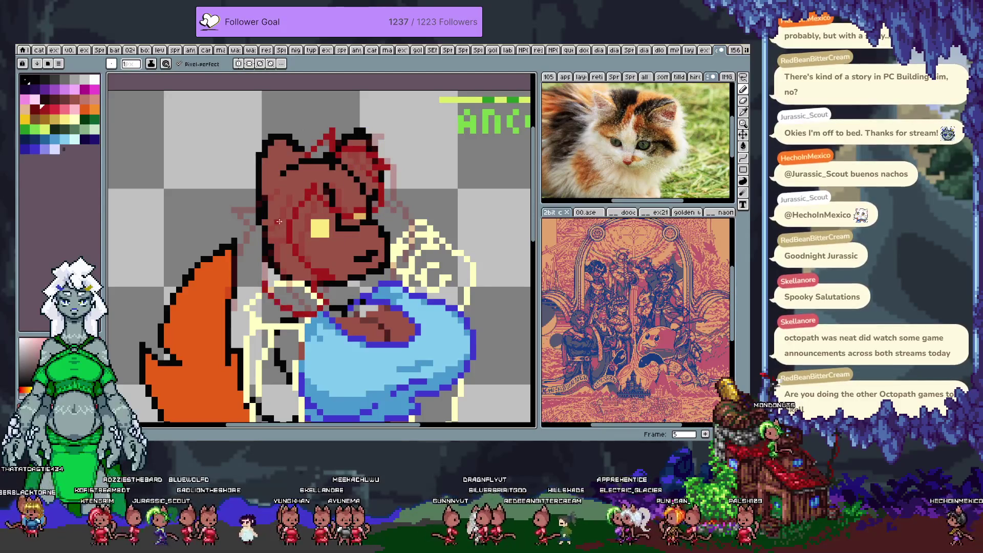
left_click_drag(258, 240, 327, 309)
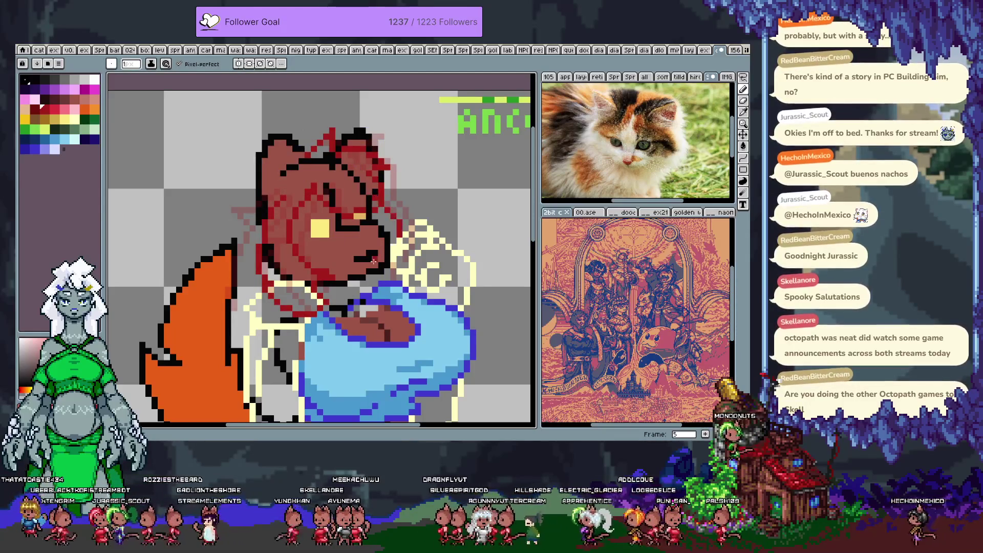
mouse_move(256, 202)
left_mouse_down()
mouse_move(234, 212)
mouse_move(233, 263)
mouse_move(254, 305)
left_mouse_up()
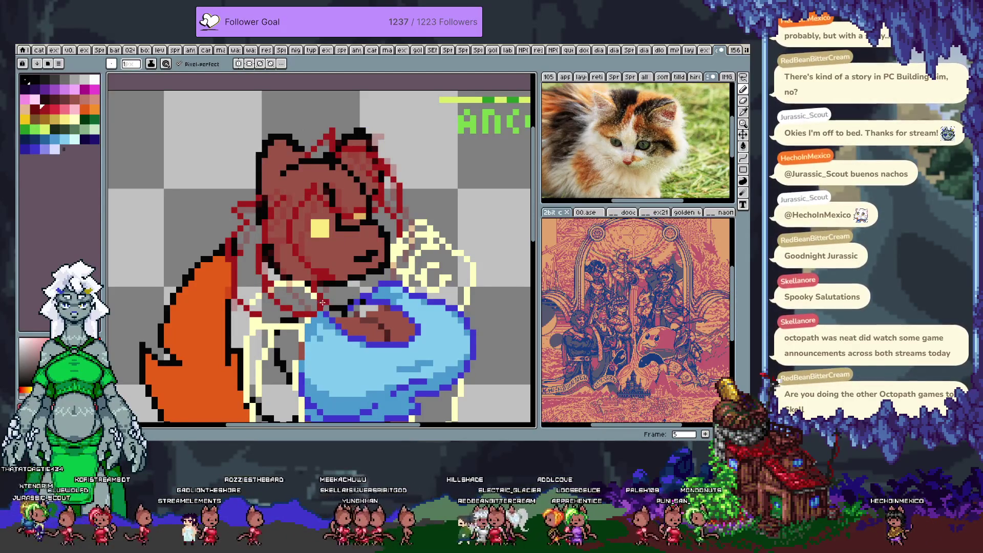
On frame 6, sketch dark-red lines around the face, across the right eye and up to the ear tip
key("Right")
mouse_move(303, 193)
left_mouse_down()
mouse_move(332, 269)
mouse_move(294, 307)
mouse_move(256, 238)
left_mouse_up()
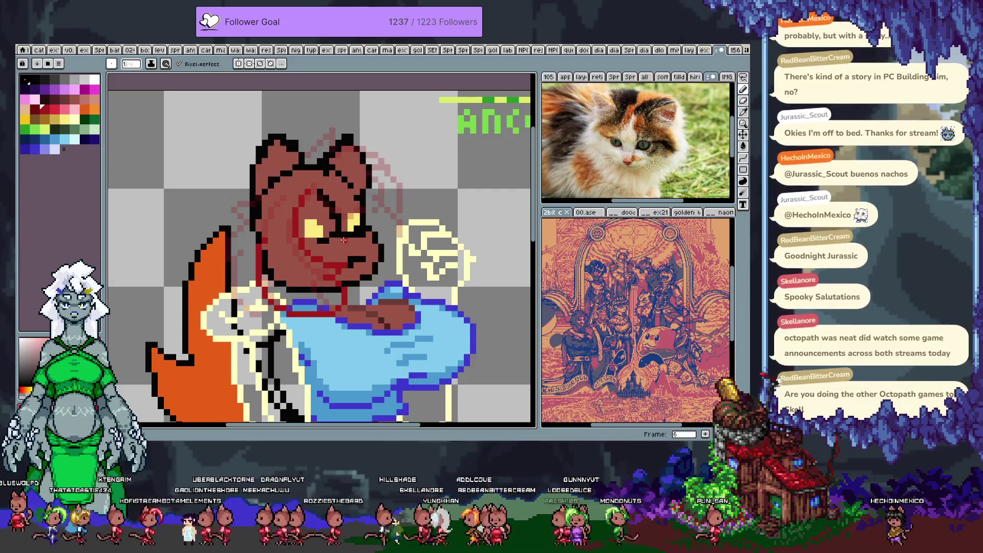
key("ctrl+z")
left_click_drag(282, 202, 284, 296)
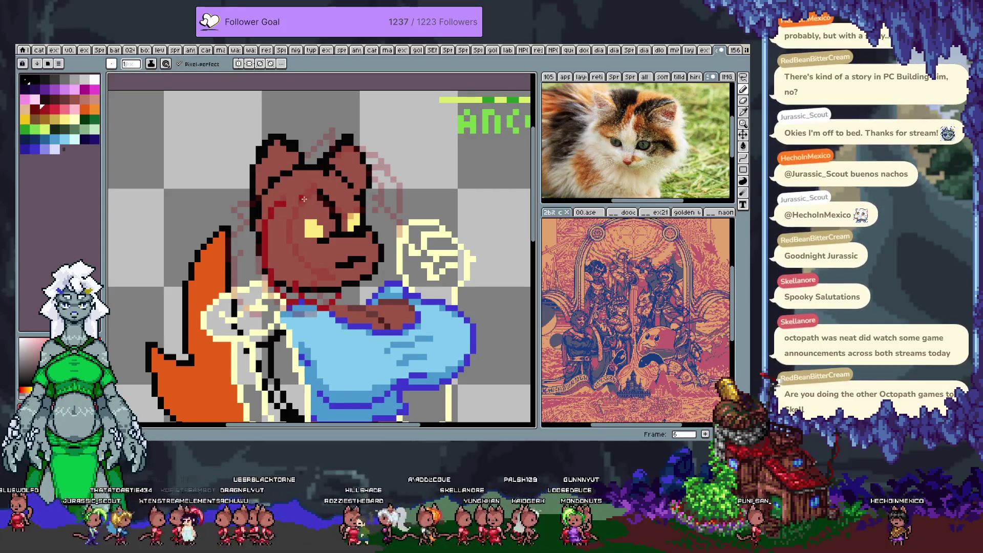
key("ctrl+z")
mouse_move(307, 191)
left_mouse_down()
mouse_move(347, 279)
mouse_move(314, 299)
mouse_move(253, 205)
left_mouse_up()
left_click_drag(369, 203, 395, 241)
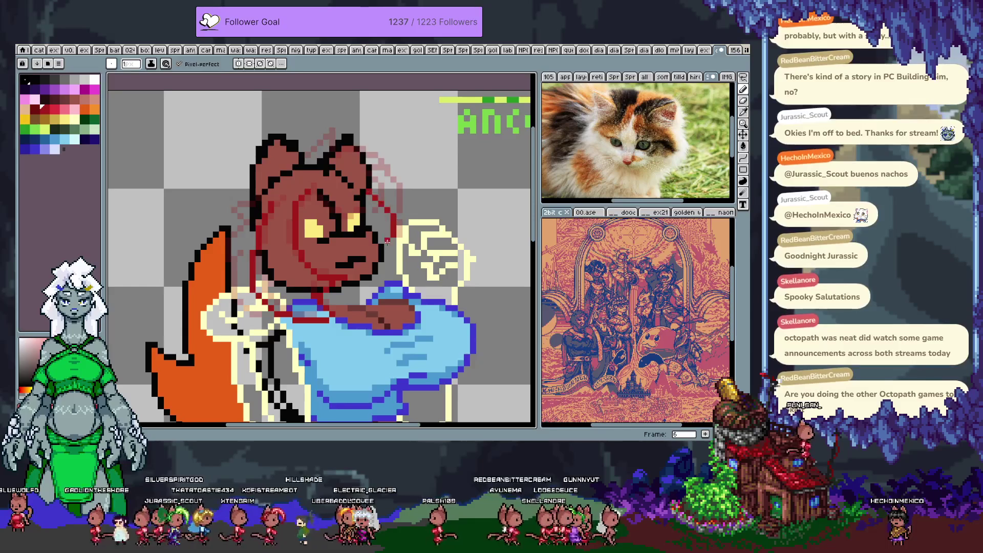
left_click_drag(310, 202, 365, 221)
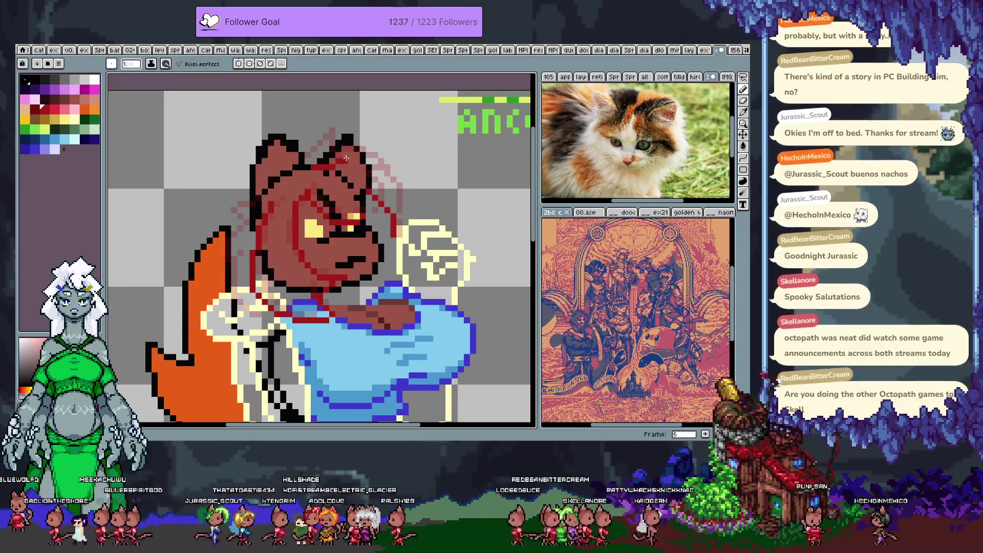
left_click_drag(310, 165, 326, 130)
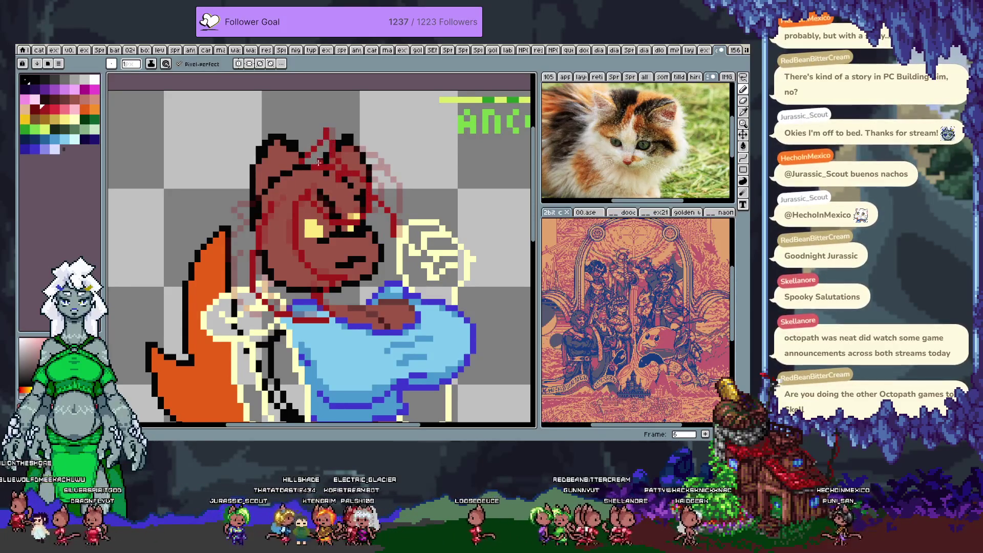
left_click_drag(252, 204, 227, 214)
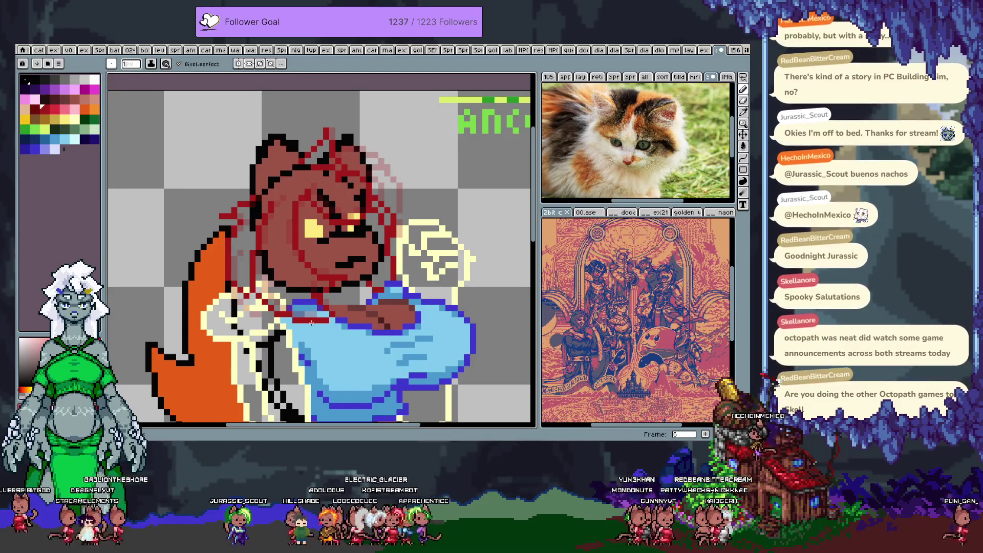
On frame 7, outline the head between the ears and down both sides in dark red
key("period")
mouse_move(309, 161)
left_mouse_down()
mouse_move(344, 163)
mouse_move(356, 205)
left_mouse_up()
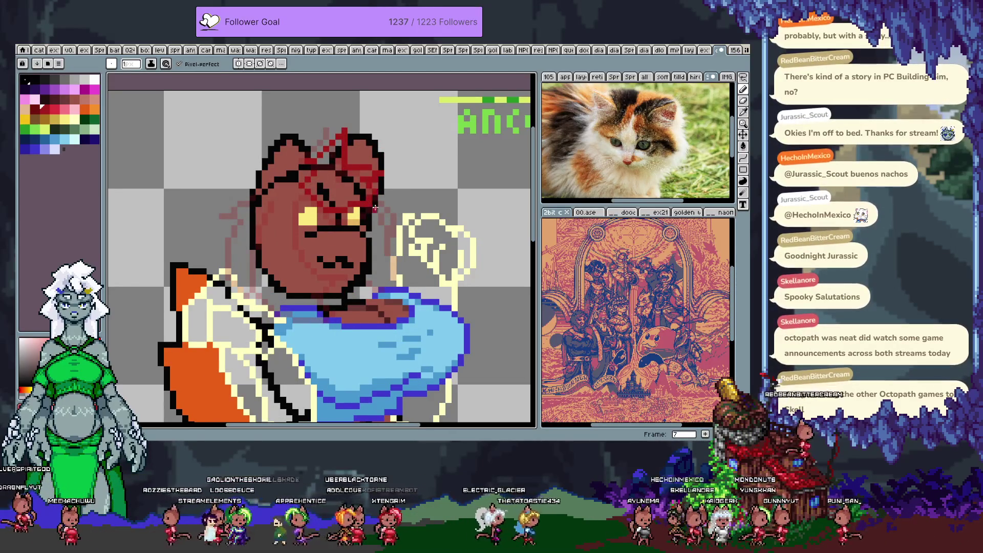
mouse_move(300, 198)
left_mouse_down()
mouse_move(302, 283)
mouse_move(265, 210)
mouse_move(260, 241)
left_mouse_up()
mouse_move(254, 203)
left_mouse_down()
mouse_move(221, 203)
mouse_move(222, 191)
mouse_move(220, 234)
left_mouse_up()
key("ctrl+z")
key("ctrl+z")
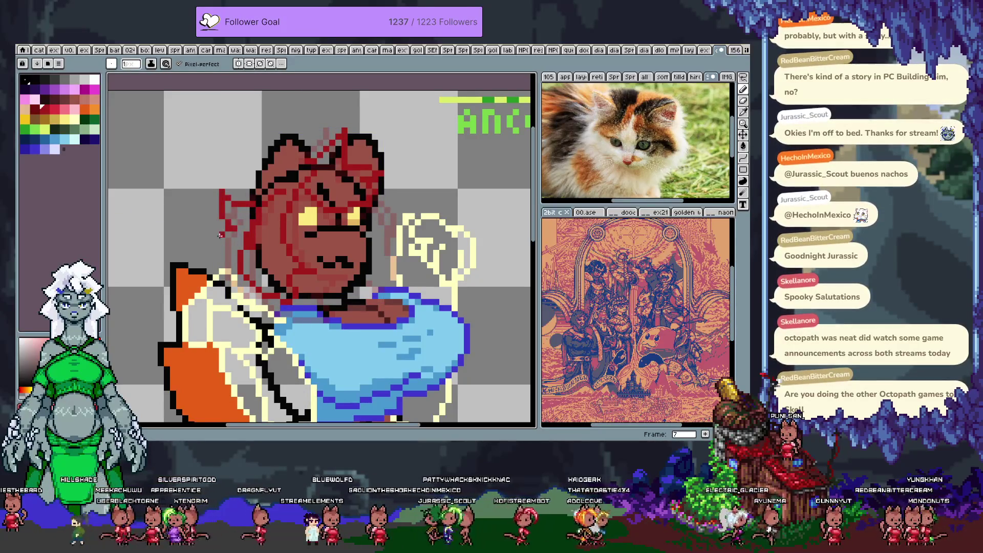
left_click_drag(373, 234, 377, 288)
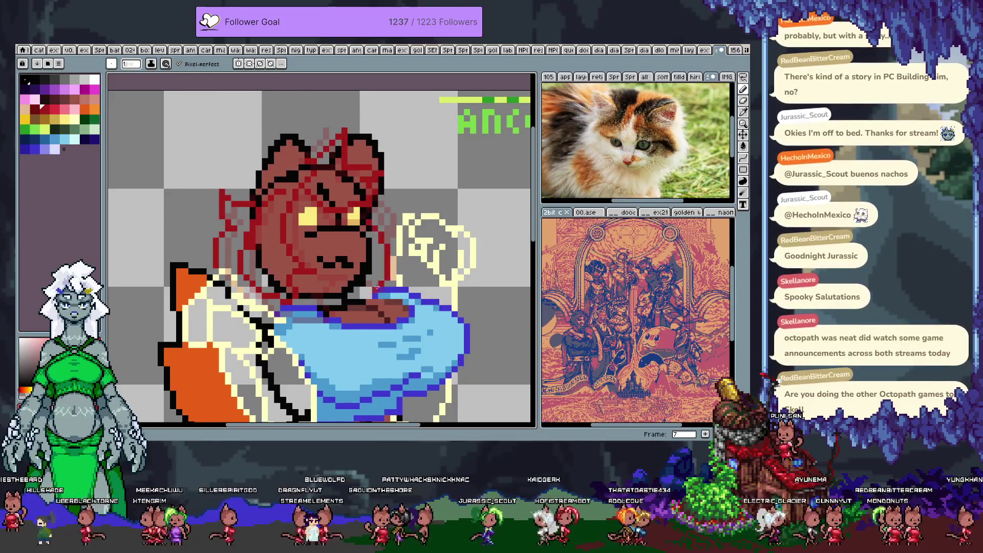
key("ctrl+z")
left_click_drag(381, 212, 387, 271)
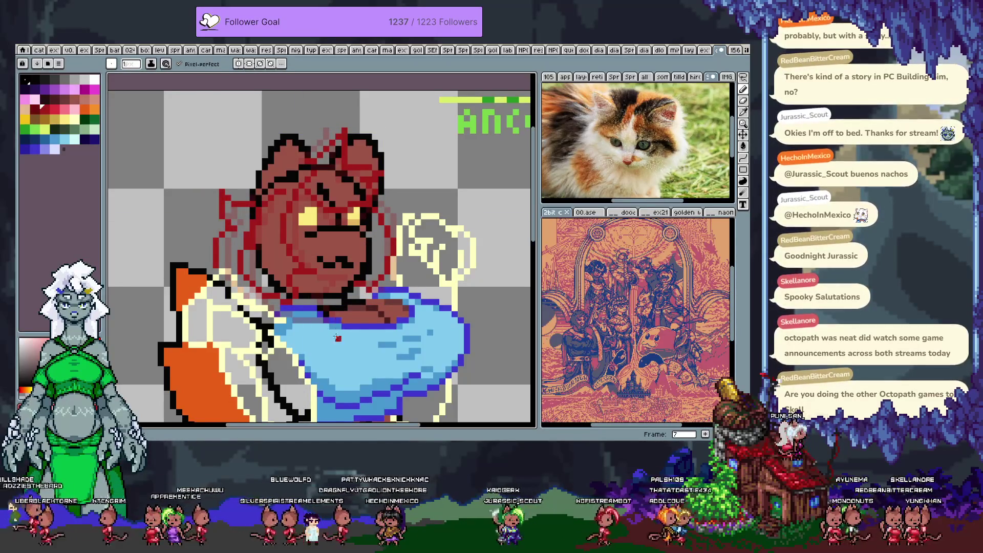
key("Right")
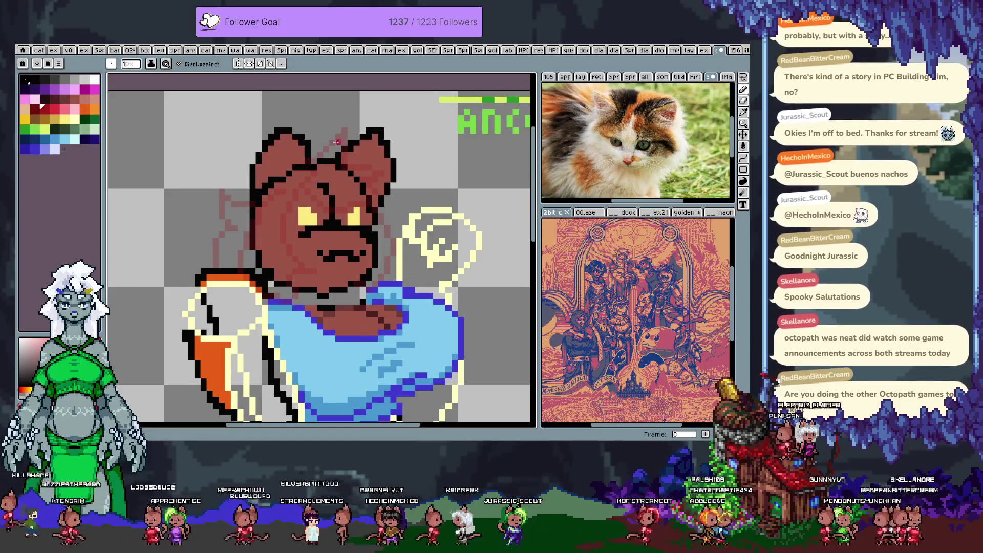
Sketch dark-red lines across the head, the right ear edge and down both sides and chin
left_click_drag(319, 155, 357, 149)
left_click(386, 171)
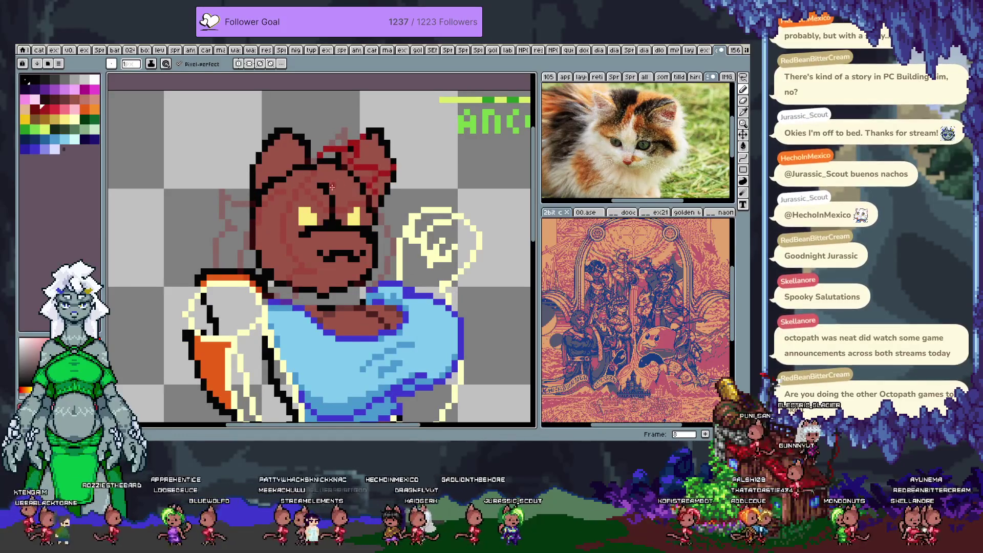
left_click_drag(311, 180, 274, 243)
key("ctrl+z")
left_click_drag(314, 190, 281, 252)
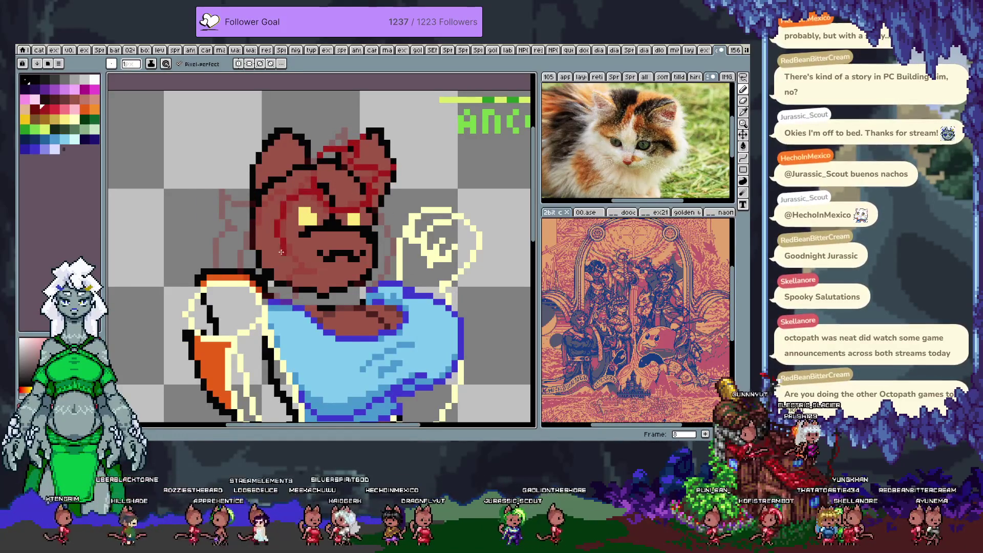
mouse_move(294, 172)
left_mouse_down()
mouse_move(241, 231)
mouse_move(253, 281)
mouse_move(297, 290)
left_mouse_up()
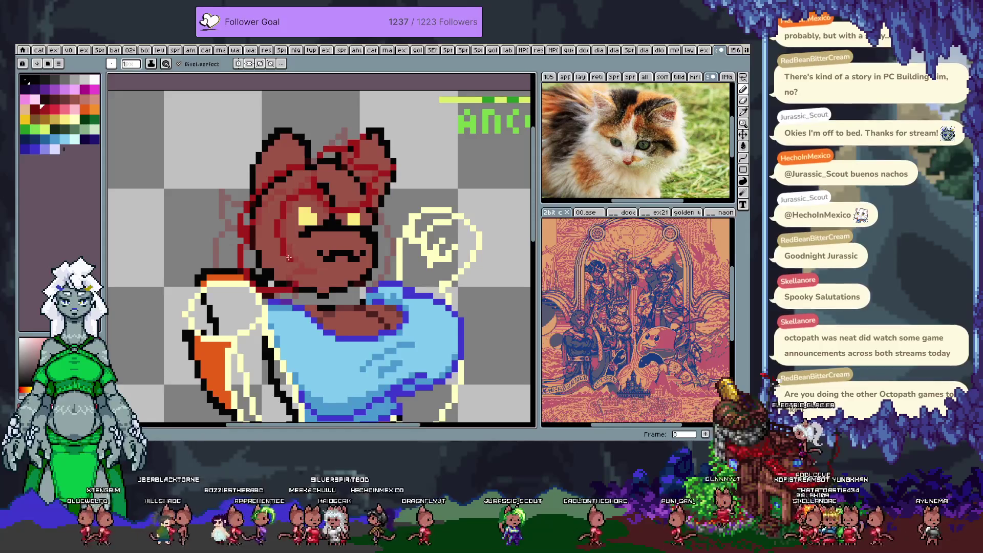
left_click(224, 194)
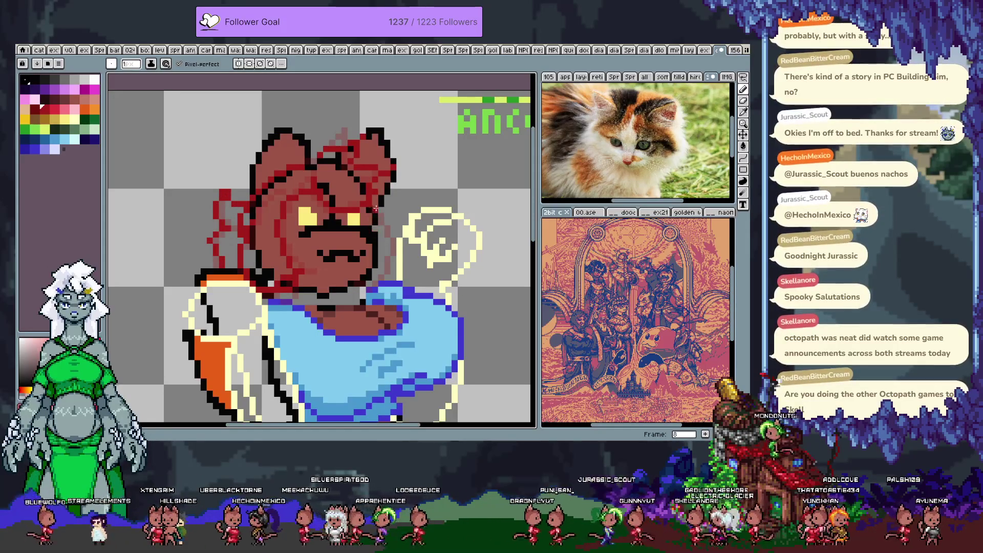
left_click_drag(390, 249, 353, 294)
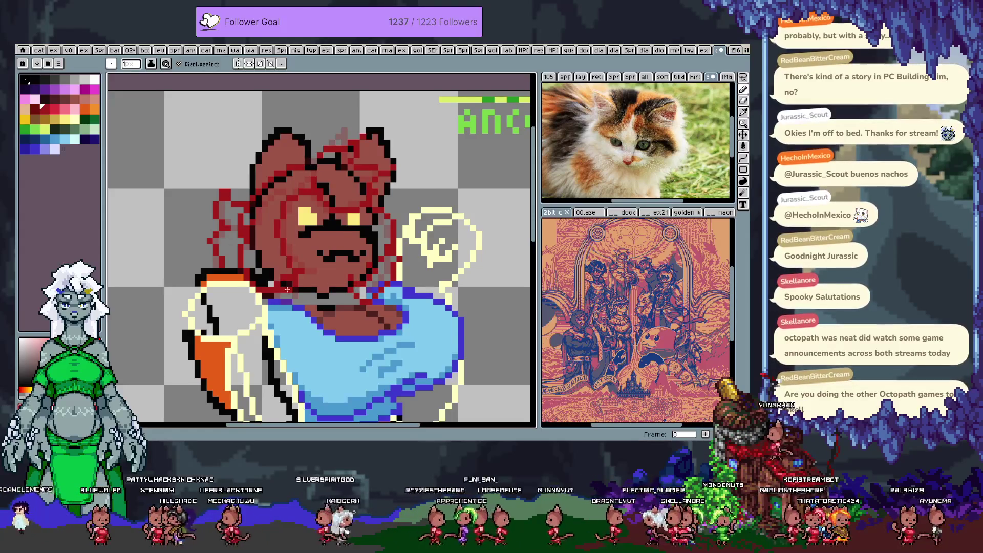
Shift part of the head with a freehand selection, deselect, and re-pick the dark-red colour
key("period")
key("comma")
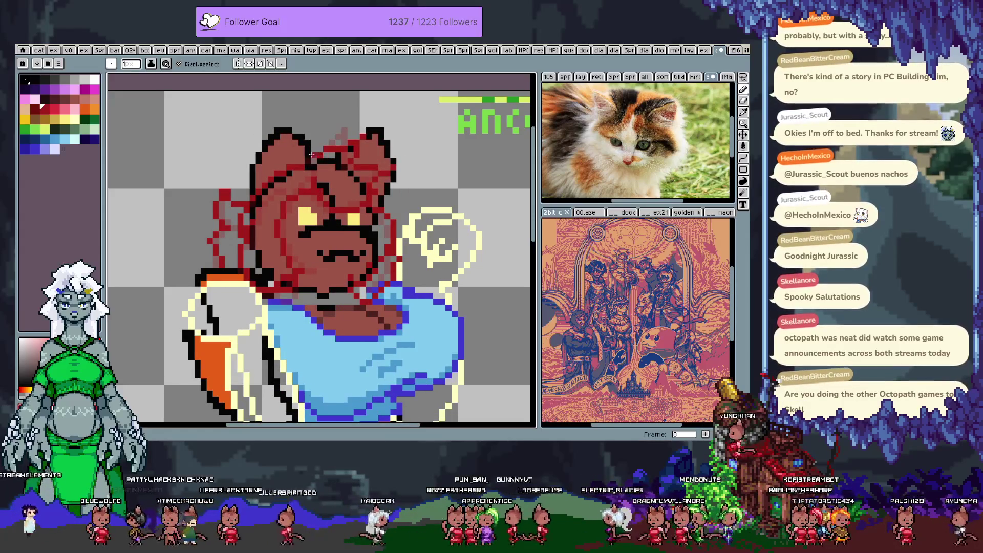
mouse_move(315, 167)
left_mouse_down()
mouse_move(245, 207)
mouse_move(308, 174)
mouse_move(361, 182)
mouse_move(335, 104)
left_mouse_up()
key("q")
key("ctrl+d")
key("b")
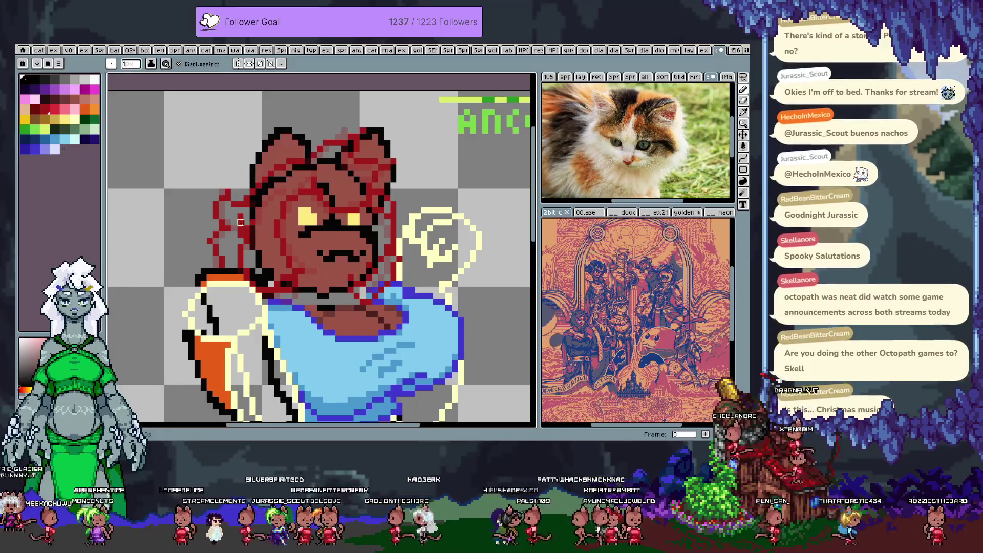
left_click(211, 247, "alt")
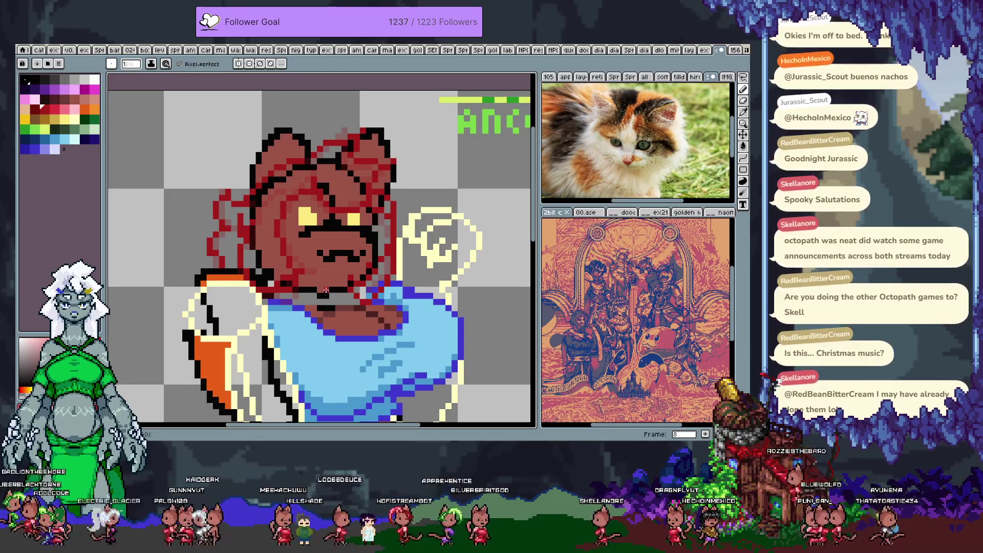
key("Right")
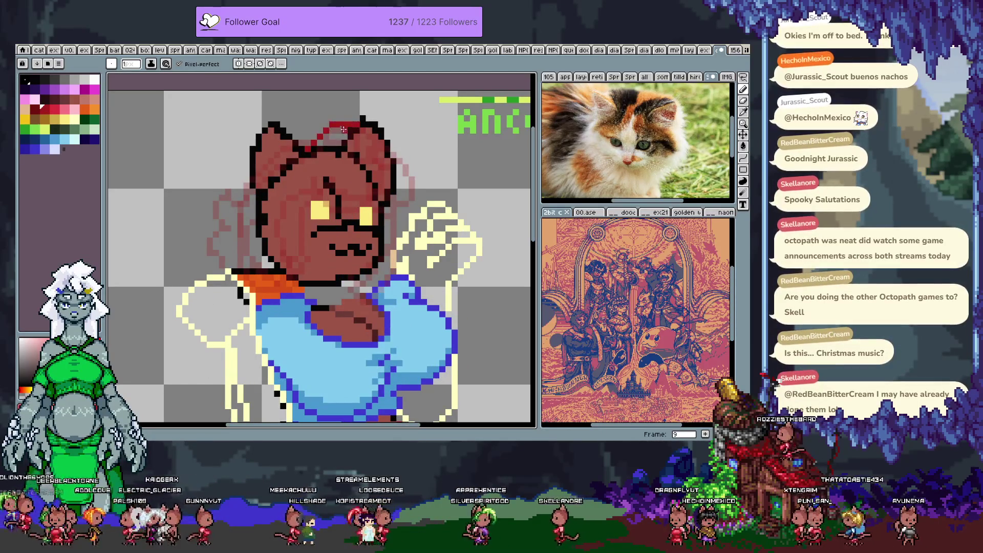
On frame 9, sketch dark-red angry brows, the right ear outline and the face's left side
key("ctrl+z")
mouse_move(319, 172)
left_mouse_down()
mouse_move(358, 202)
mouse_move(394, 199)
left_mouse_up()
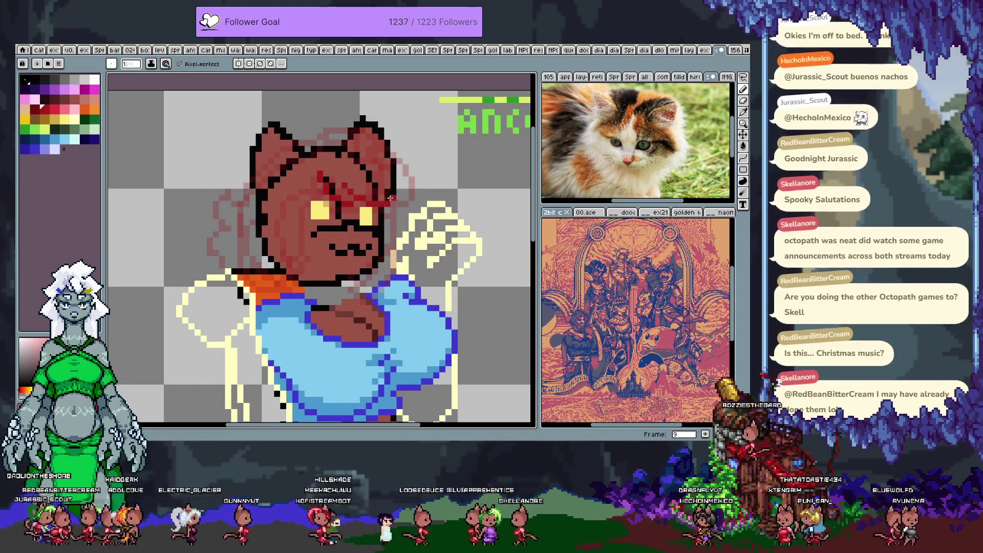
mouse_move(353, 146)
left_mouse_down()
mouse_move(389, 149)
mouse_move(397, 193)
left_mouse_up()
left_click_drag(327, 178, 302, 265)
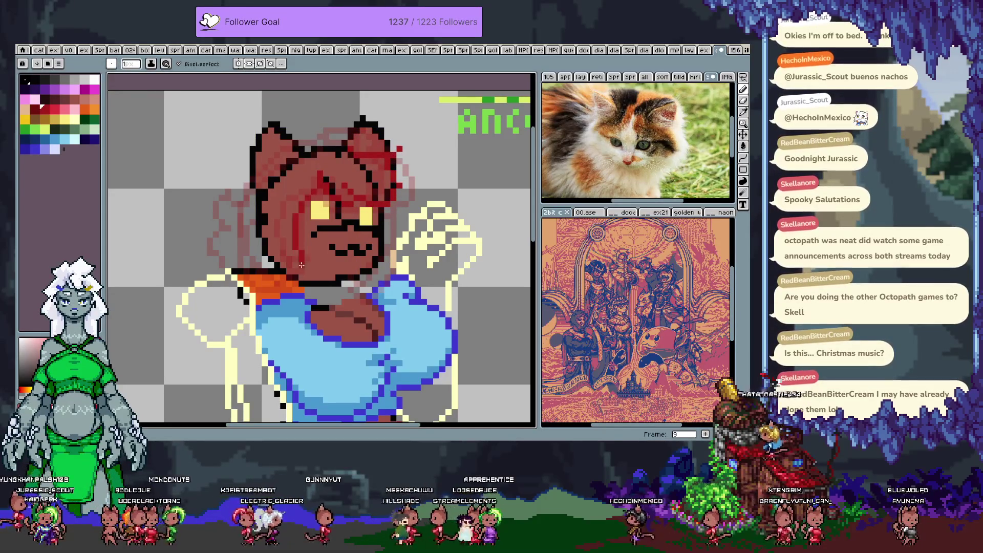
key("ctrl+z")
mouse_move(318, 177)
left_mouse_down()
mouse_move(299, 256)
mouse_move(304, 310)
left_mouse_up()
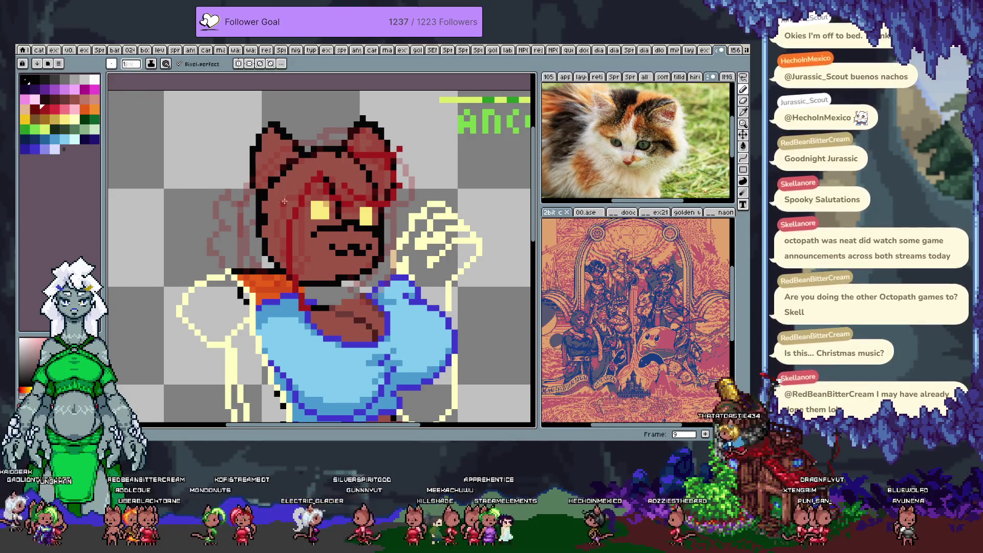
Add the left ear's outer side, the head's right edge and a peaked line over the left ear, then advance to frame 10
mouse_move(289, 150)
left_mouse_down()
mouse_move(244, 195)
mouse_move(220, 251)
left_mouse_up()
key("ctrl+z")
mouse_move(292, 148)
left_mouse_down()
mouse_move(219, 217)
mouse_move(241, 280)
left_mouse_up()
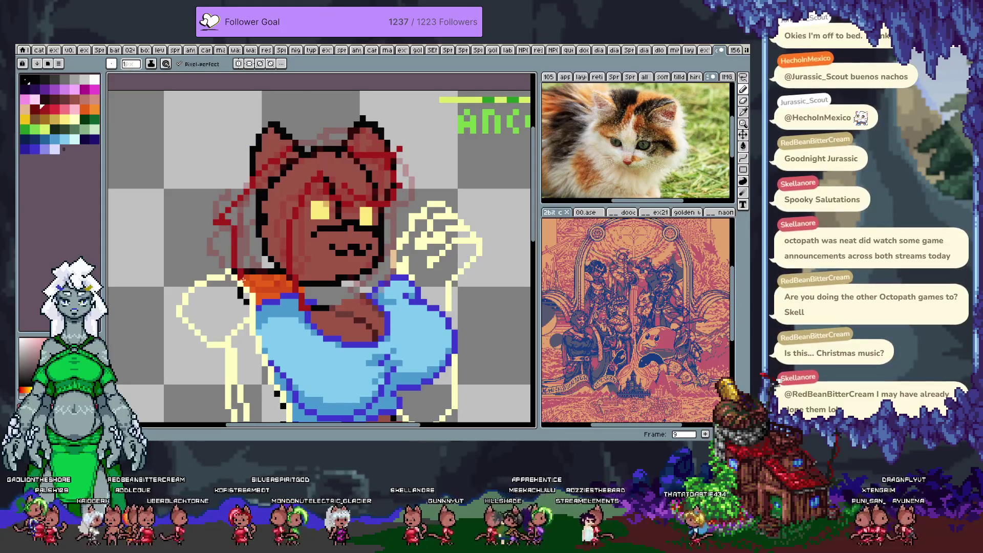
left_click_drag(398, 201, 396, 259)
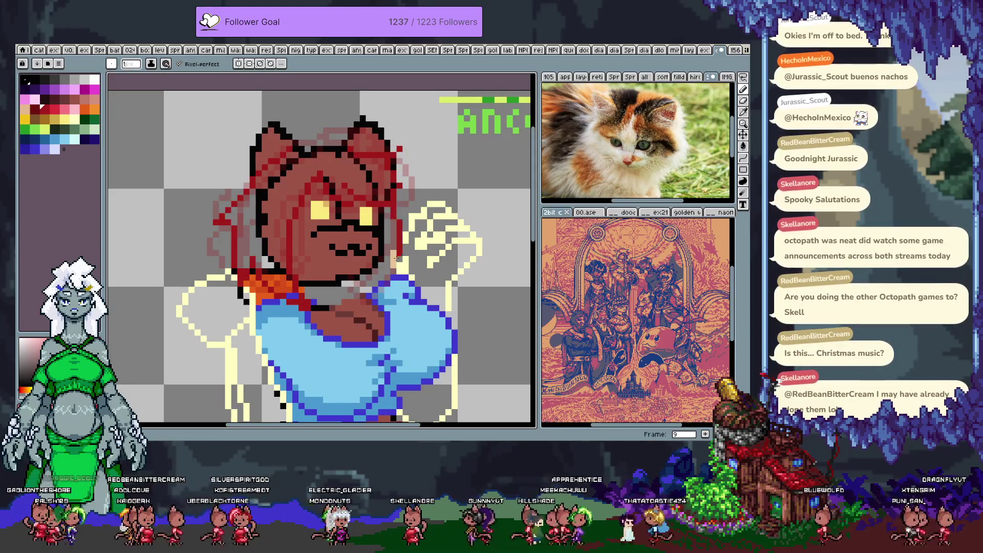
mouse_move(293, 149)
left_mouse_down()
mouse_move(330, 120)
mouse_move(371, 152)
left_mouse_up()
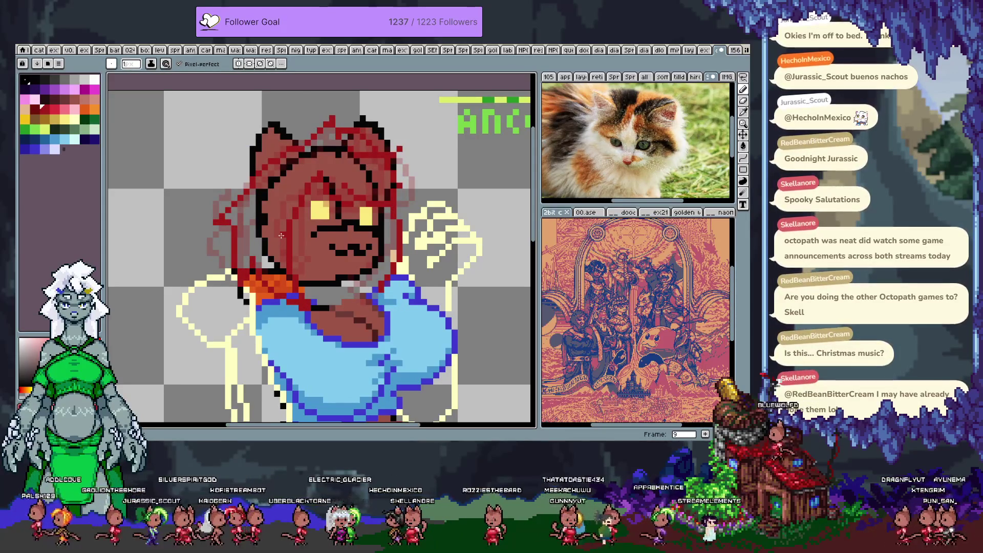
key("period")
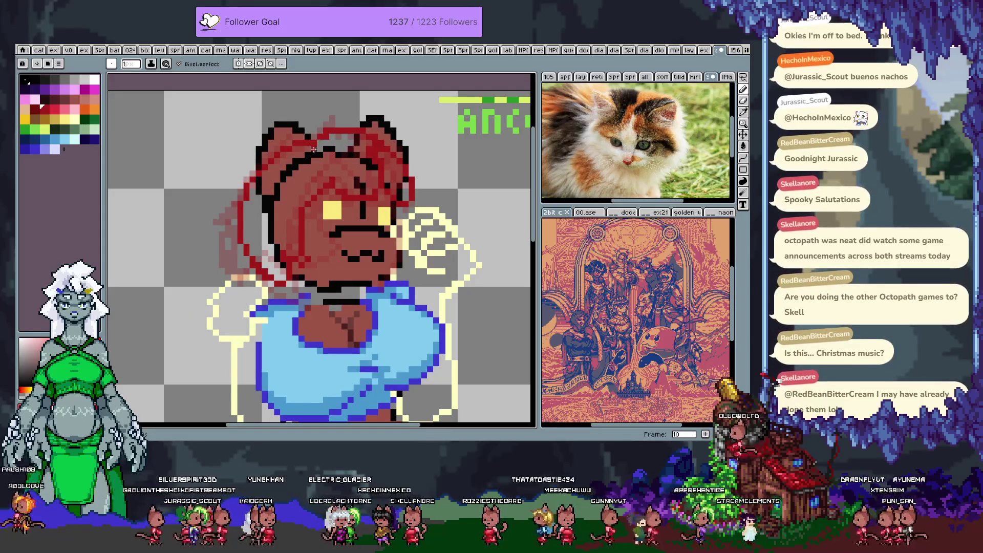
Clear the old strokes and redraw the peaked ear line, face diagonal and right head side on frame 10
key("Delete")
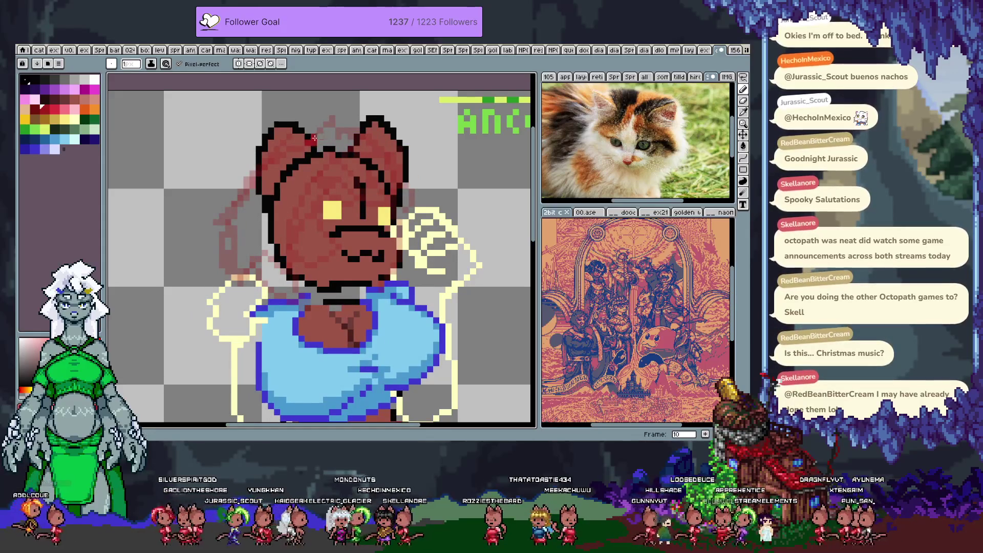
key("ctrl+z")
mouse_move(313, 140)
left_mouse_down()
mouse_move(338, 110)
mouse_move(347, 132)
left_mouse_up()
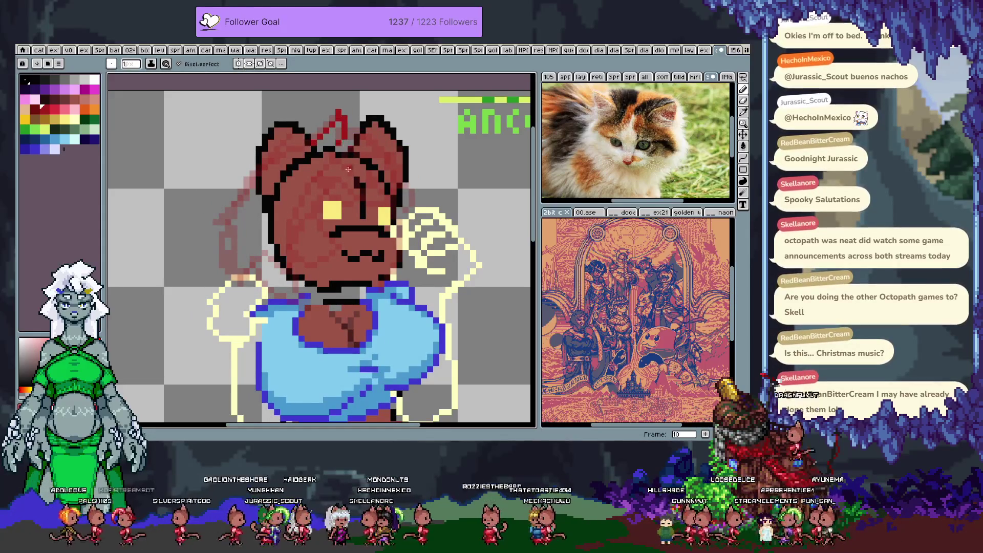
left_click_drag(331, 174, 385, 207)
mouse_move(353, 152)
left_mouse_down()
mouse_move(393, 212)
mouse_move(385, 209)
left_mouse_up()
left_click_drag(323, 169, 313, 306)
key("ctrl+z")
Sketch the lower-left jaw, left side and chin, right cheek and left ear lines, then start playback
left_click_drag(286, 256, 325, 270)
mouse_move(267, 215)
left_mouse_down()
mouse_move(307, 294)
mouse_move(325, 176)
left_mouse_up()
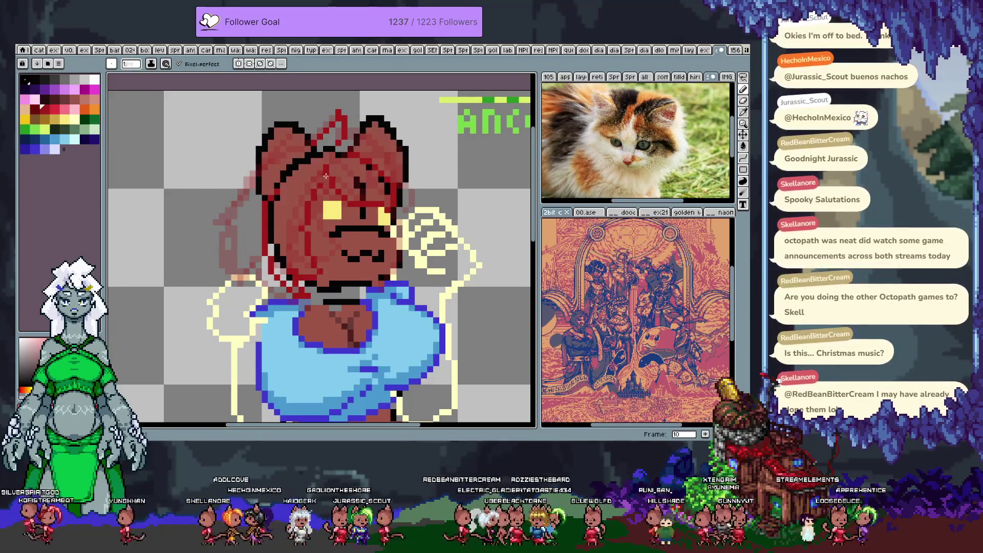
left_click_drag(391, 212, 403, 279)
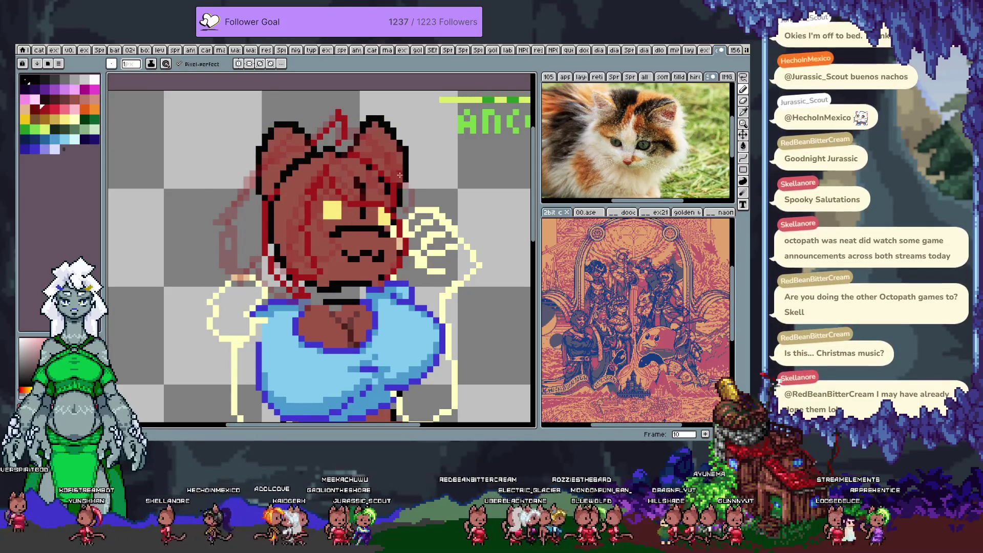
left_click_drag(418, 245, 422, 279)
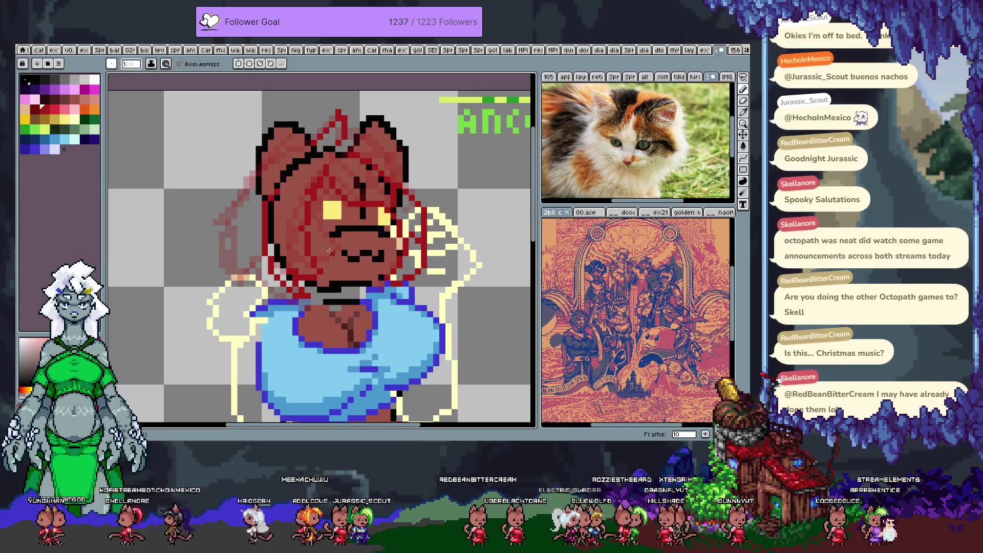
mouse_move(253, 173)
left_mouse_down()
mouse_move(207, 219)
mouse_move(227, 273)
left_mouse_up()
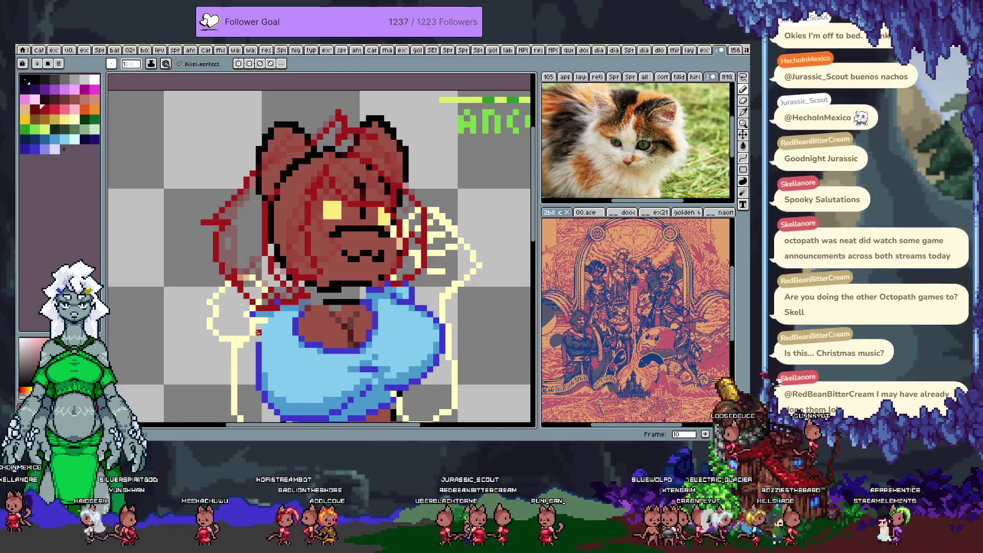
key("comma")
key("comma")
key("comma")
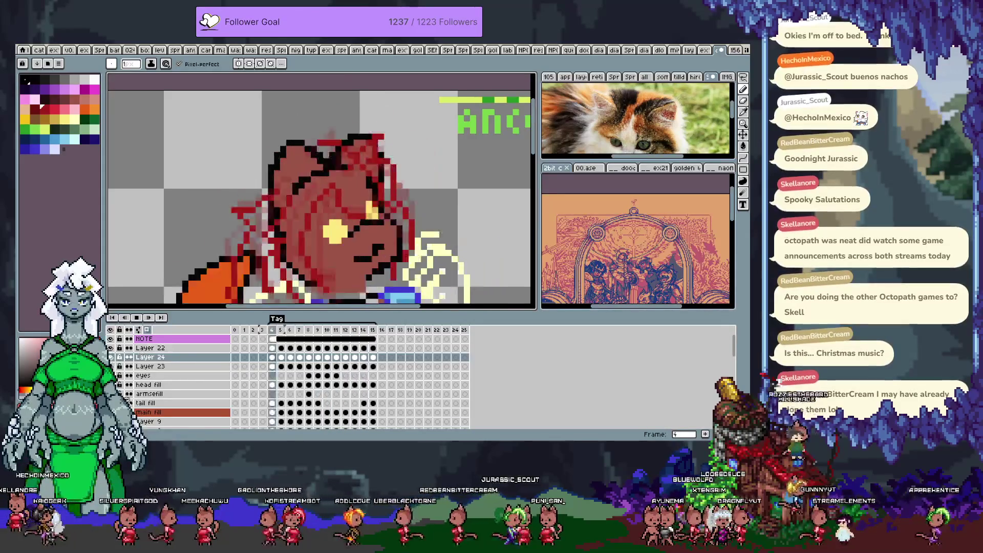
Hide the timeline, zoom the canvas, and return to the 1px pencil
key("Tab")
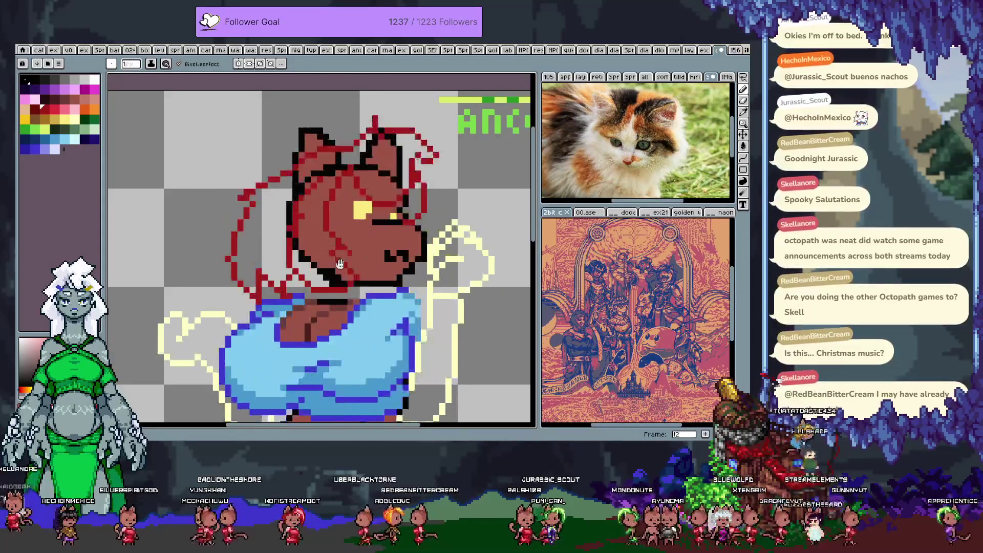
scroll(327, 262, "down", 2)
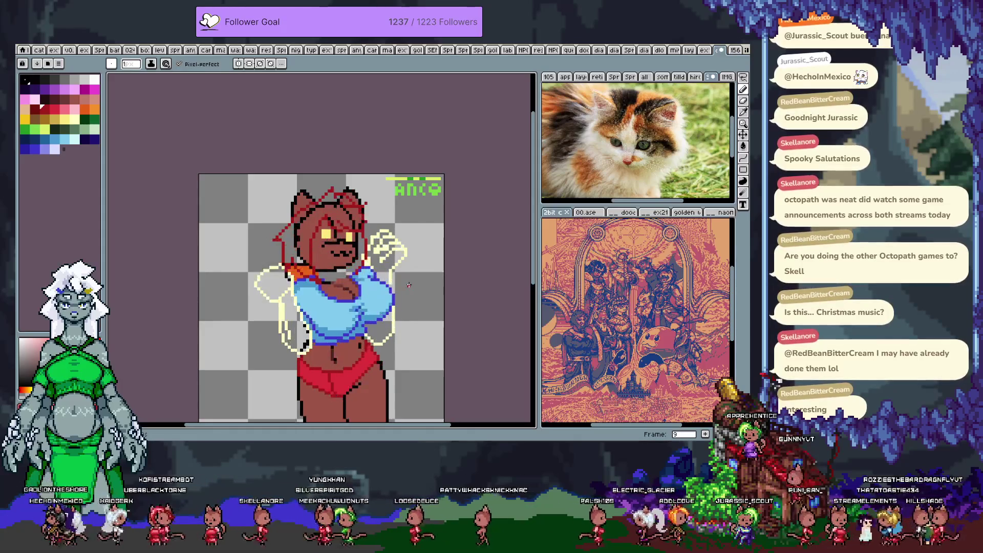
key("e")
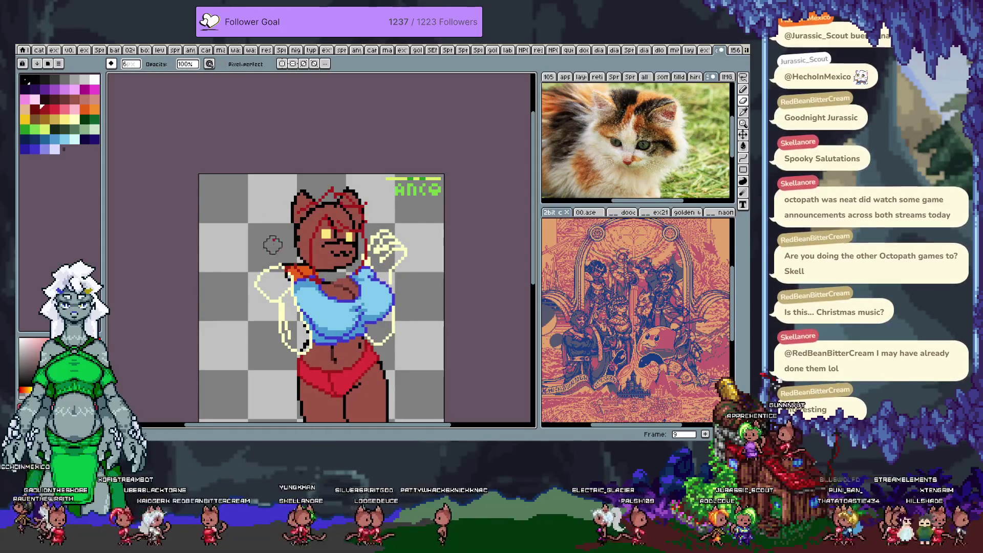
key("b")
key("Tab")
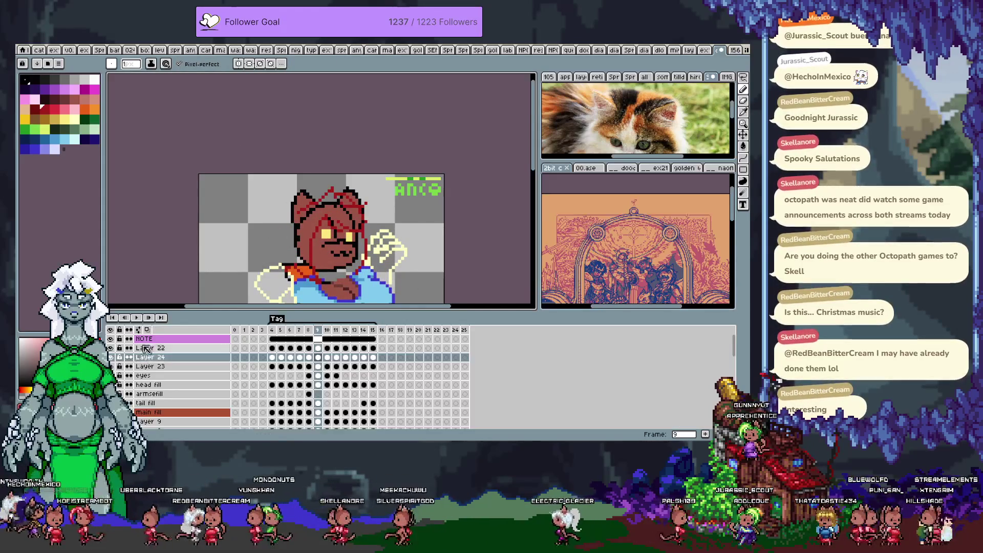
key("Tab")
Flip back and forth between frames 9 and 10 to compare them, ending on frame 10
key("period")
key("comma")
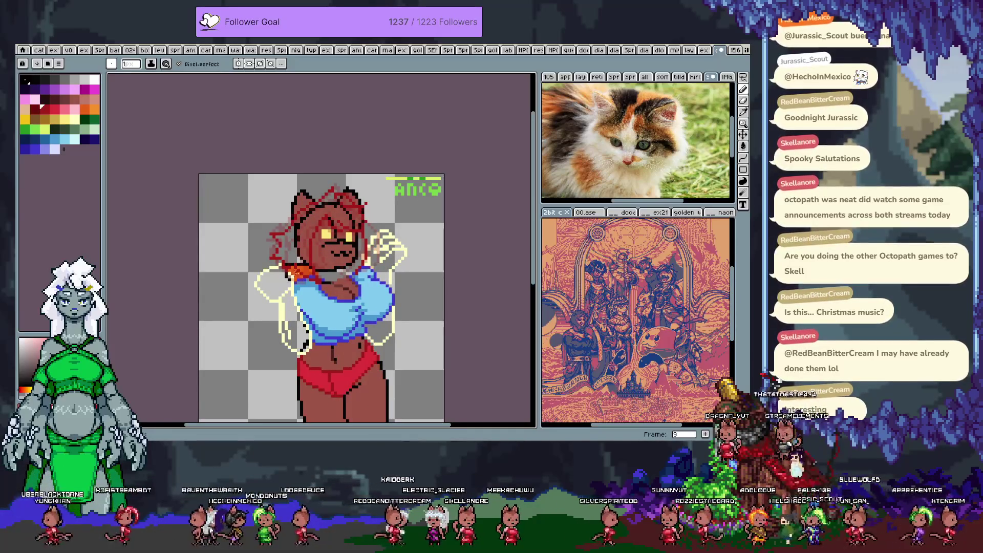
key("period")
key("comma")
key("period")
key("period")
key("comma")
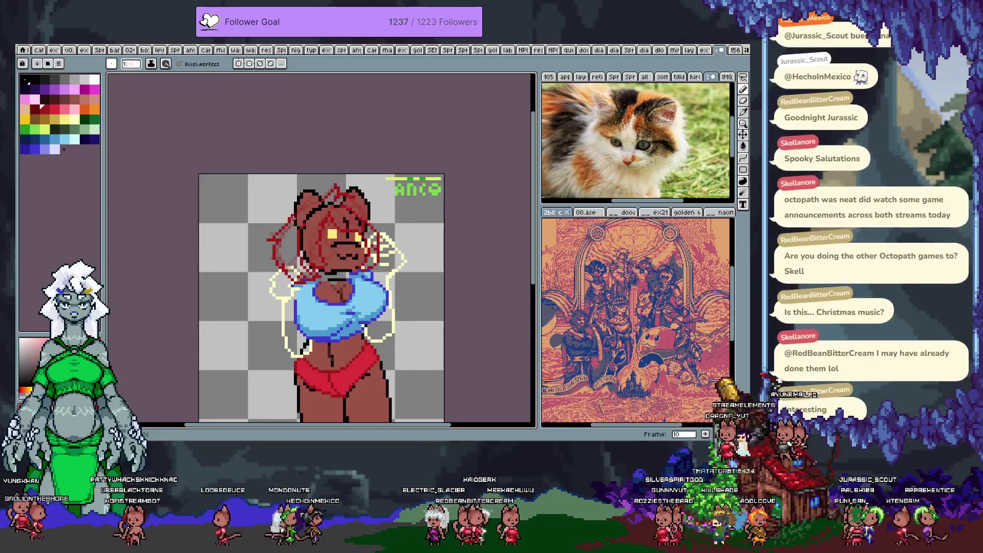
Lasso-select the red hair sketch to the left of the cat's head
key("q")
mouse_move(285, 205)
left_mouse_down()
mouse_move(255, 270)
mouse_move(300, 228)
mouse_move(295, 211)
left_mouse_up()
left_click(287, 240)
key("Tab")
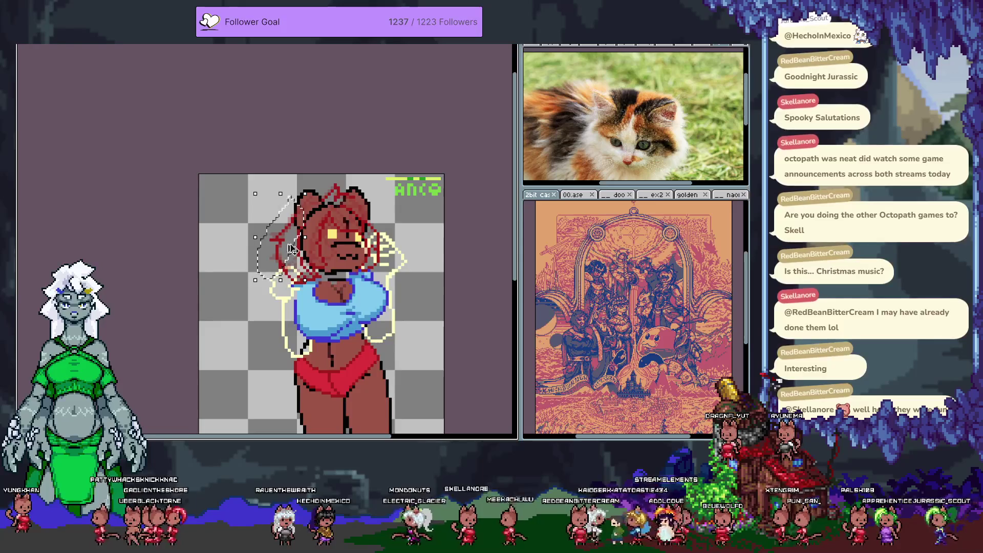
Deselect to commit the moved hair sketch, then move to frame 11 with the Pencil
key("Tab")
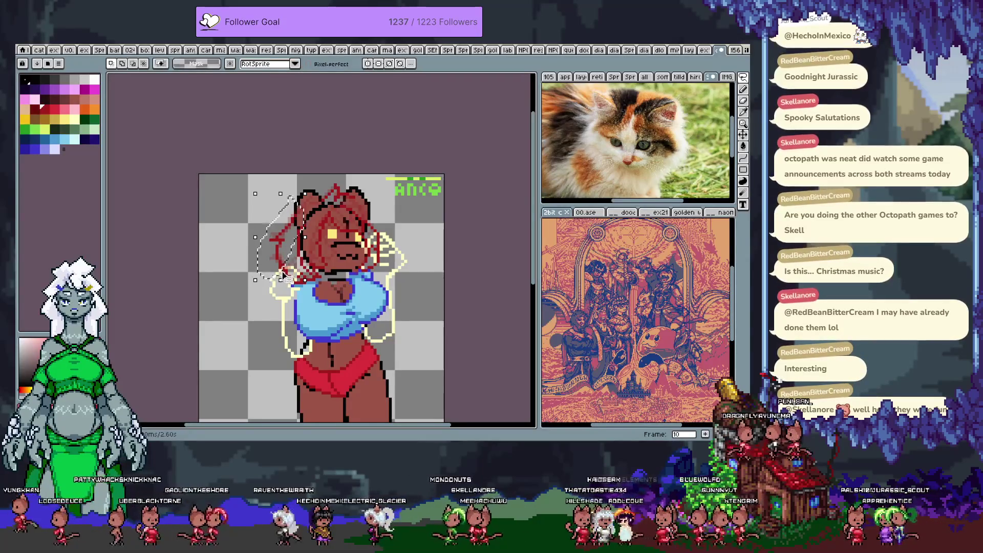
key("Tab")
key("ctrl+d")
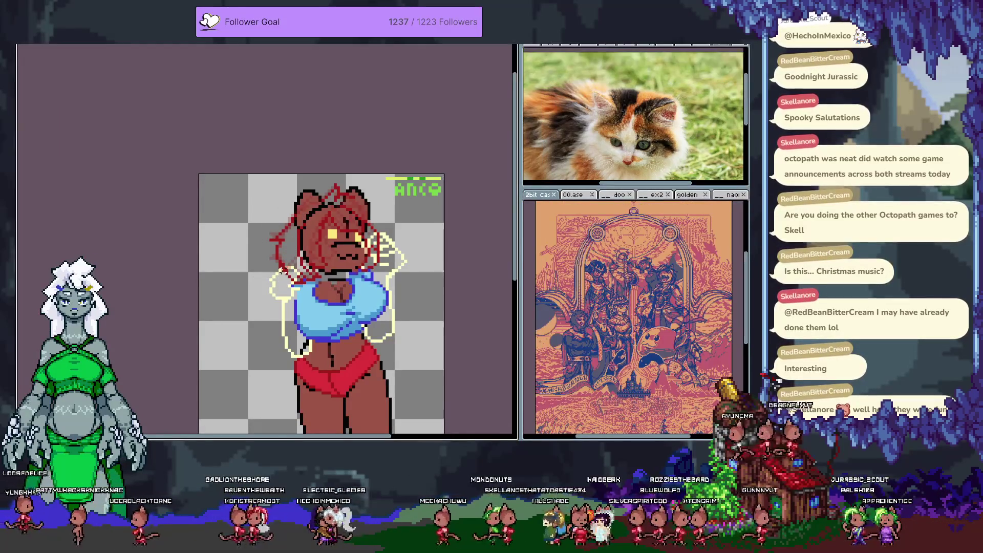
key("Tab")
key("b")
key("Right")
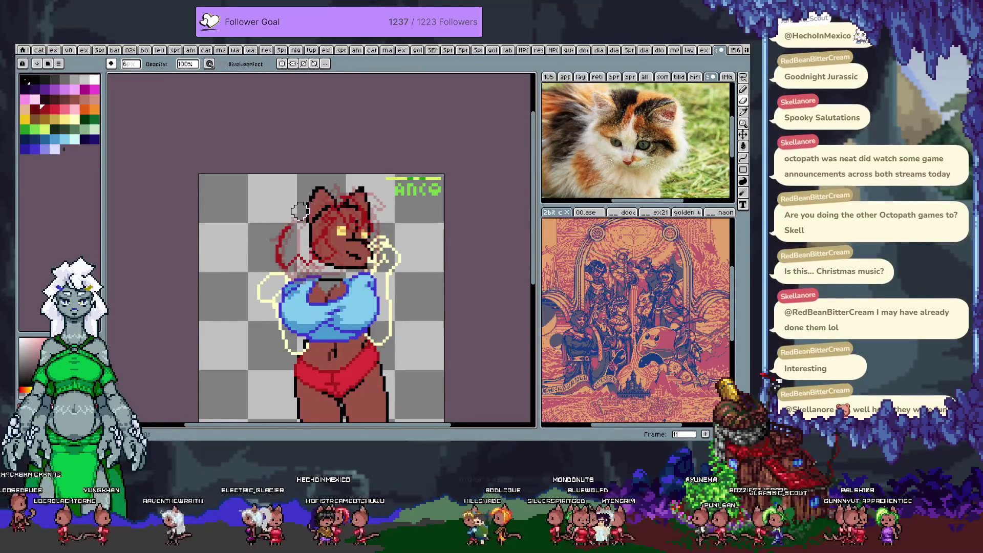
Sketch red hair lines over the head top and to the left of the head on frame 11
key("e")
left_click_drag(334, 196, 338, 185)
left_click_drag(295, 219, 279, 218)
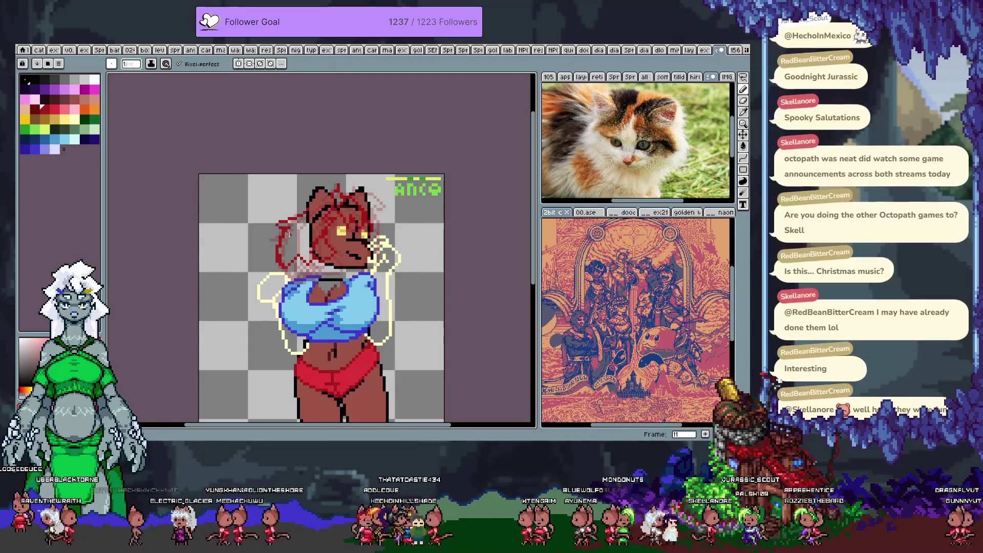
key("v")
key("b")
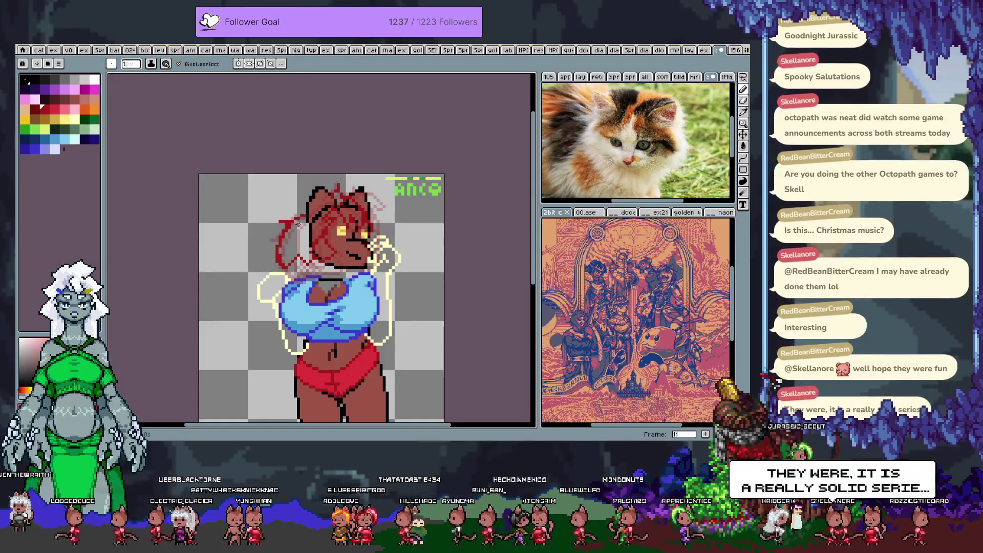
left_click_drag(297, 219, 270, 229)
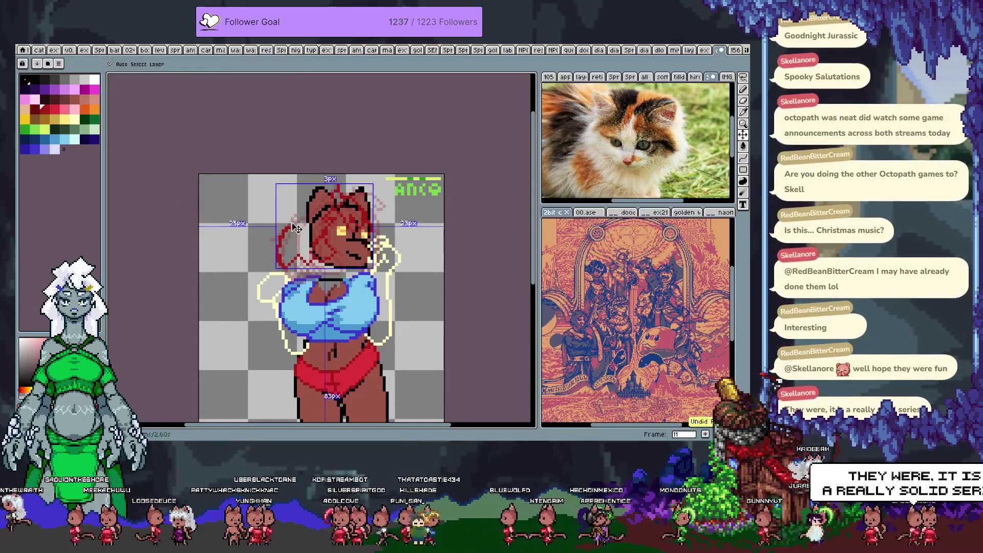
Erase the stray red strokes left of the head and sketch strands down the head's right side
key("e")
left_click_drag(296, 212, 288, 269)
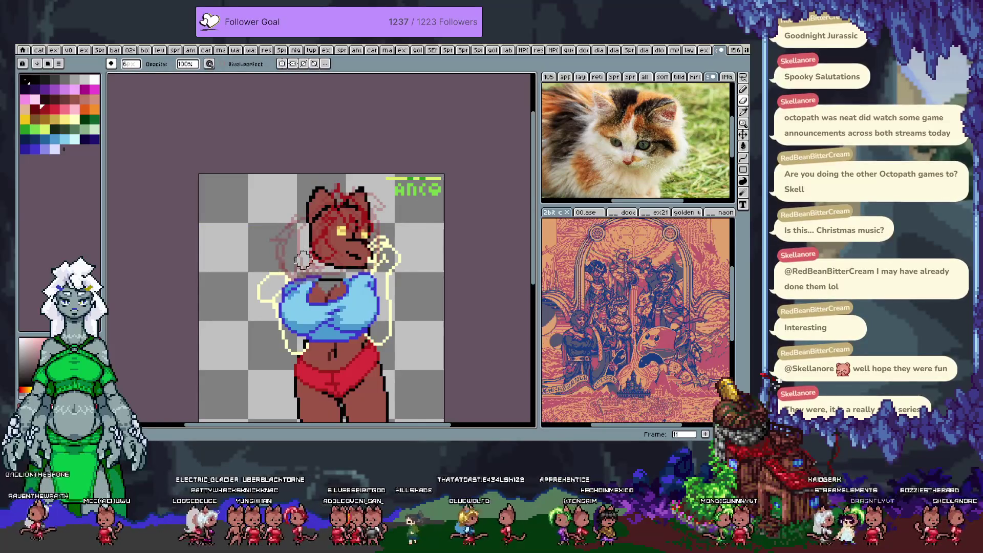
key("b")
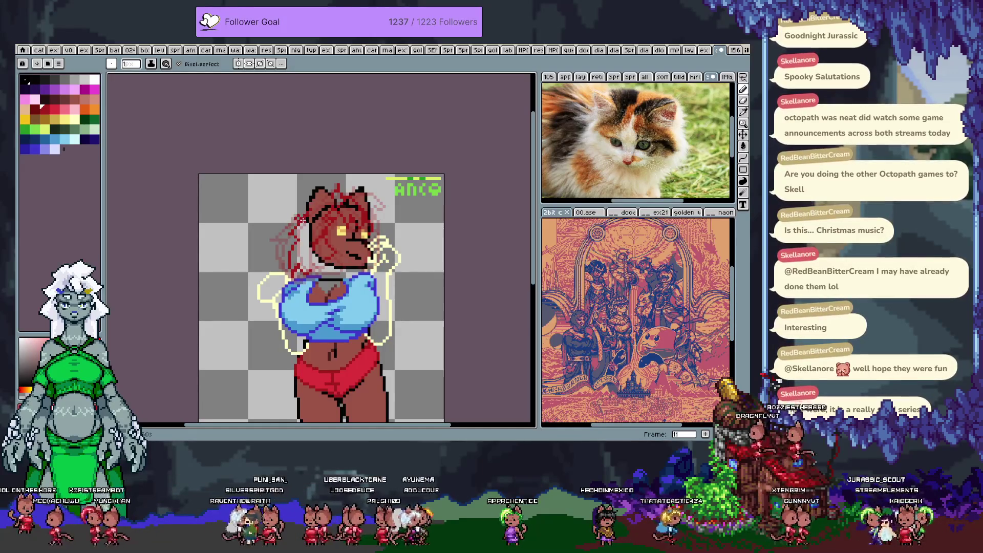
left_click_drag(369, 190, 362, 249)
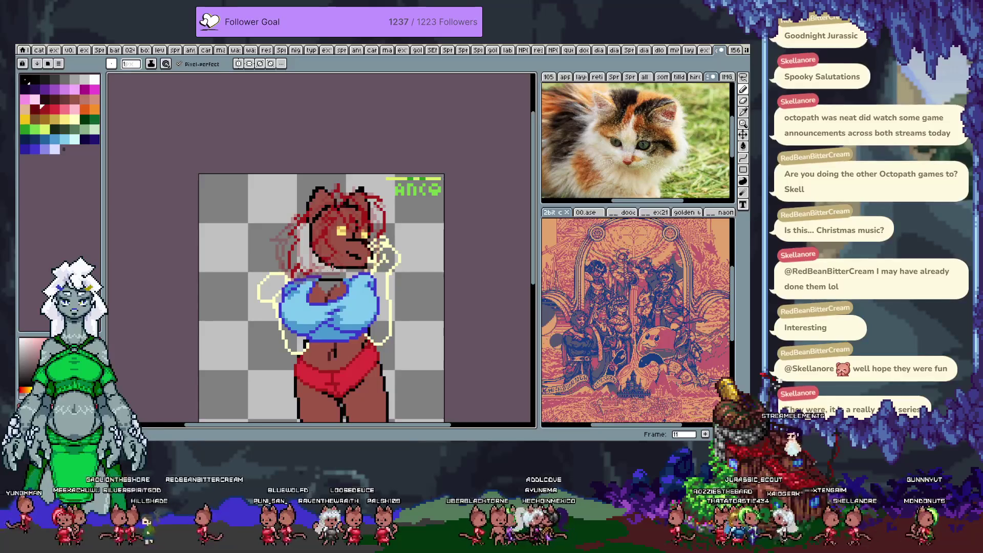
Hide the faint red sketch layer, check another open sprite for reference, and play the cat animation
key("Tab")
left_click(150, 331)
key("Tab")
key("ctrl+Tab")
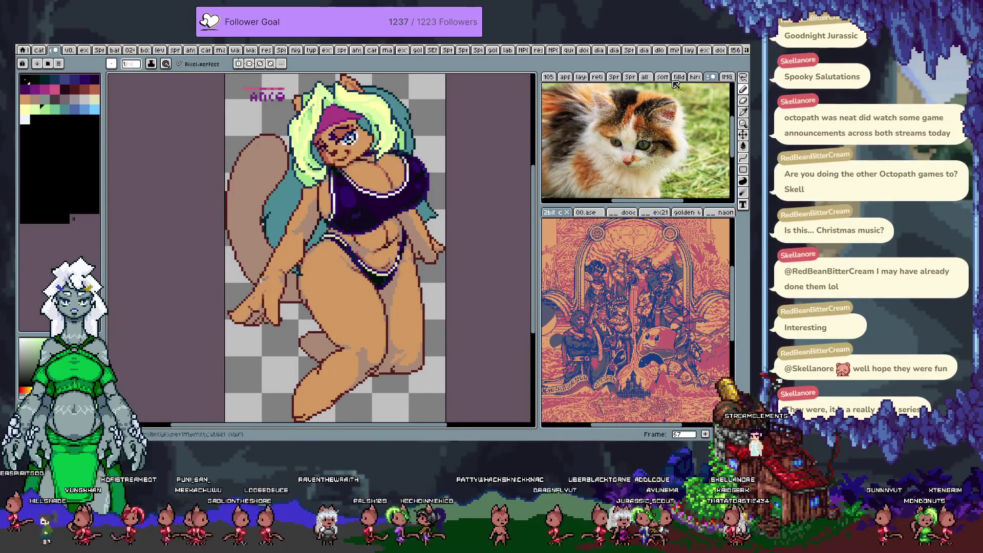
left_click(721, 51)
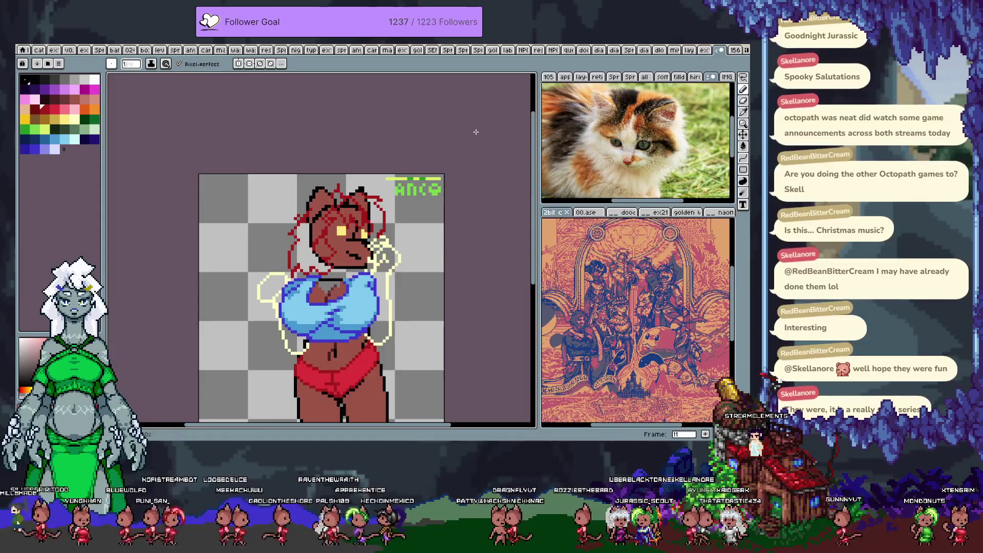
key("Return")
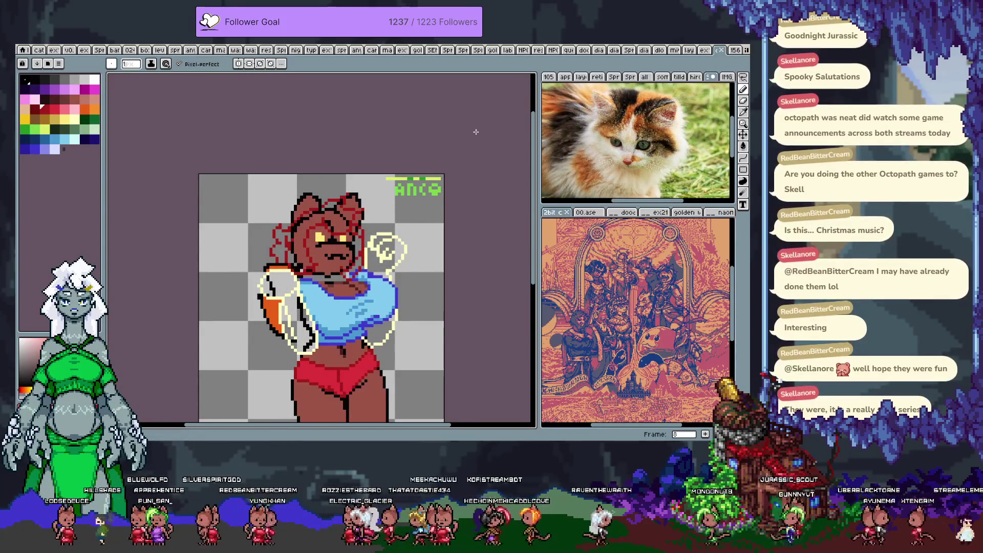
With playback stopped on frame 8, toggle the timeline to see the whole sprite, then open the brush size setting
key("Tab")
key("Tab")
key("Tab")
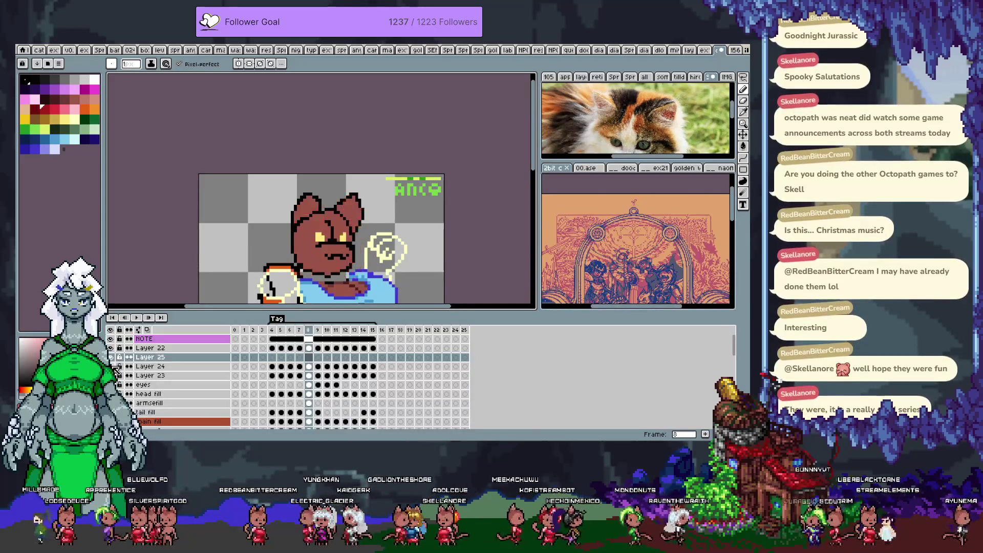
key("Tab")
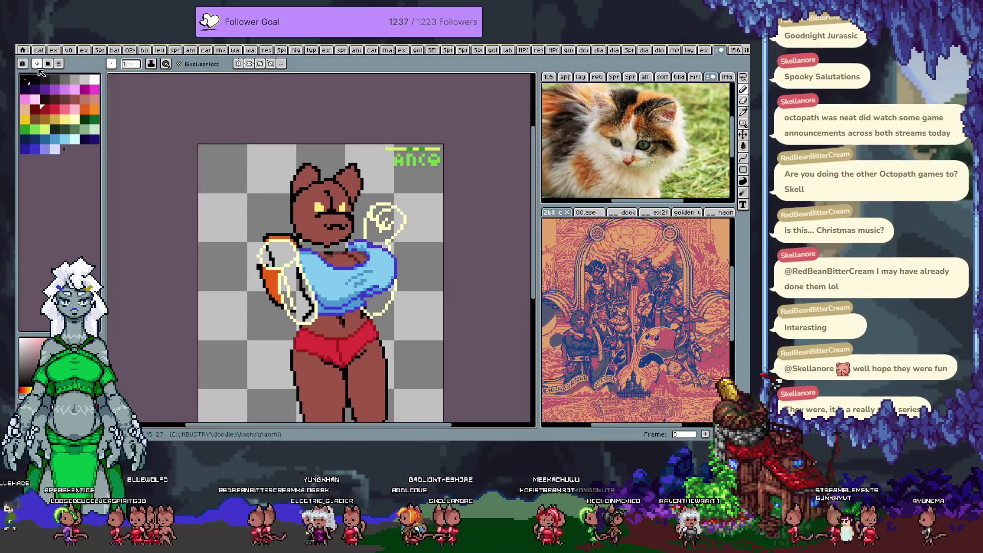
left_click(130, 63)
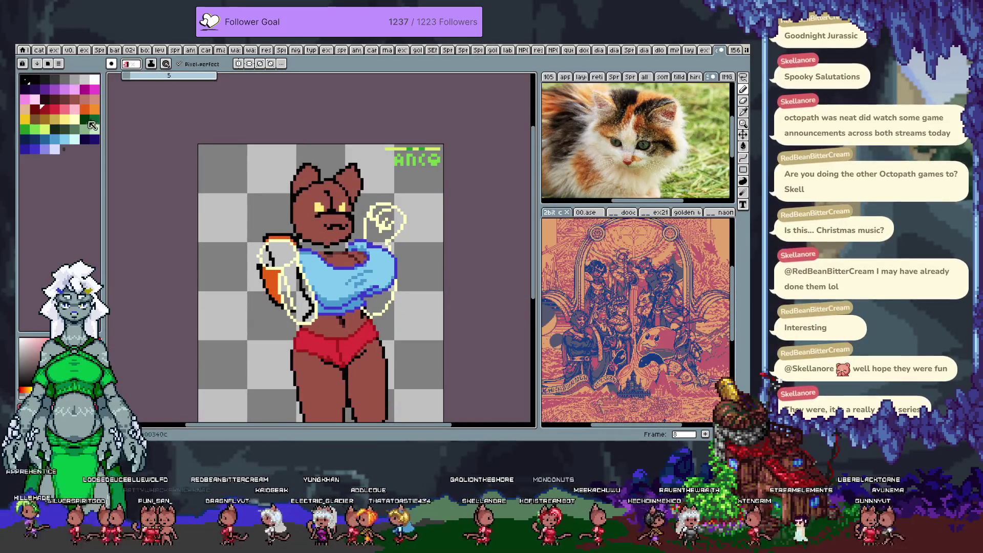
Set the brush to a 5px square shape angled at -141
left_click_drag(299, 201, 321, 192)
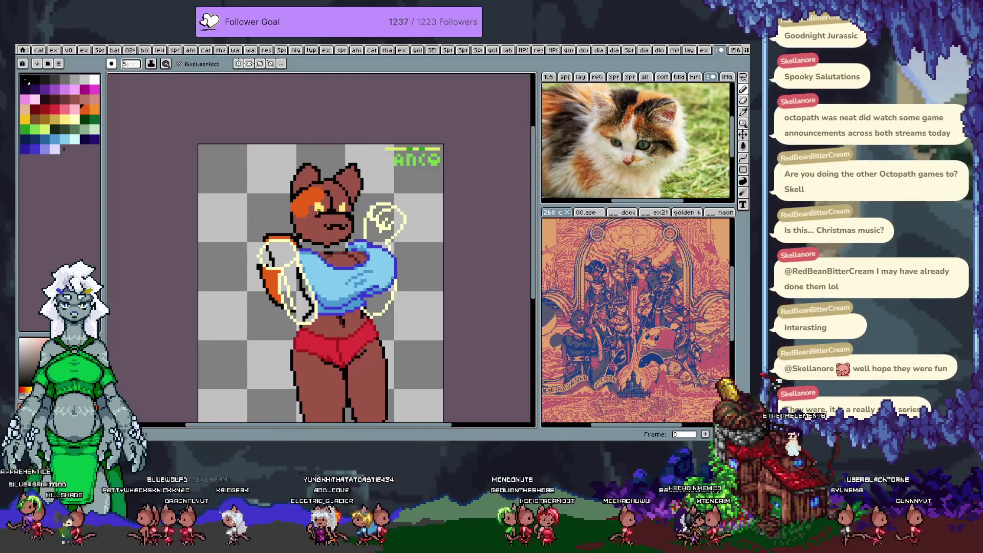
key("ctrl+z")
left_click(111, 63)
left_click(126, 79)
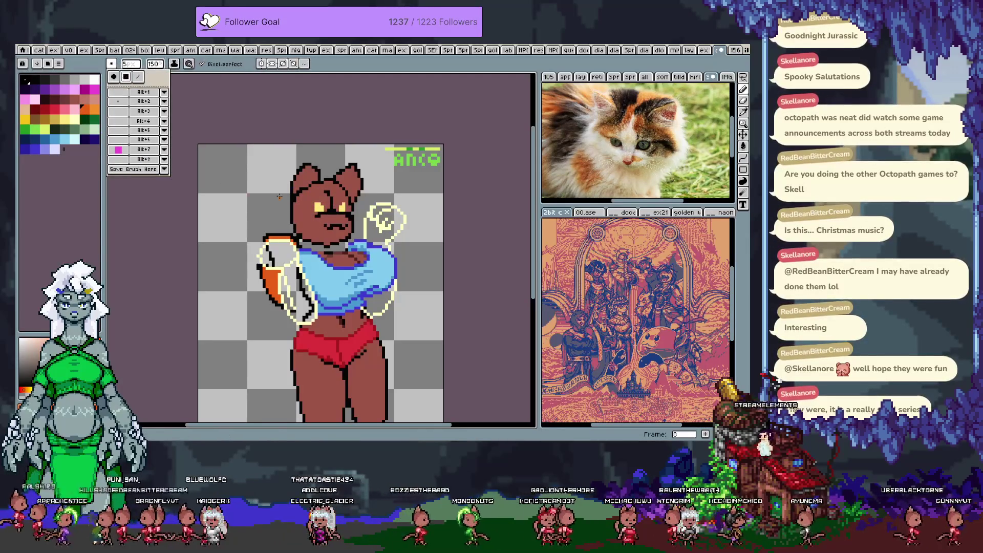
mouse_move(162, 67)
left_mouse_down()
mouse_move(174, 79)
mouse_move(159, 78)
left_mouse_up()
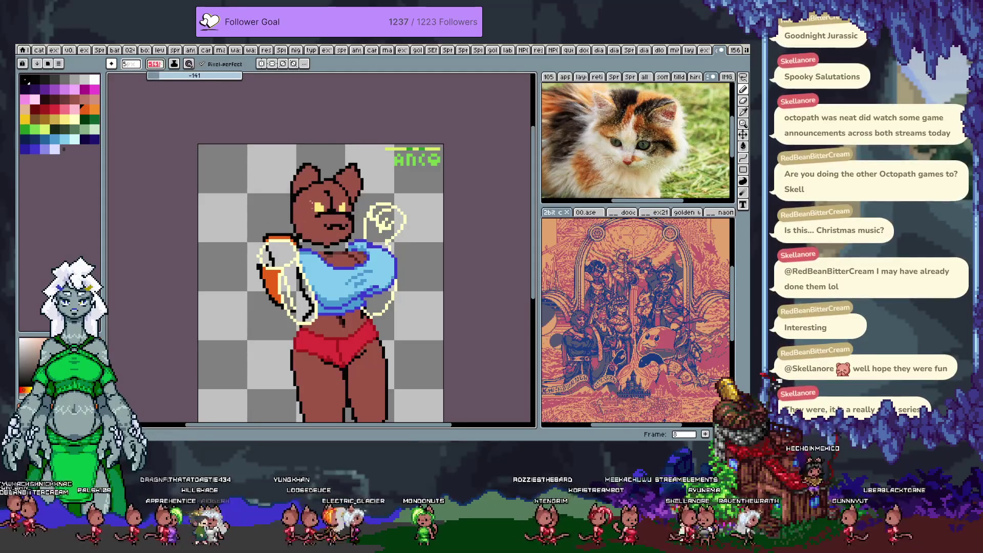
left_click(313, 184)
Paint the orange hair marking on top of the head on frame 8, widening it toward the left
mouse_move(317, 181)
left_mouse_down()
mouse_move(353, 192)
mouse_move(312, 187)
mouse_move(331, 246)
left_mouse_up()
key("ctrl+z")
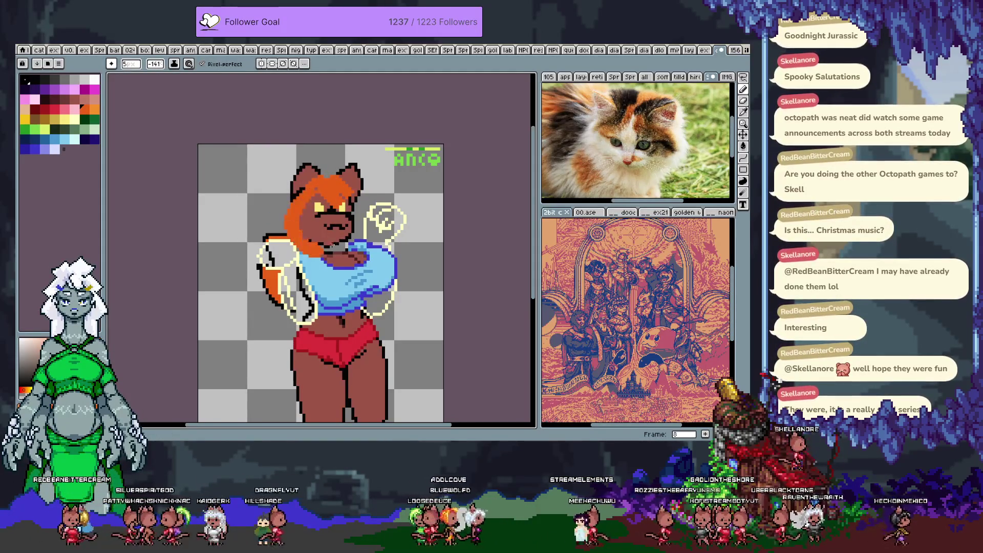
key("ctrl+z")
left_click_drag(317, 191, 320, 240)
key("ctrl+z")
left_click_drag(303, 197, 293, 236)
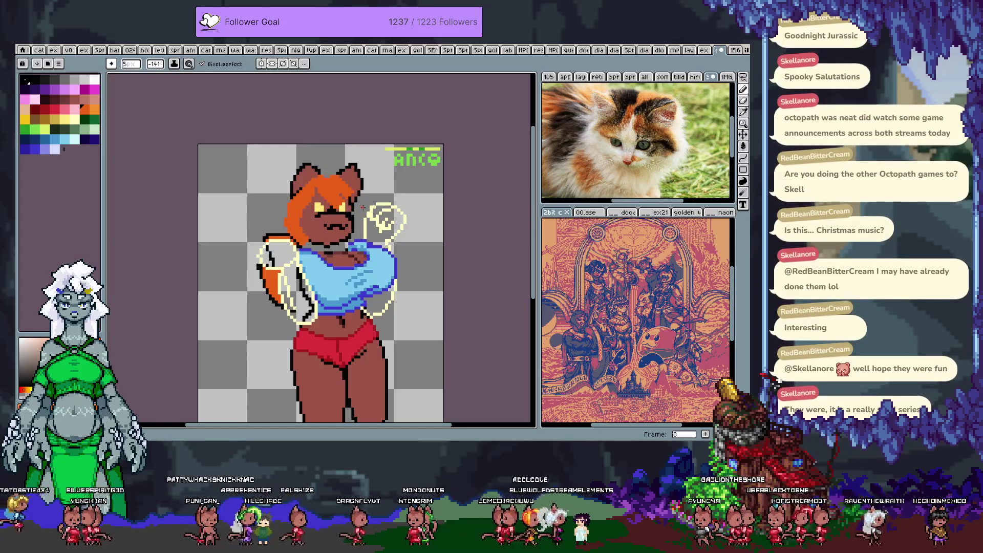
key("v")
key("b")
Paint an orange hair tuft on frame 9, compare versions through undo/redo, then go to frame 10
key("period")
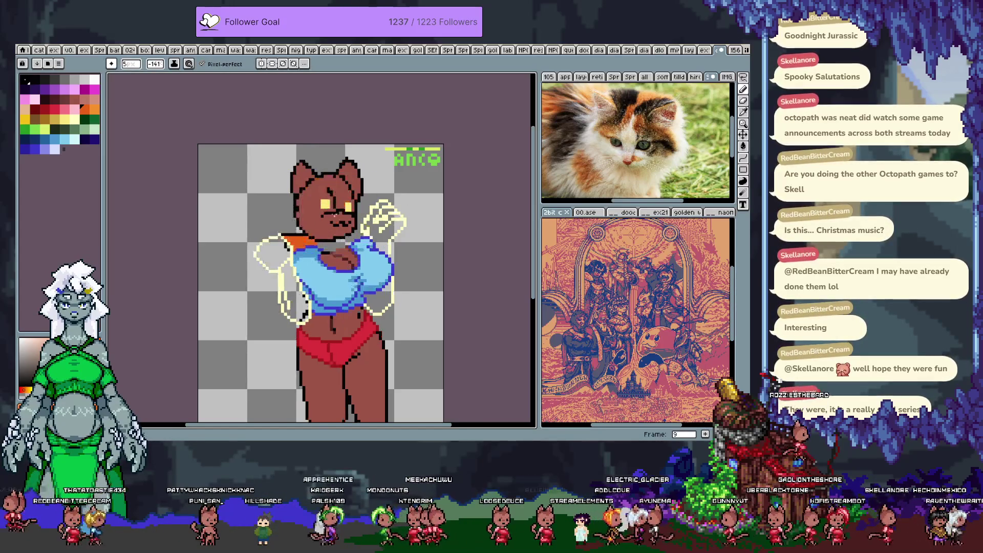
left_click_drag(328, 191, 331, 178)
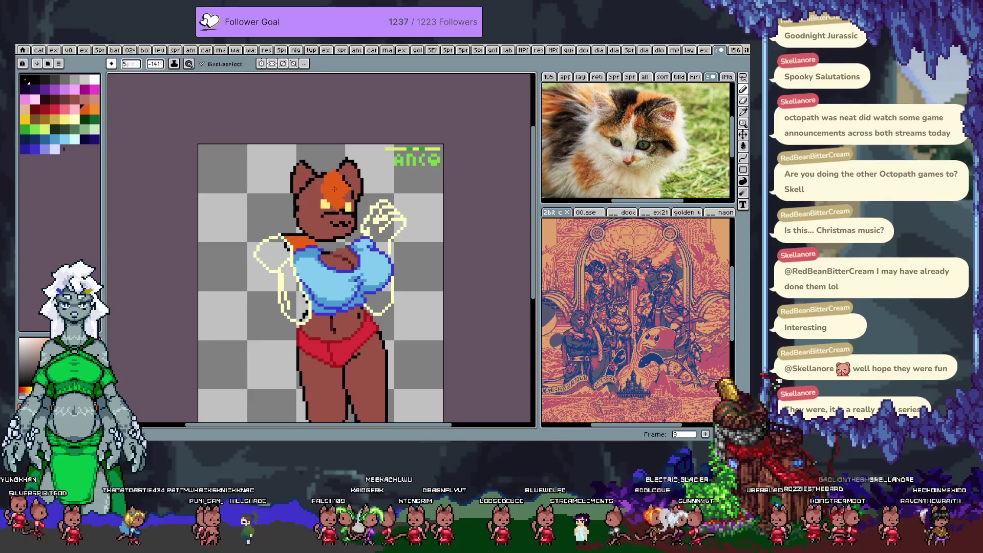
key("ctrl+z")
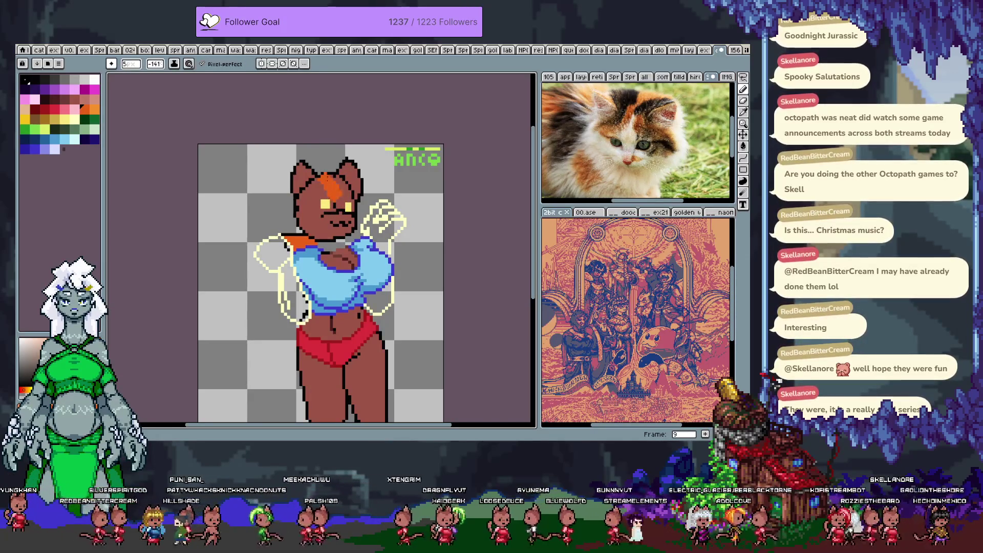
key("ctrl+z")
key("ctrl+y")
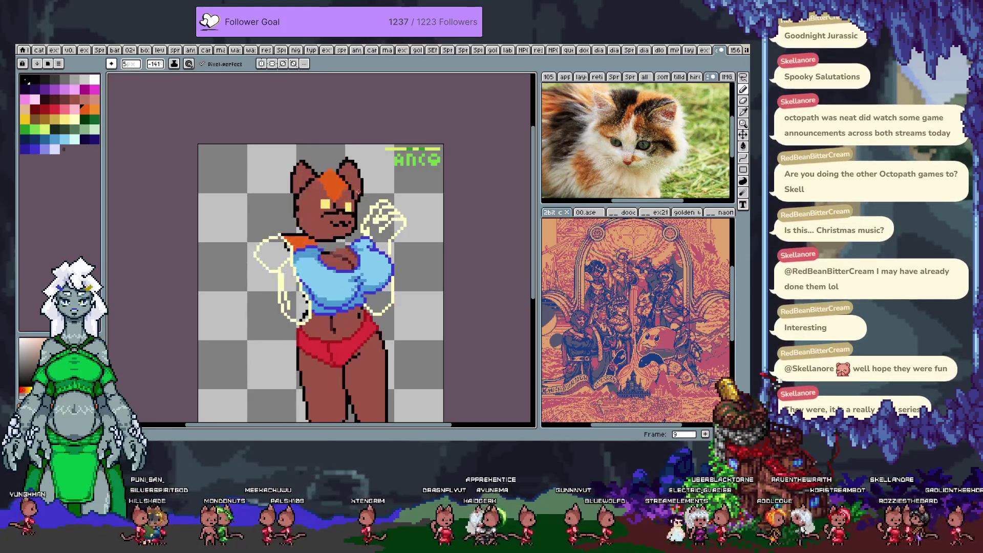
key("period")
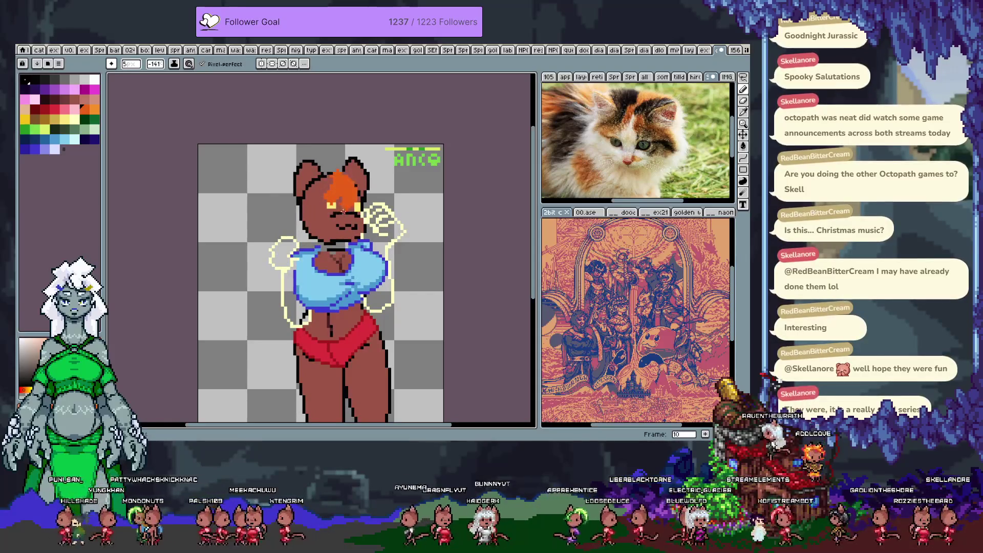
Paint an orange stroke across the face on frame 11, then try extending the patch on frame 12
key("period")
mouse_move(333, 197)
left_mouse_down()
mouse_move(357, 180)
mouse_move(368, 191)
left_mouse_up()
key("period")
key("ctrl+z")
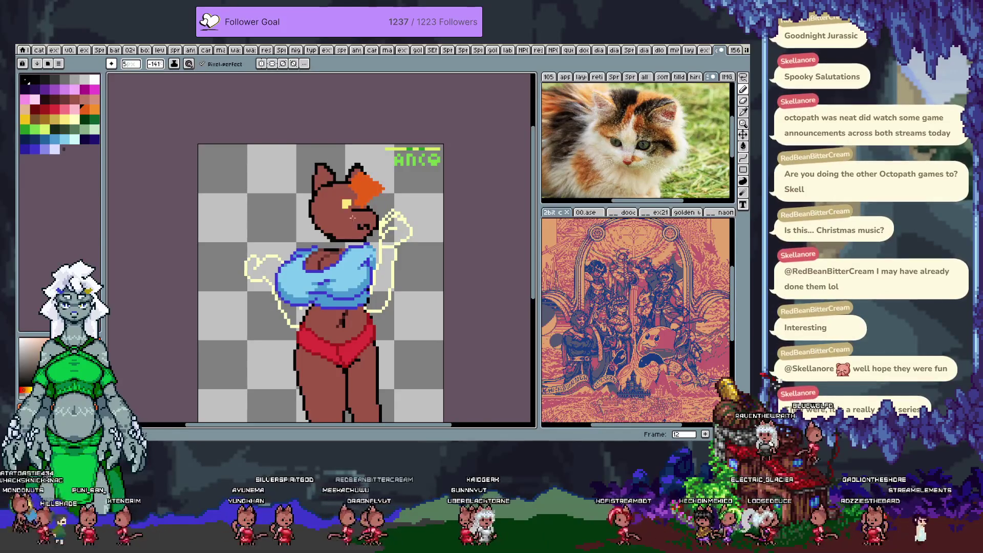
left_click_drag(366, 192, 353, 197)
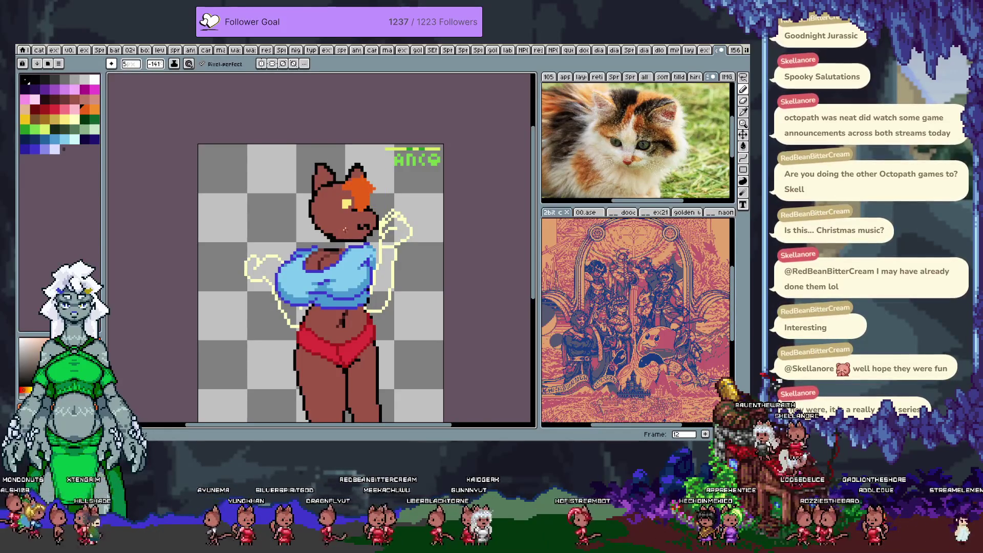
key("ctrl+z")
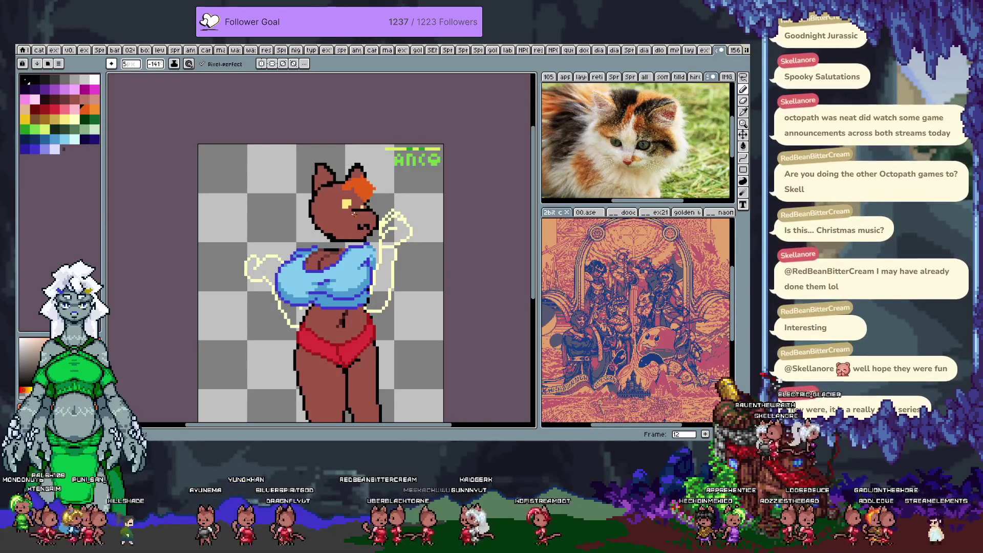
Compare neighbouring frames' poses and keep the orange hair blob over the ear
key("Right")
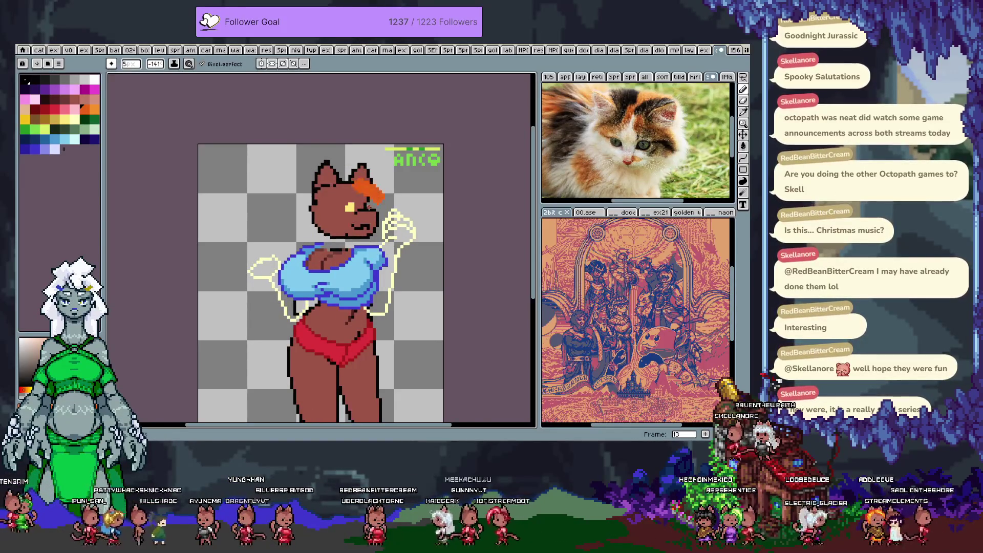
key("Right")
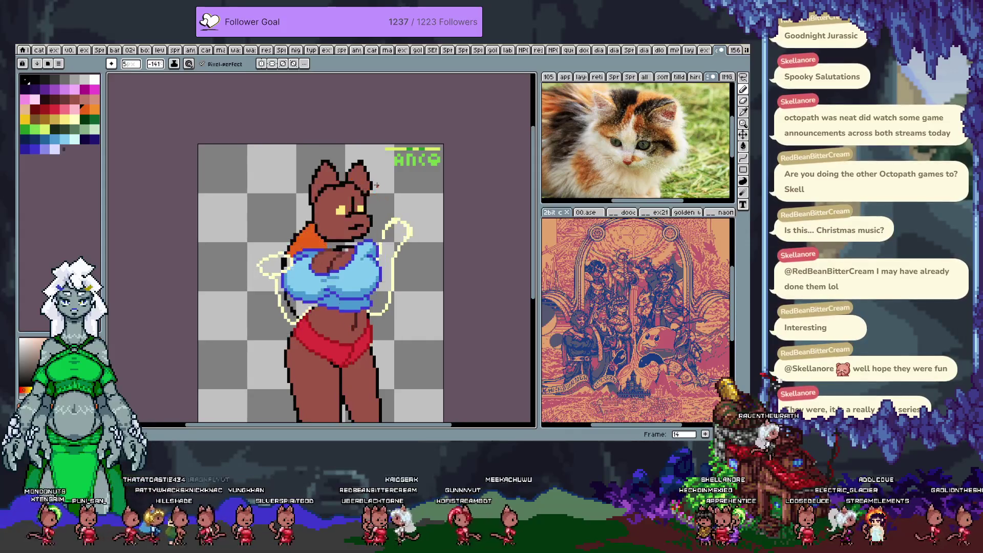
key("Left")
key("Right")
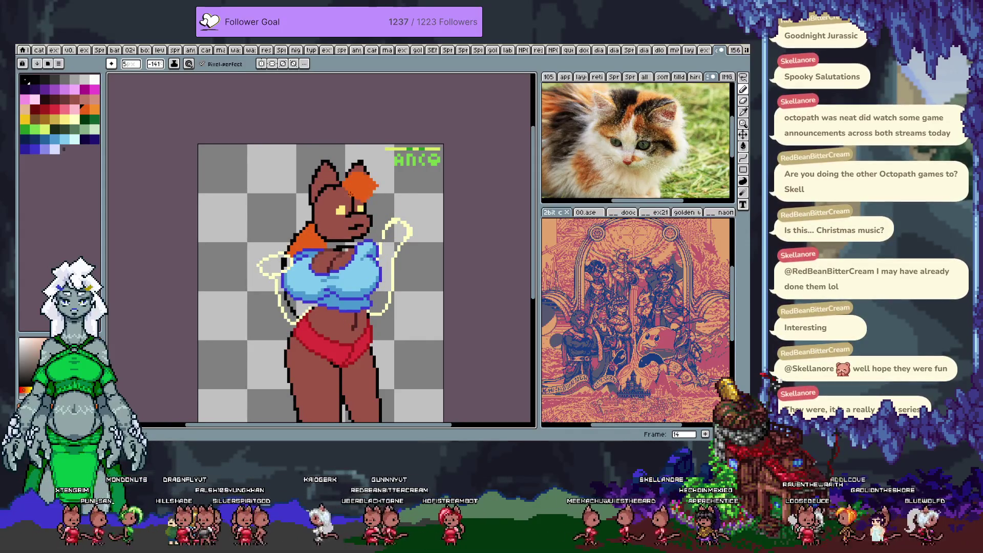
key("ctrl+z")
key("ctrl+z")
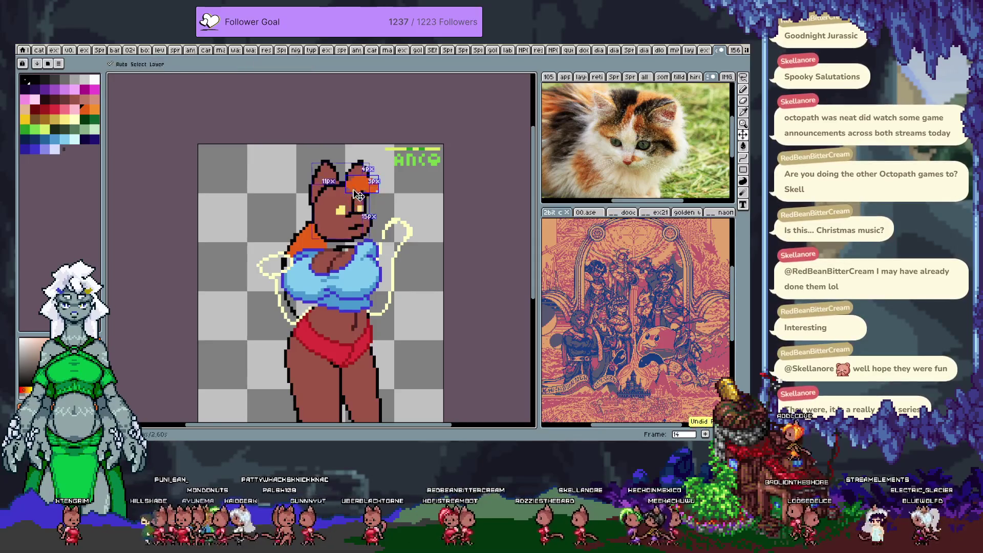
key("ctrl+z")
key("ctrl+z")
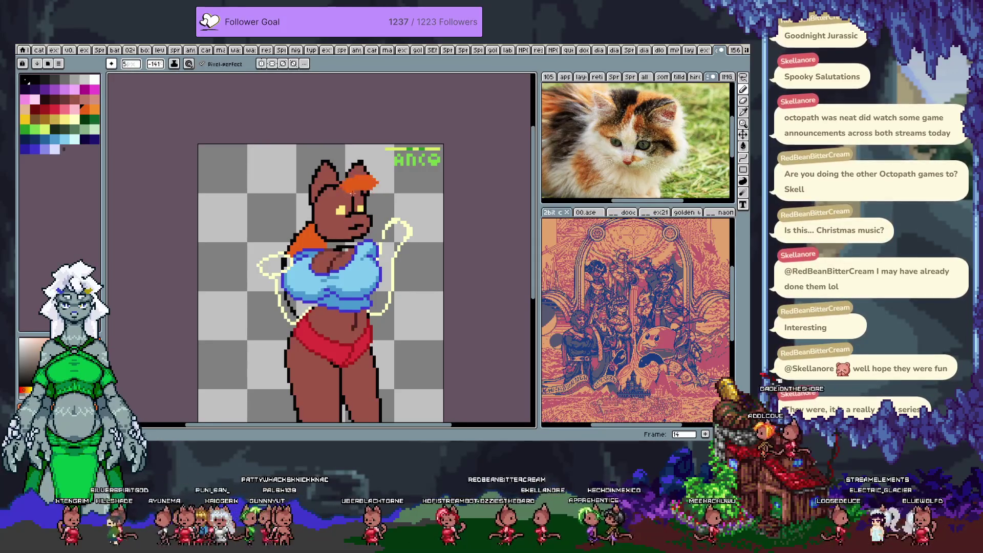
key("ctrl+y")
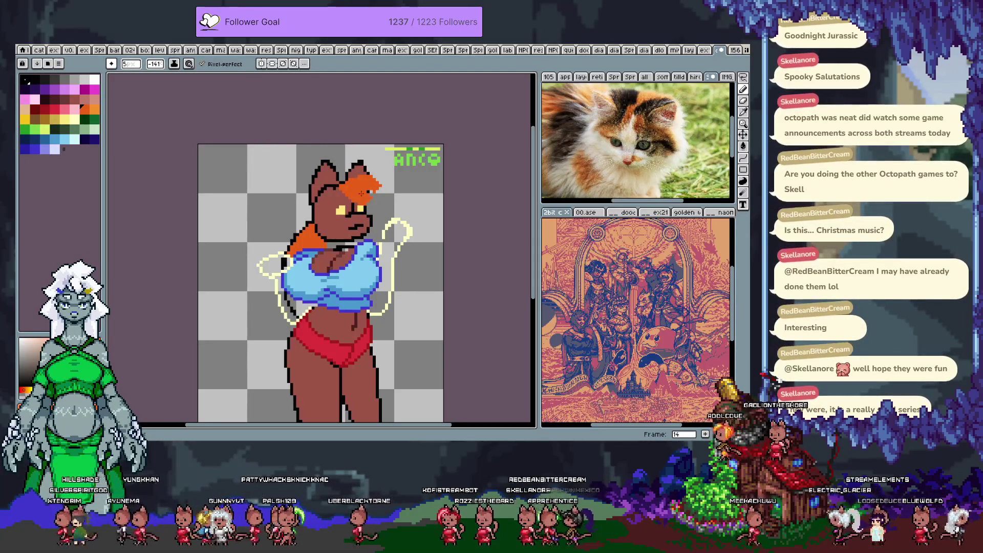
On the next frame, add and reshape the orange hair marking over the ear, keeping the larger shape
key("Right")
key("v")
key("ctrl+y")
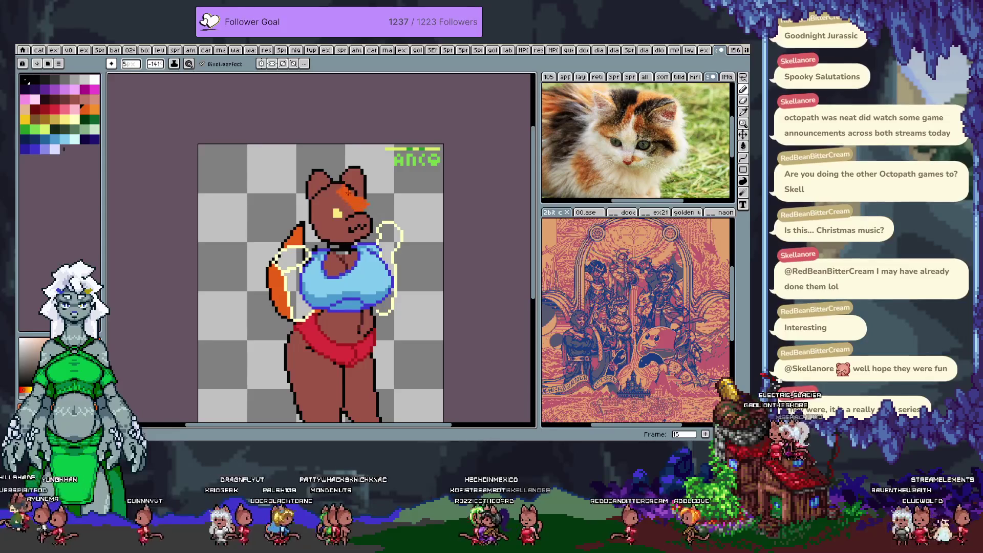
left_click_drag(353, 187, 367, 205)
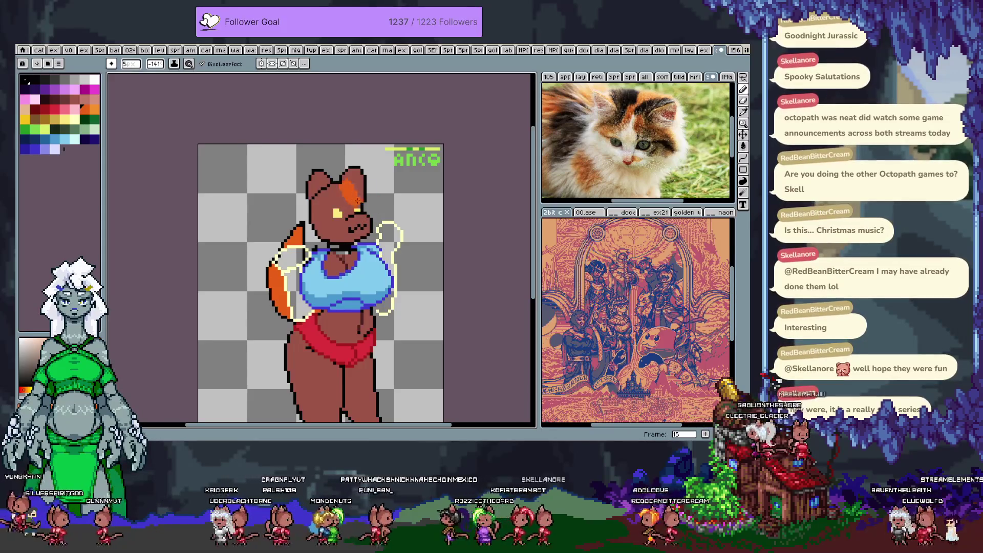
key("ctrl+z")
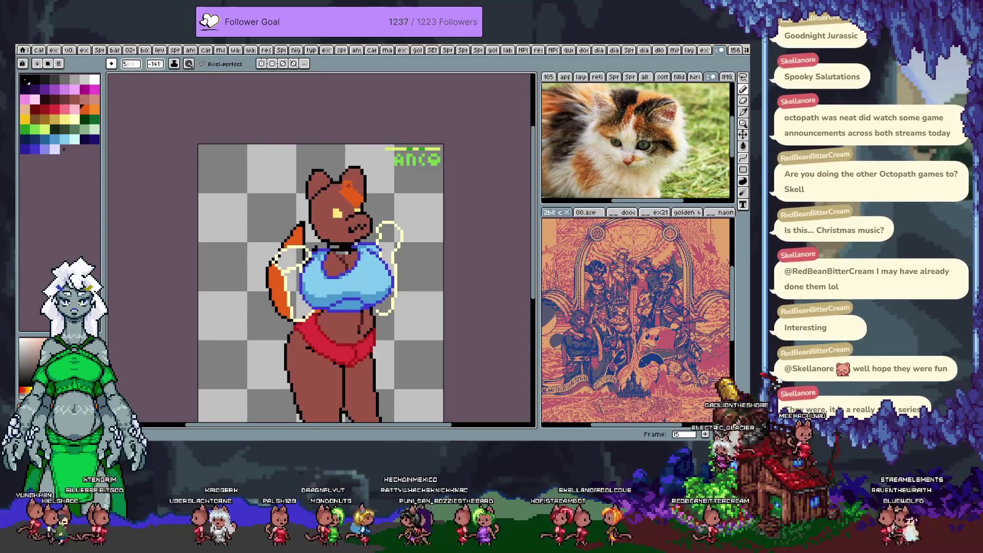
key("ctrl+y")
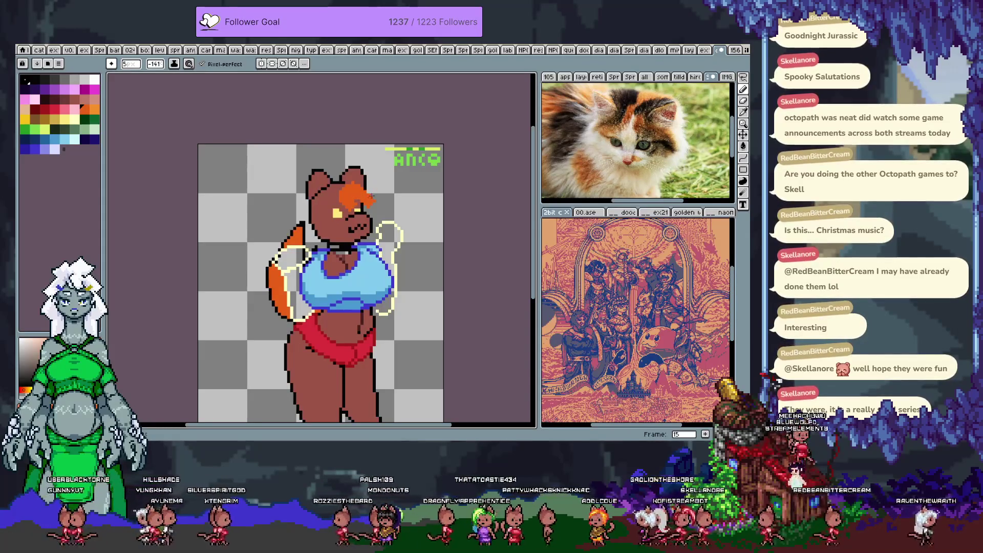
Back on the early frames, paint the orange head marking, undoing strokes that cover the eye
mouse_move(333, 177)
left_mouse_down()
mouse_move(360, 203)
mouse_move(351, 185)
mouse_move(344, 208)
left_mouse_up()
key("Right")
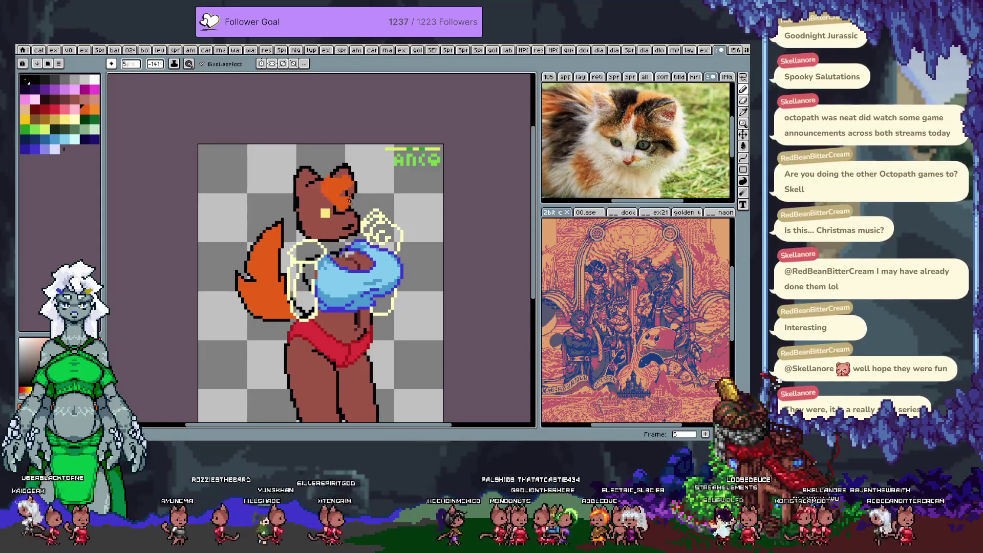
key("ctrl+z")
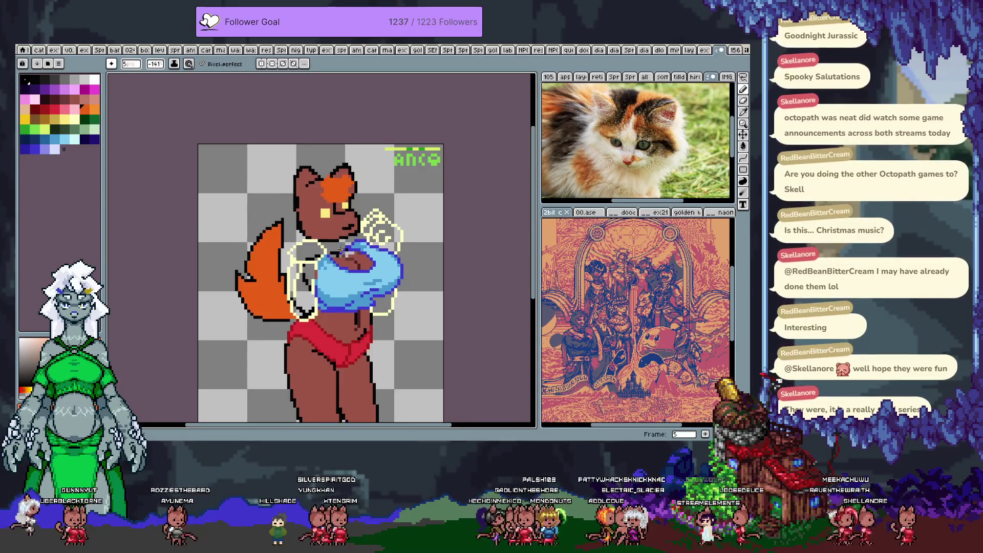
key("period")
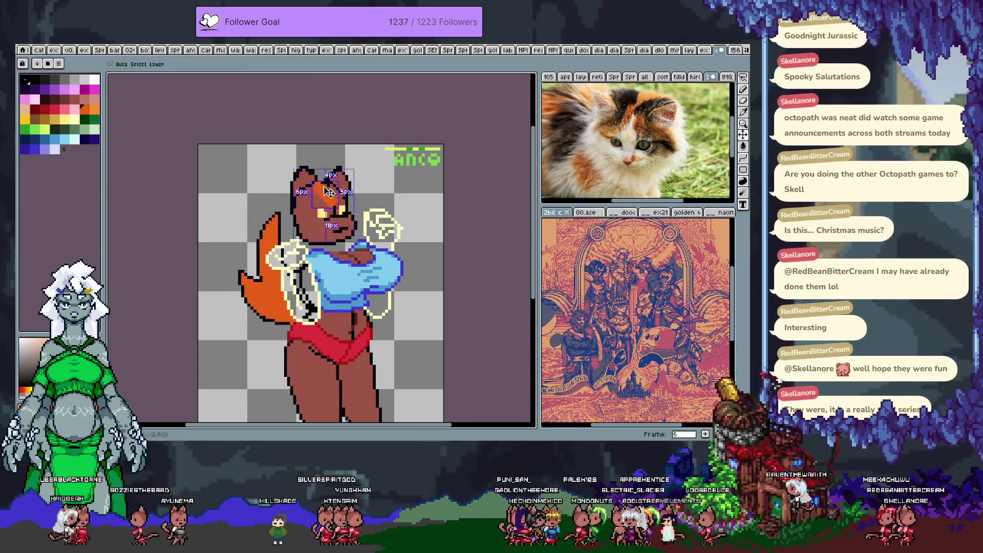
left_click_drag(319, 188, 333, 204)
key("ctrl+z")
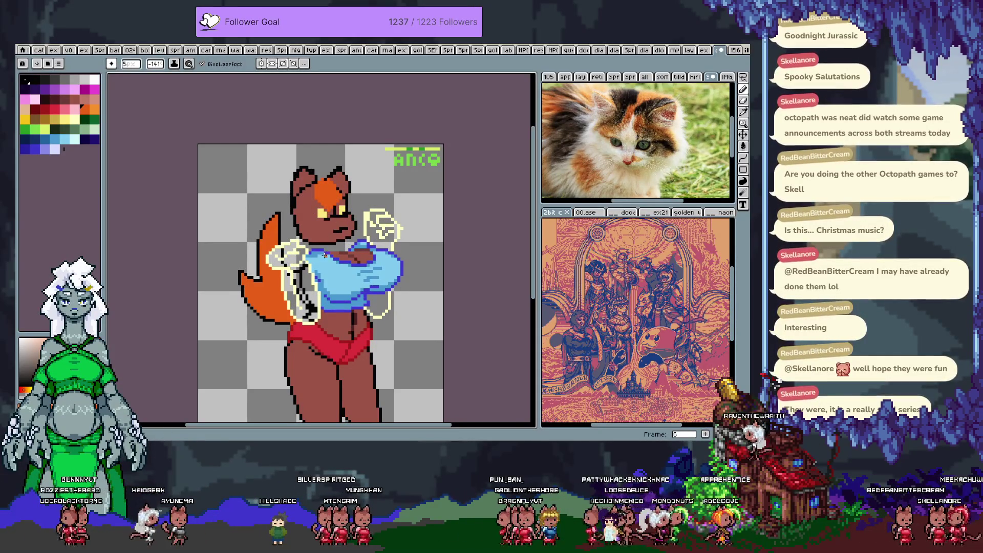
Step through the remaining frames, then play and stop the animation to preview it
key("period")
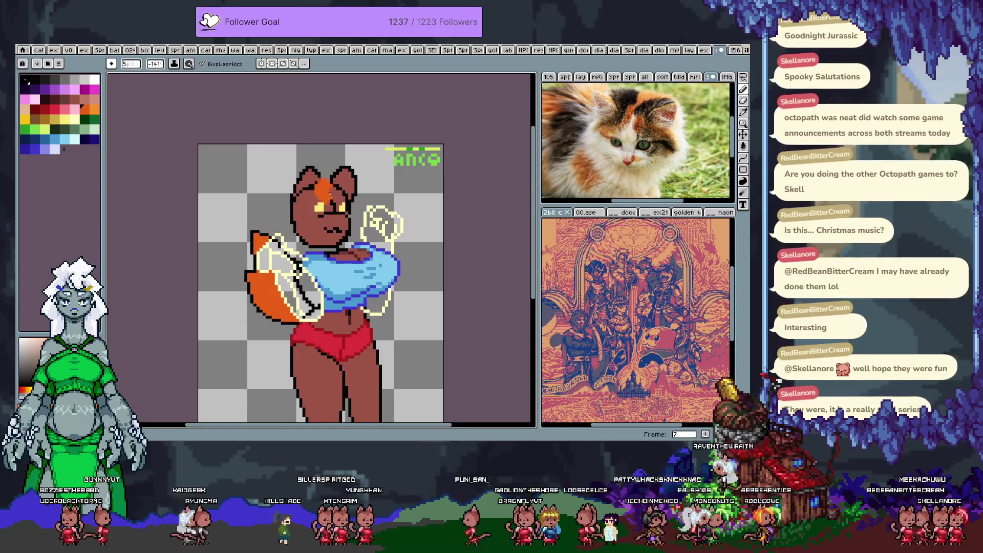
key("ctrl")
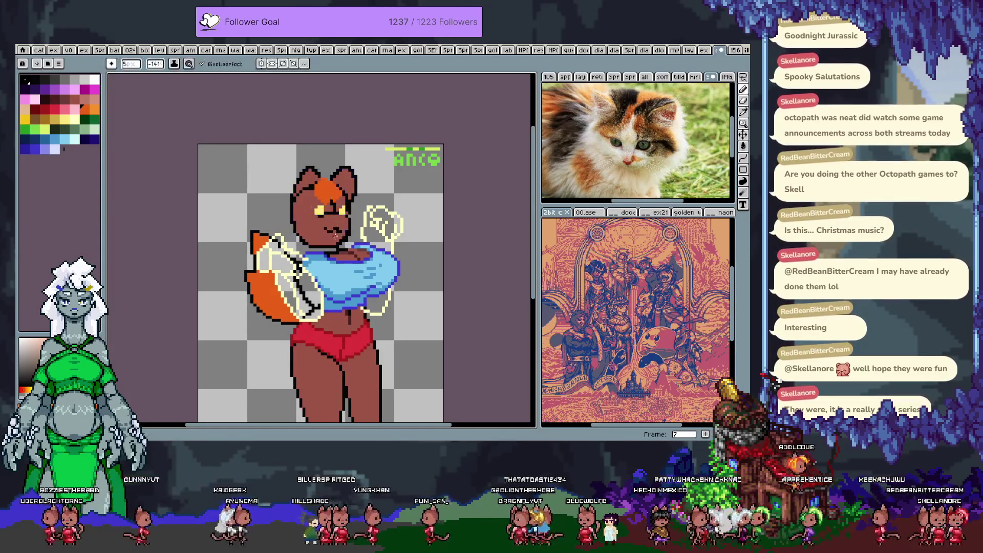
key("period")
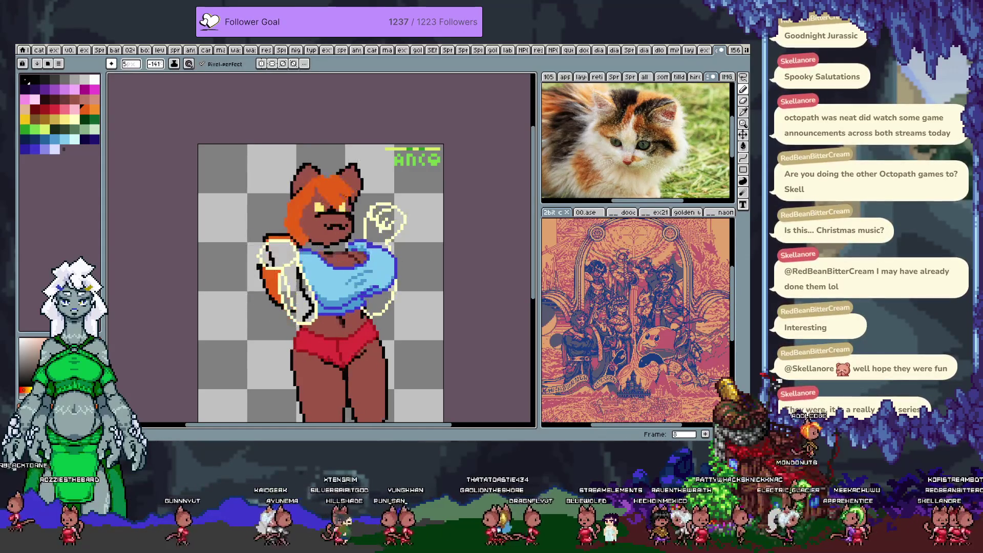
key("Return")
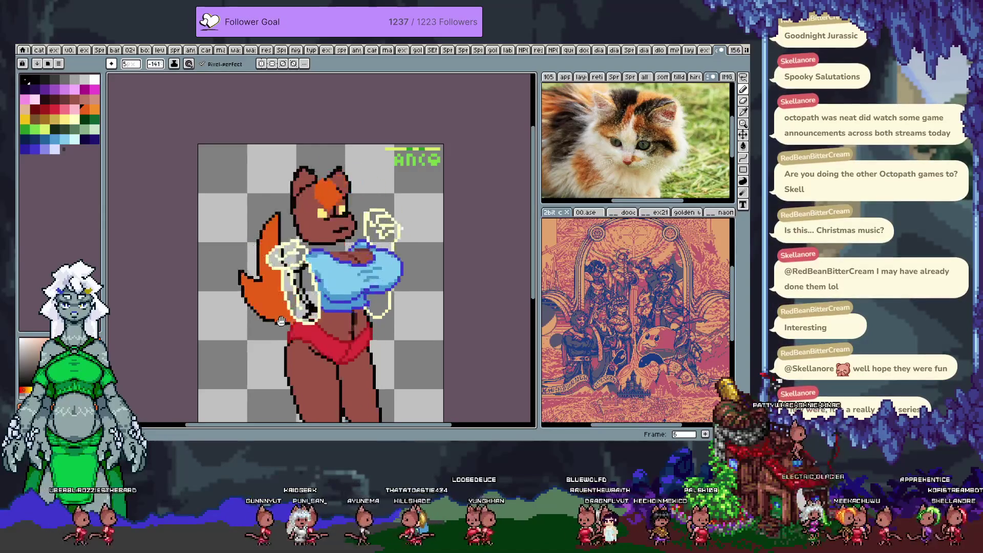
key("Return")
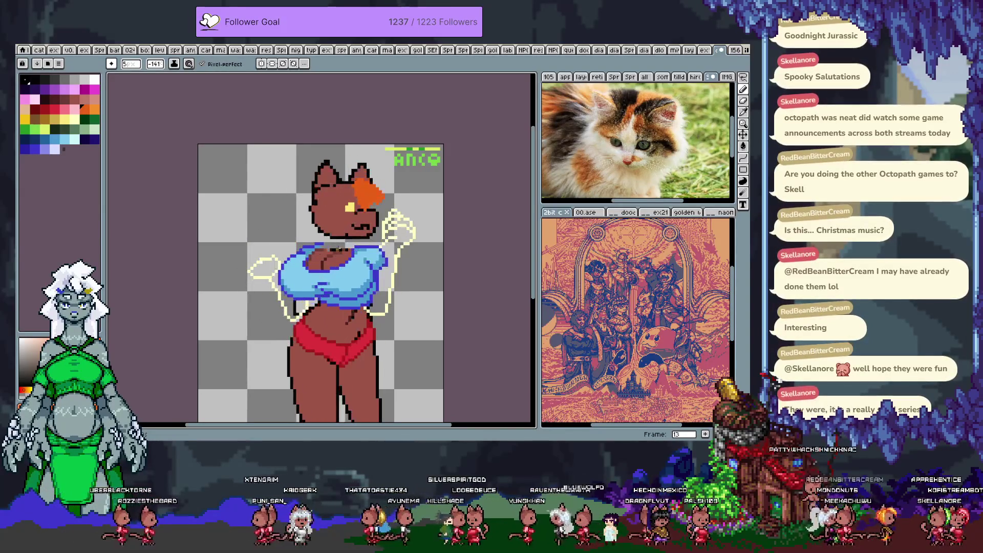
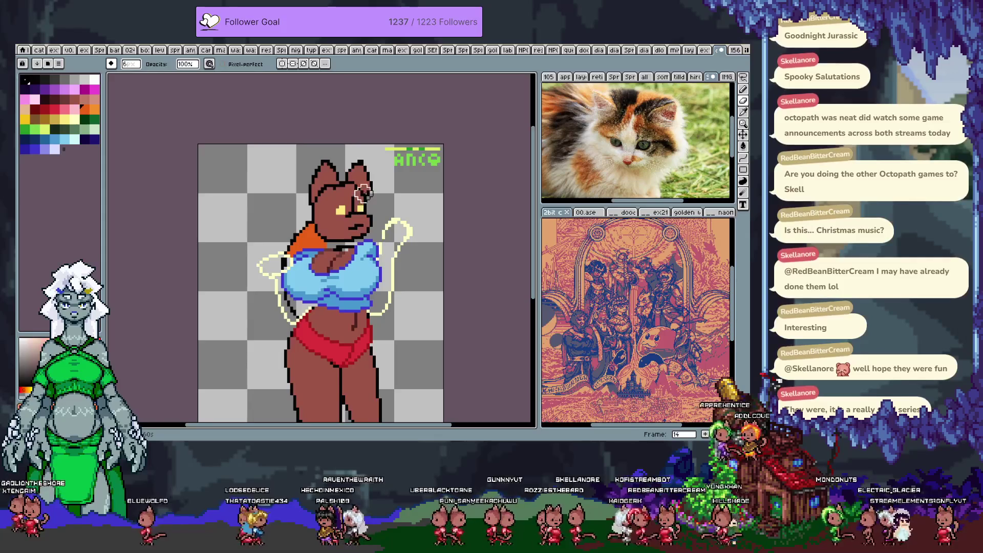
Paint an orange hair stroke across the head and erase the stray orange at its upper left
key("e")
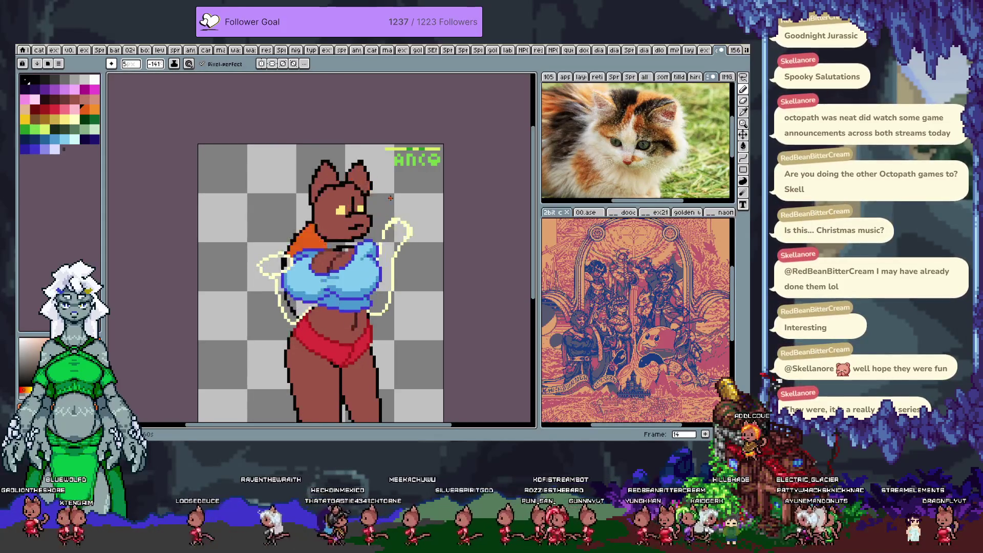
left_click_drag(359, 189, 372, 206)
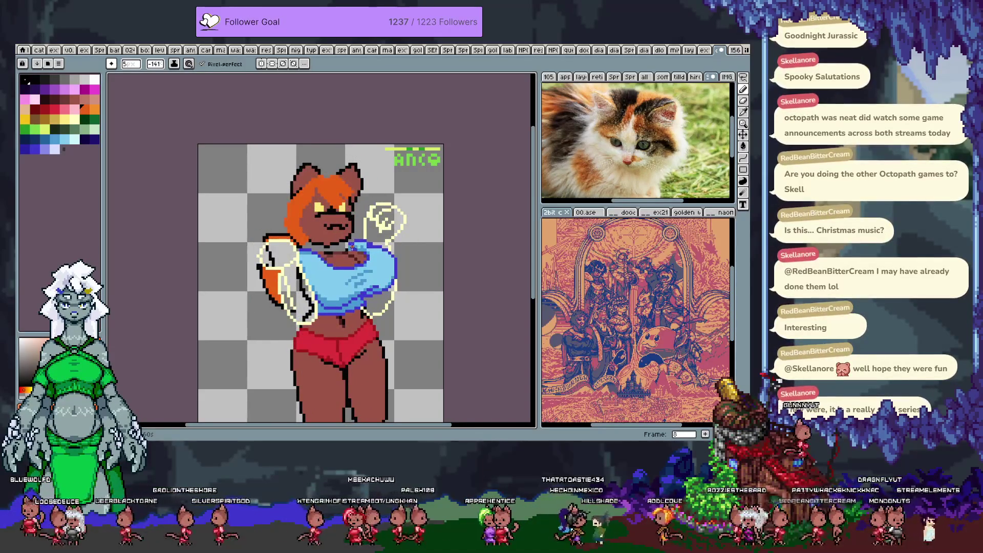
key("e")
left_click_drag(293, 204, 306, 187)
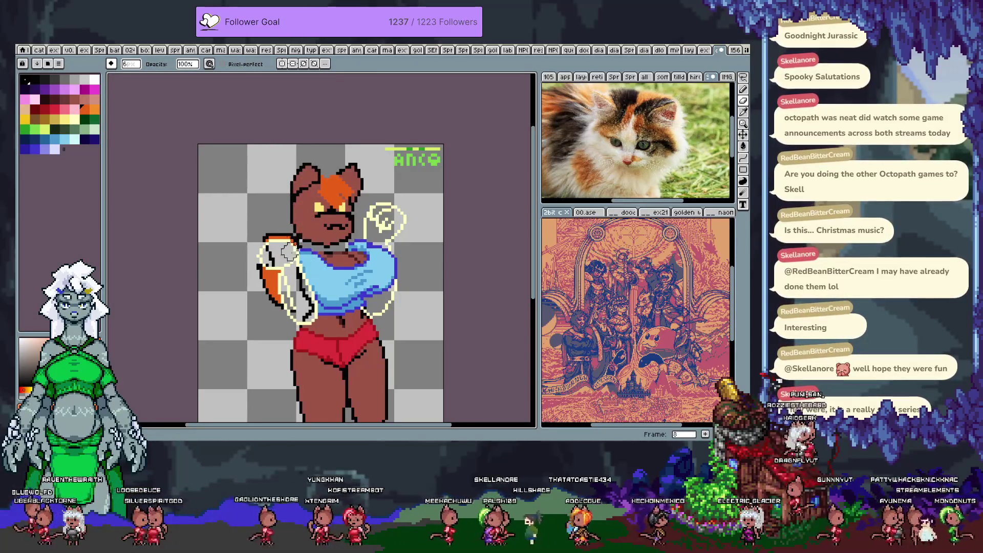
Step to the next frame, play the animation, and bring up the line sketch document
key("Right")
key("Return")
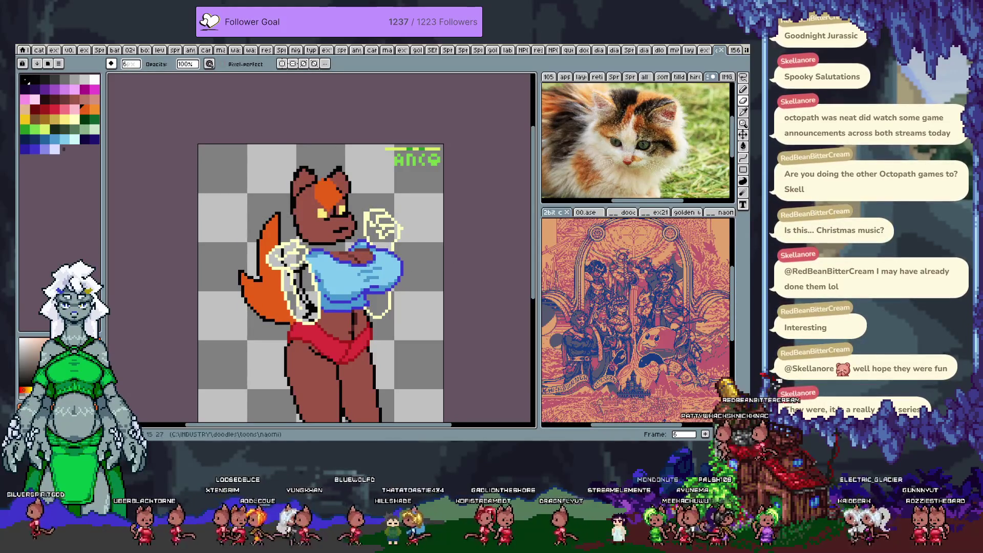
left_click(653, 212)
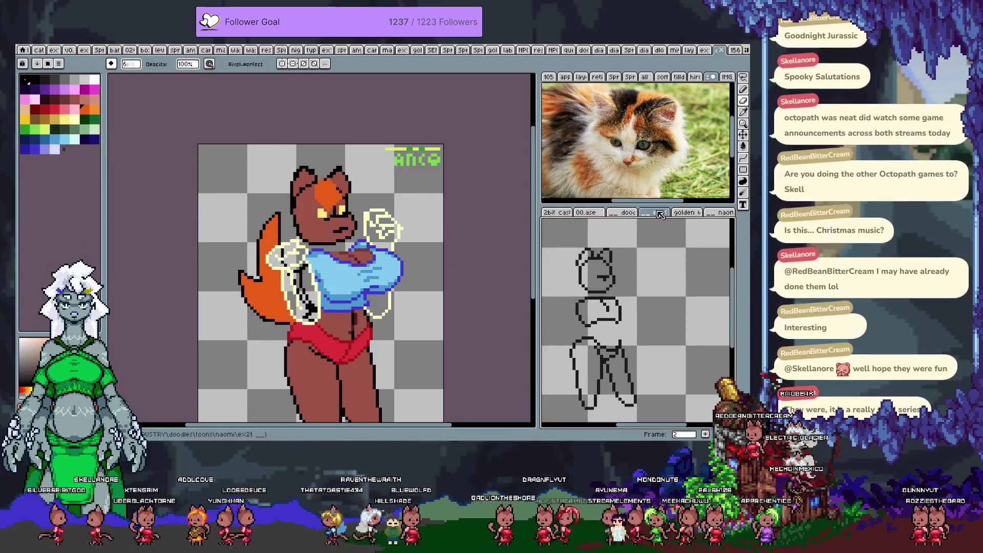
Move the ex21 sketch into the main editing area and pan it into view
left_click_drag(658, 211, 719, 55)
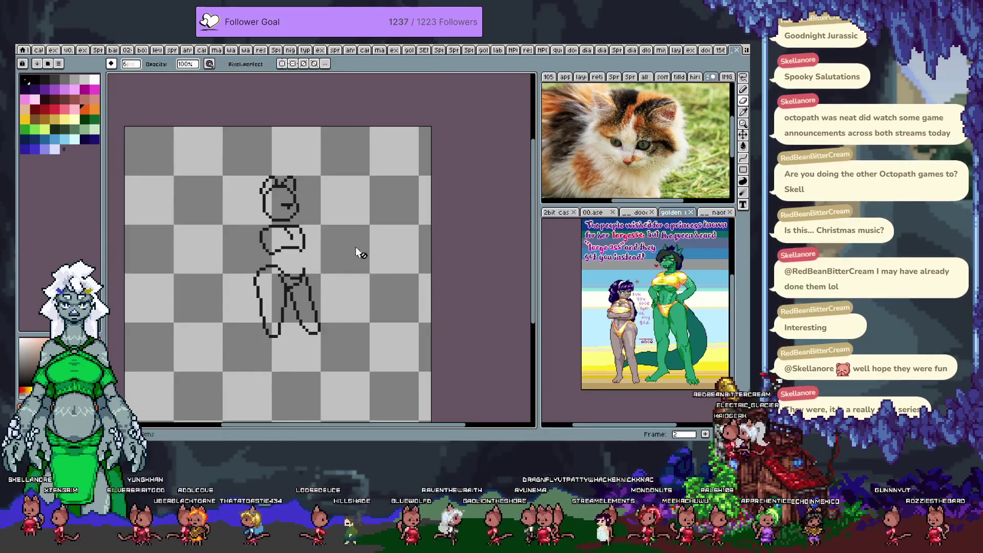
left_click_drag(313, 258, 414, 225)
key("Return")
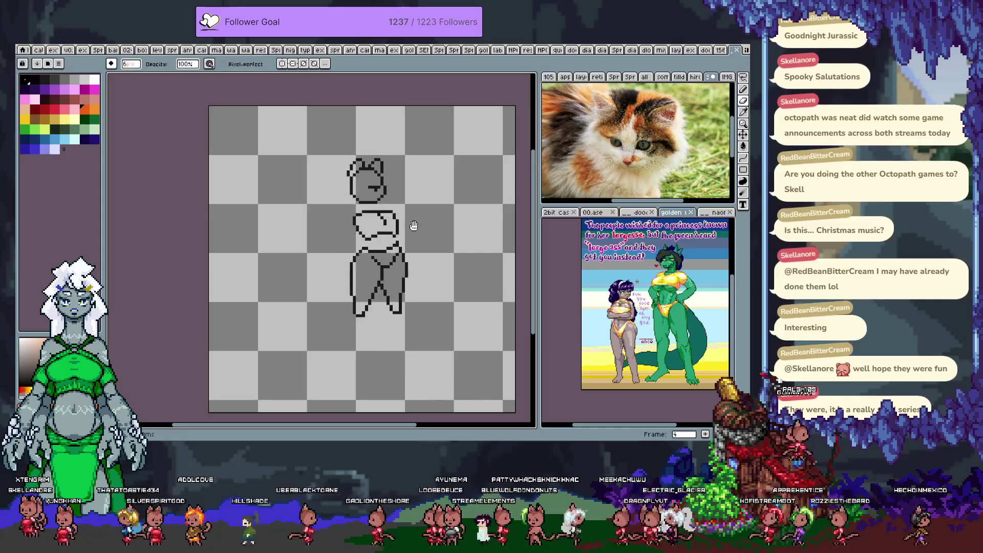
Zoom in on the sketch, adjust the view, and show the timeline with its layers
key("Tab")
key("Tab")
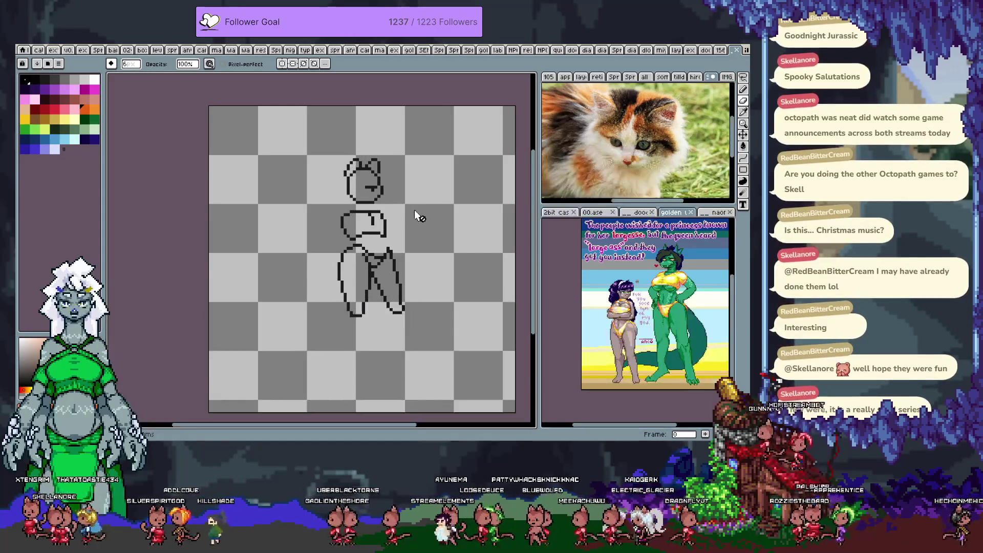
scroll(407, 208, "up", 1)
scroll(406, 207, "up", 1)
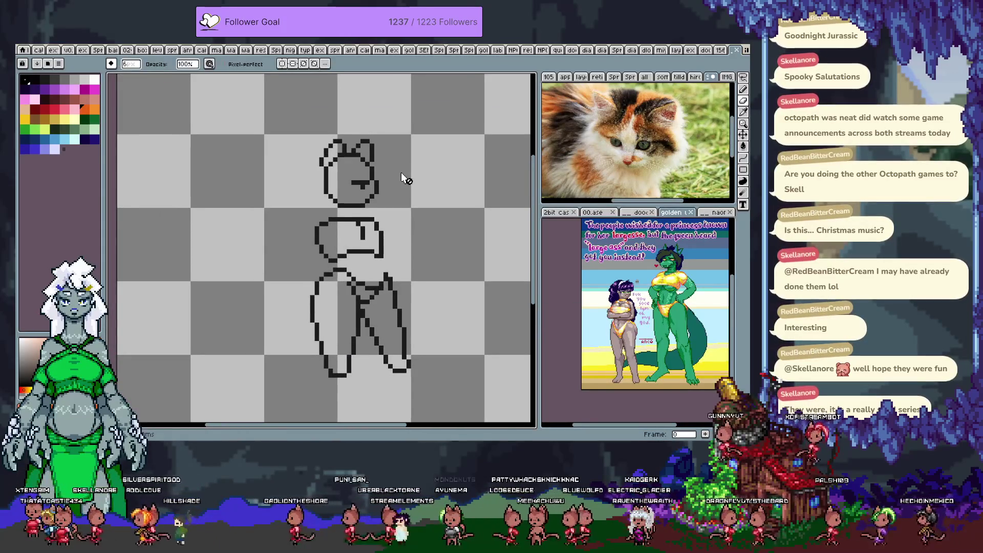
left_click_drag(316, 180, 314, 179)
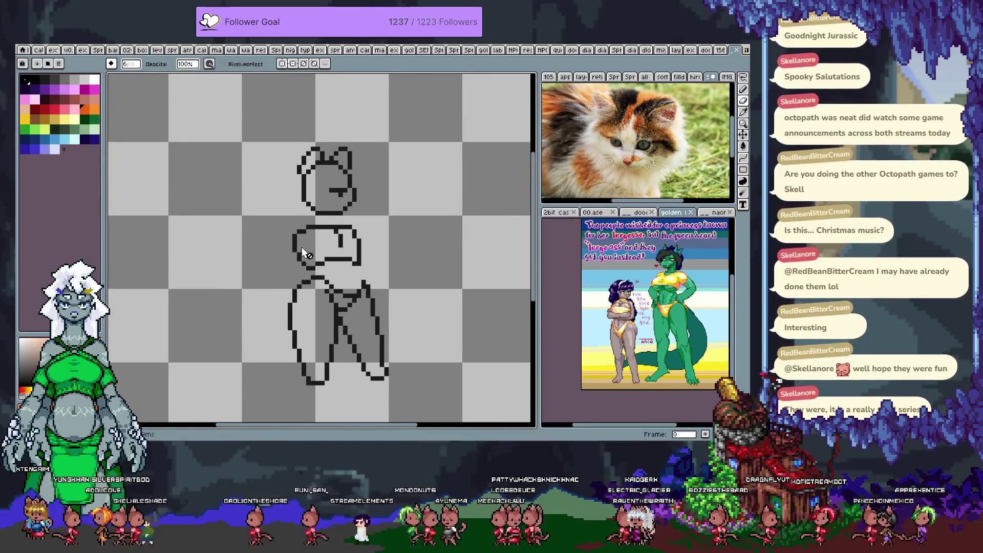
key("Tab")
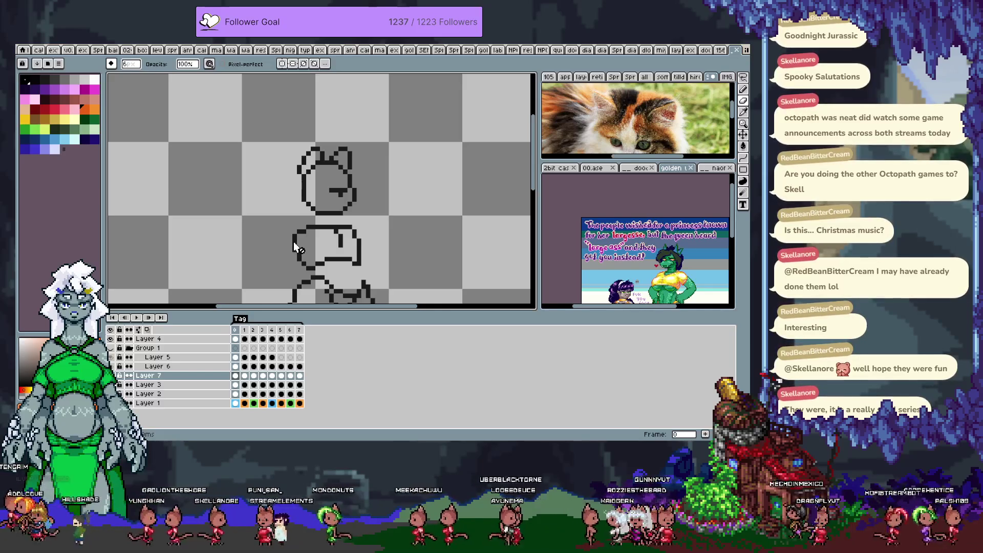
Undo an accidental layer move, check Group 1's contents, and bring the whole figure into view
key("Tab")
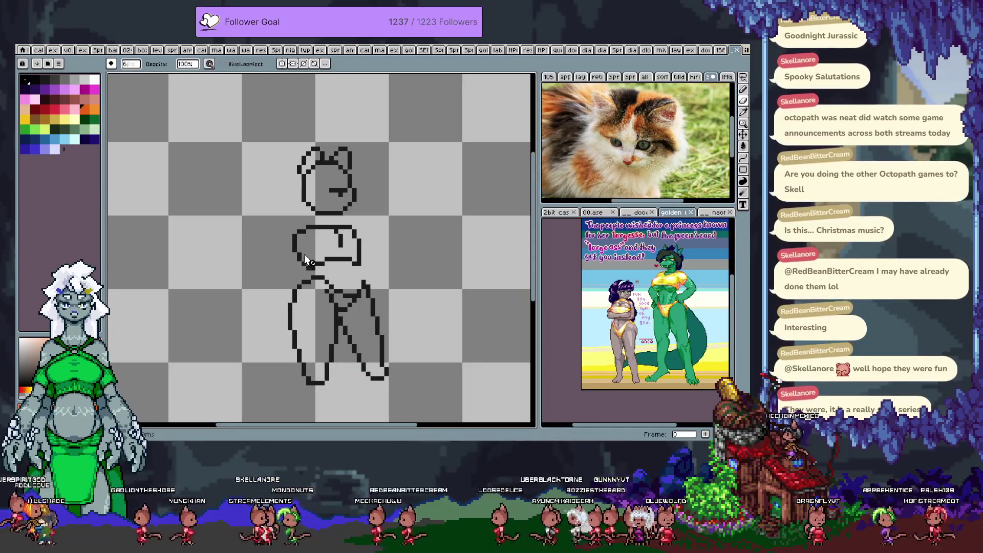
key("ctrl")
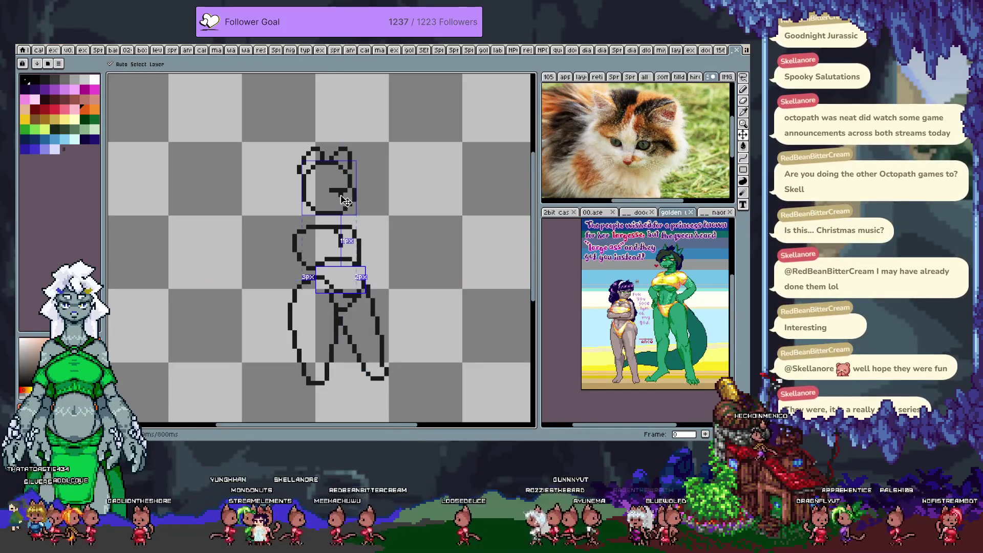
key("ctrl+z")
key("Tab")
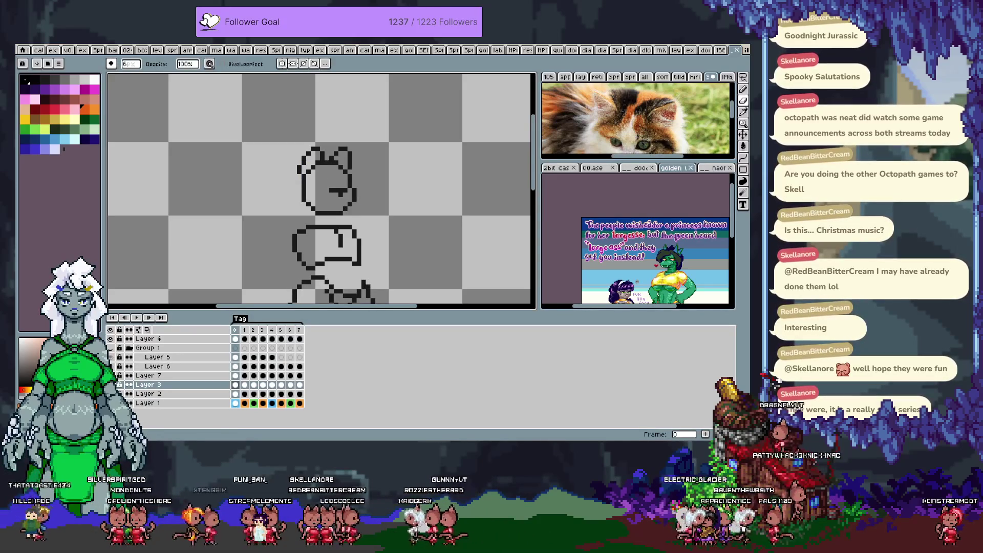
left_click(113, 348)
left_click(111, 350)
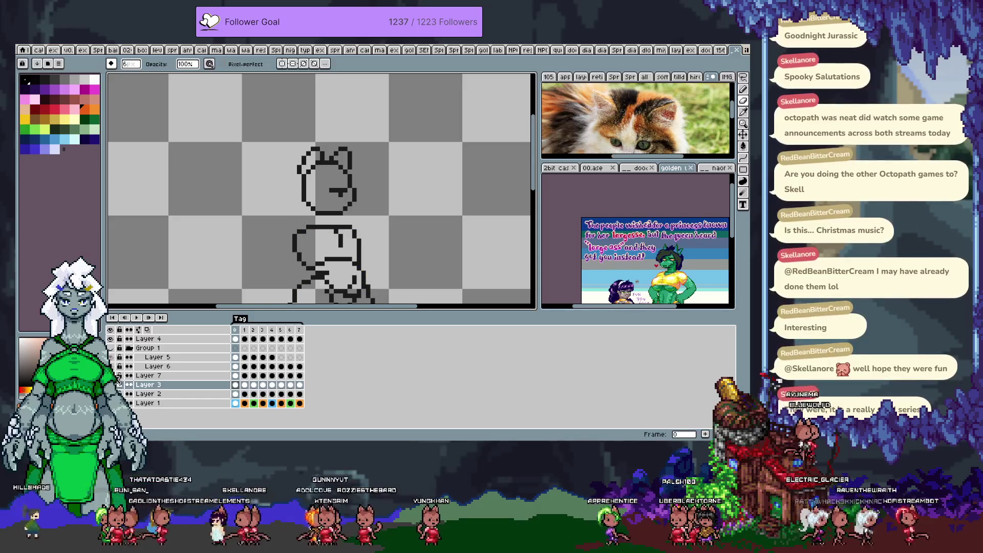
key("space")
left_click_drag(322, 232, 289, 162)
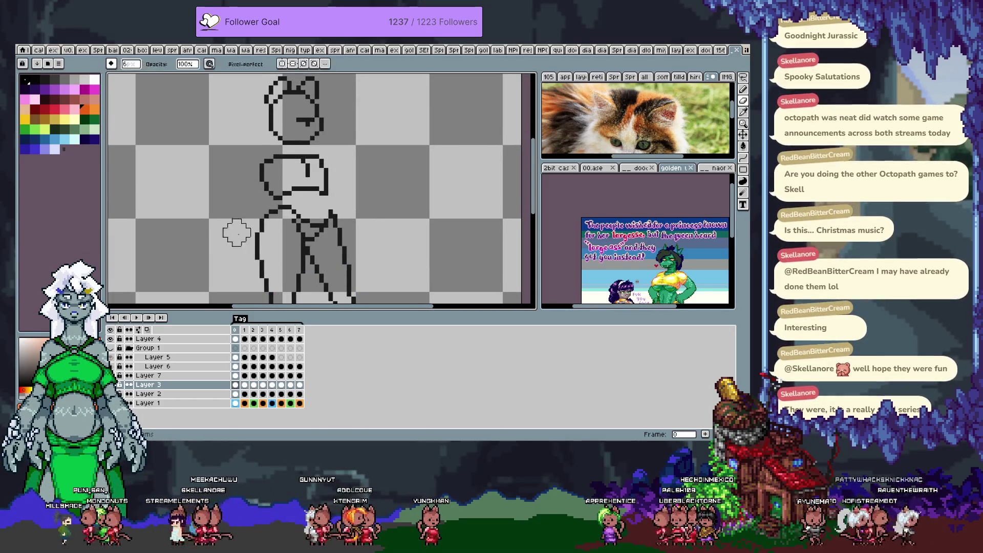
Toggle the chest, lower-body, head and Layer 4 lines off and on to inspect each layer
left_click(125, 394)
left_click(125, 394)
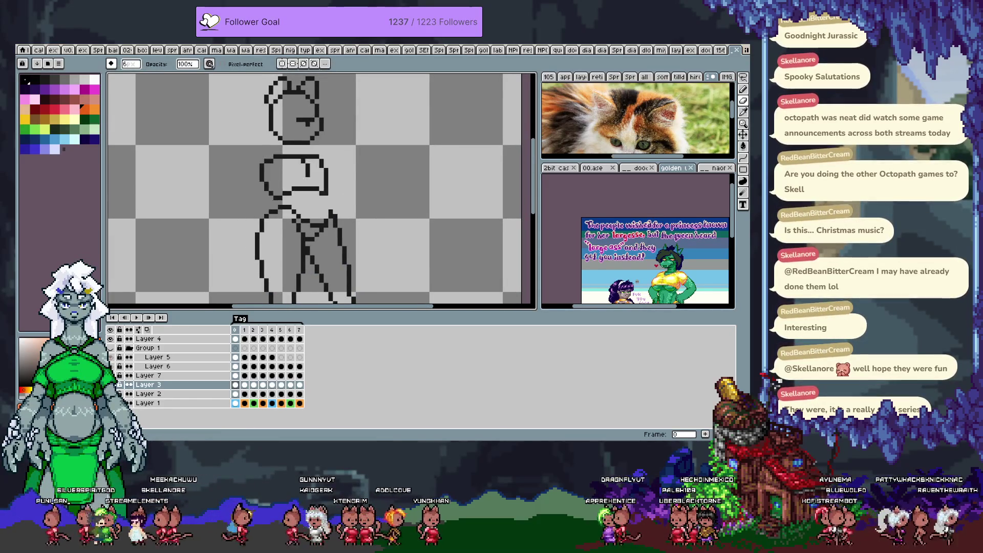
left_click(125, 385)
left_click(125, 384)
left_click(118, 385)
left_click(118, 384)
left_click(121, 339)
left_click(121, 339)
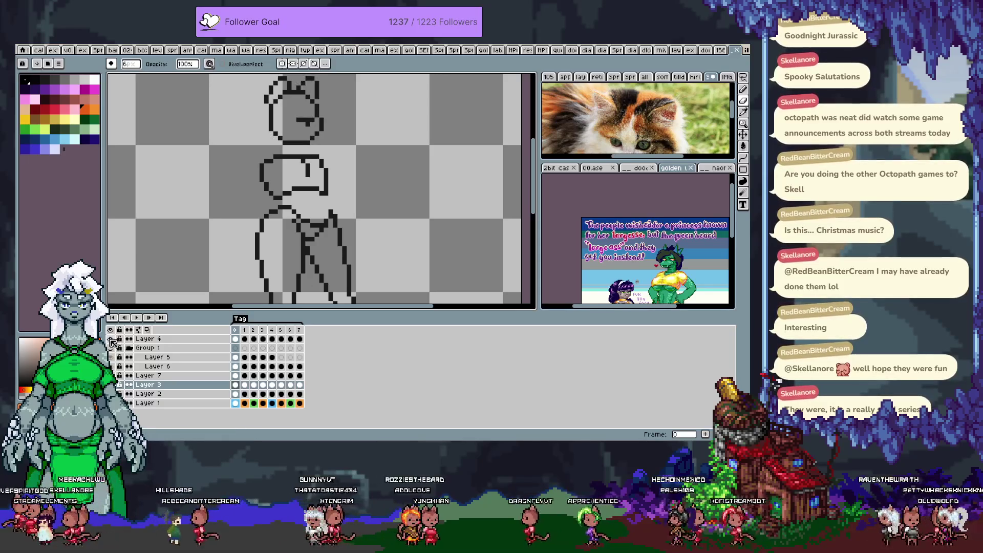
Move Layer 3 up to sit just under Layer 4 and verify the head lines
left_click(153, 384)
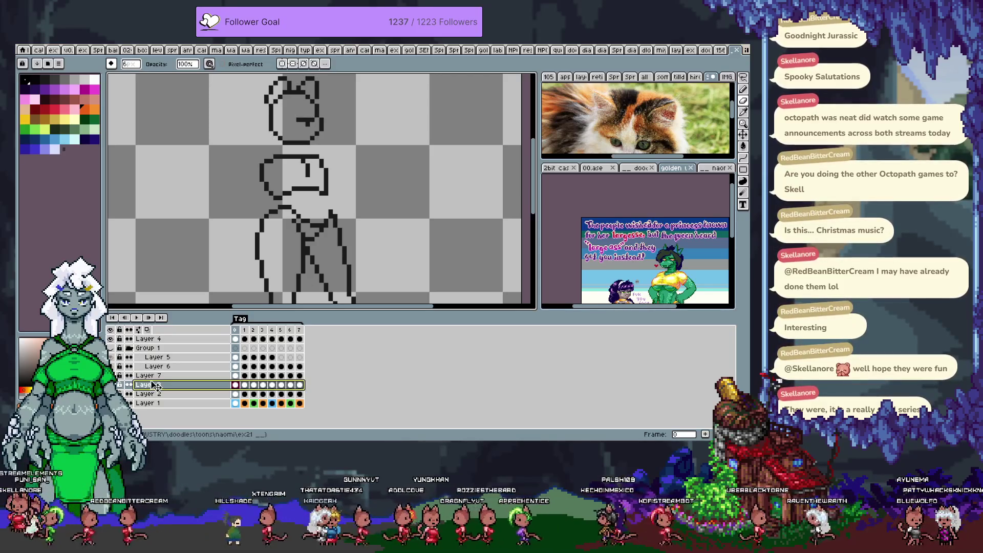
left_click_drag(155, 347, 154, 348)
left_click(112, 348)
left_click(111, 348)
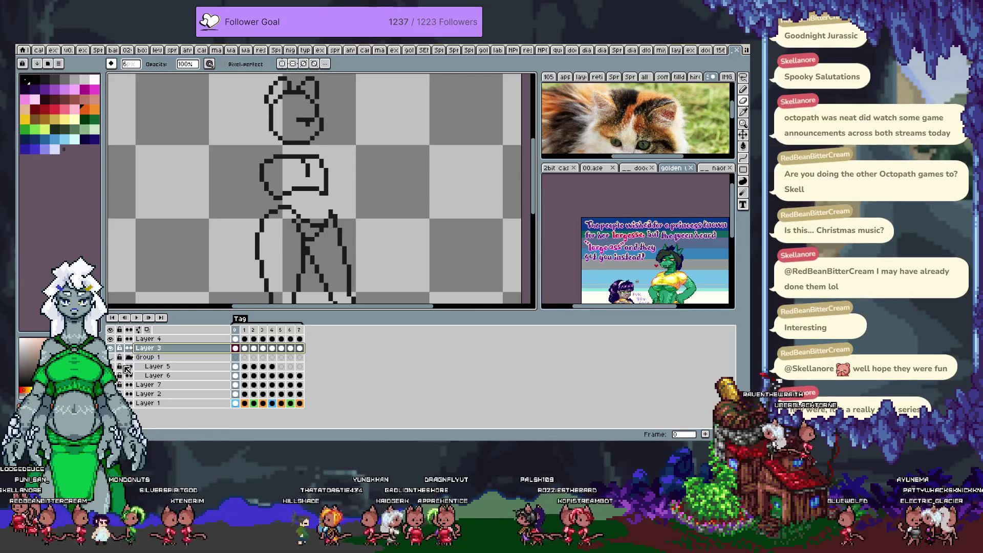
Recheck the lower-body, chest-and-arm and Layer 2 lines by toggling their visibility
left_click(110, 394)
left_click(110, 394)
left_click(110, 385)
left_click(110, 385)
left_click(110, 394)
left_click(111, 394)
Place Layer 2 below Layer 1, hide the timeline, and recenter the sketch
left_click(148, 394)
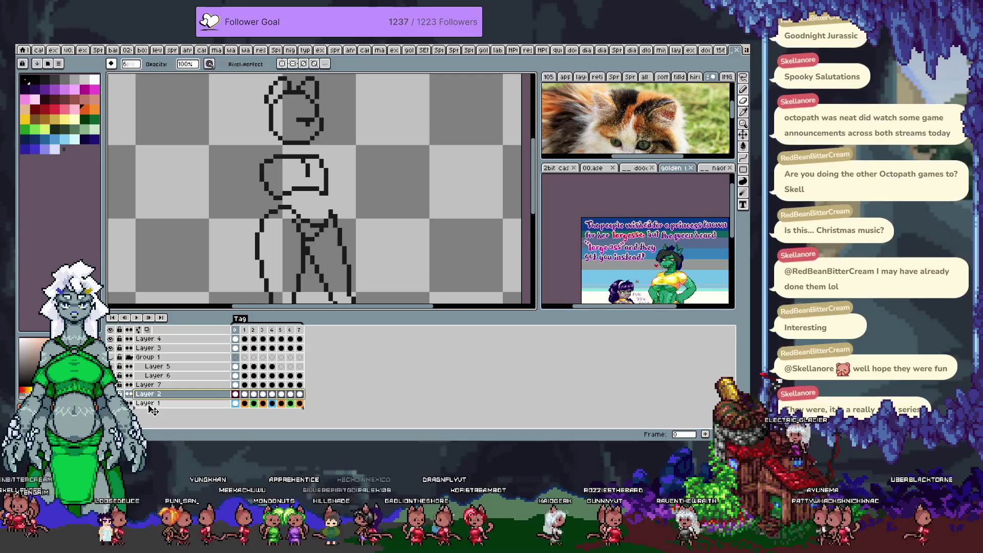
left_click(110, 385)
left_click(110, 384)
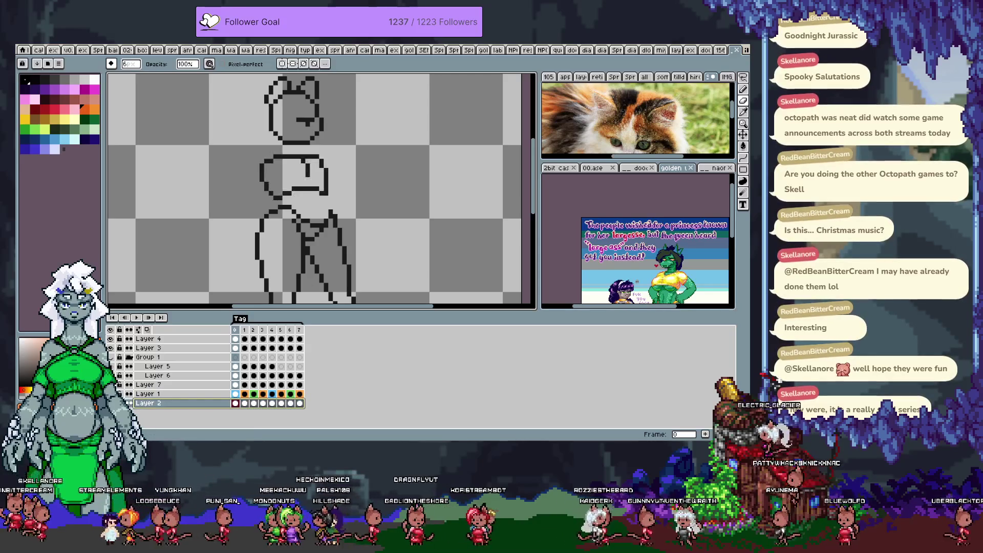
key("Tab")
left_click_drag(251, 297, 256, 339)
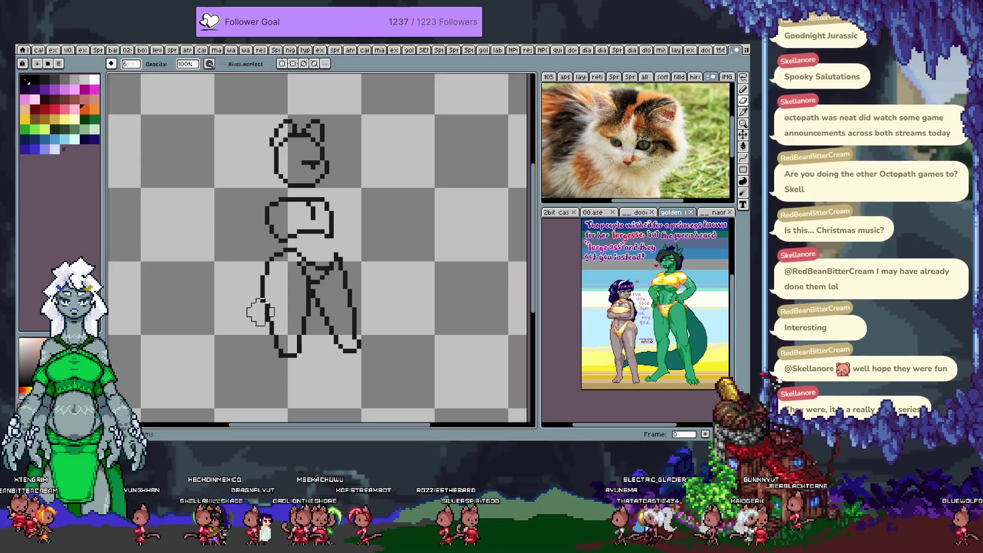
Play the line sketch animation and halt on frame 4 with the rectangular marquee ready
key("Return")
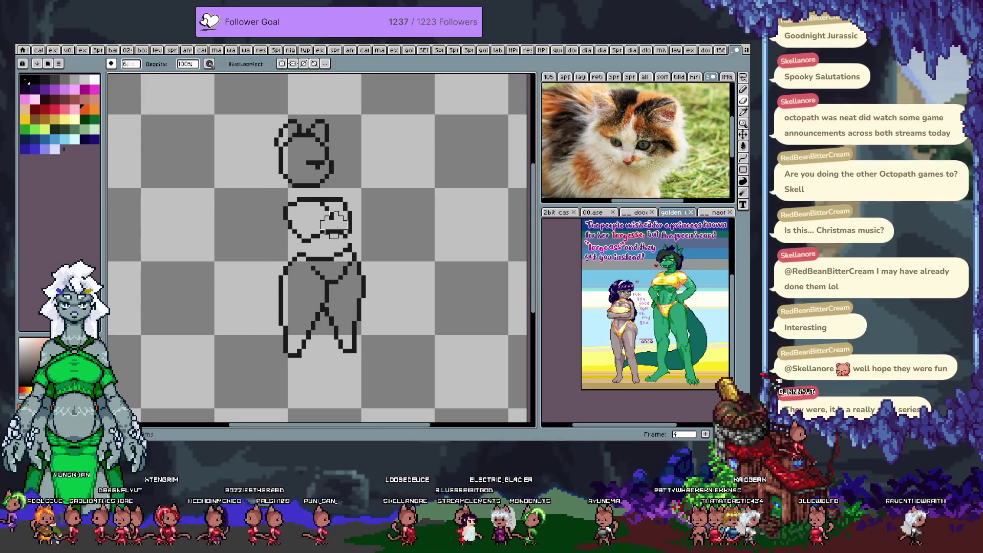
key("v")
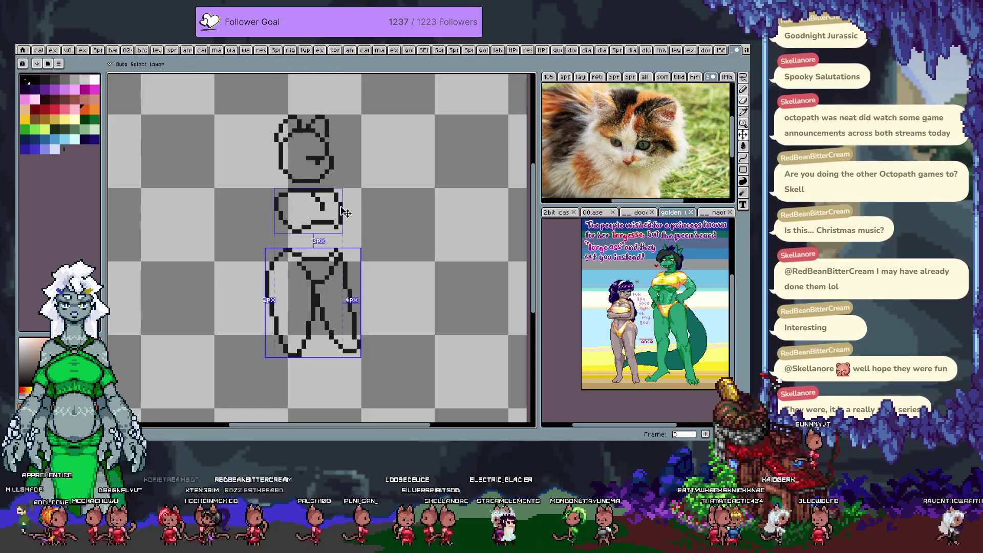
key("b")
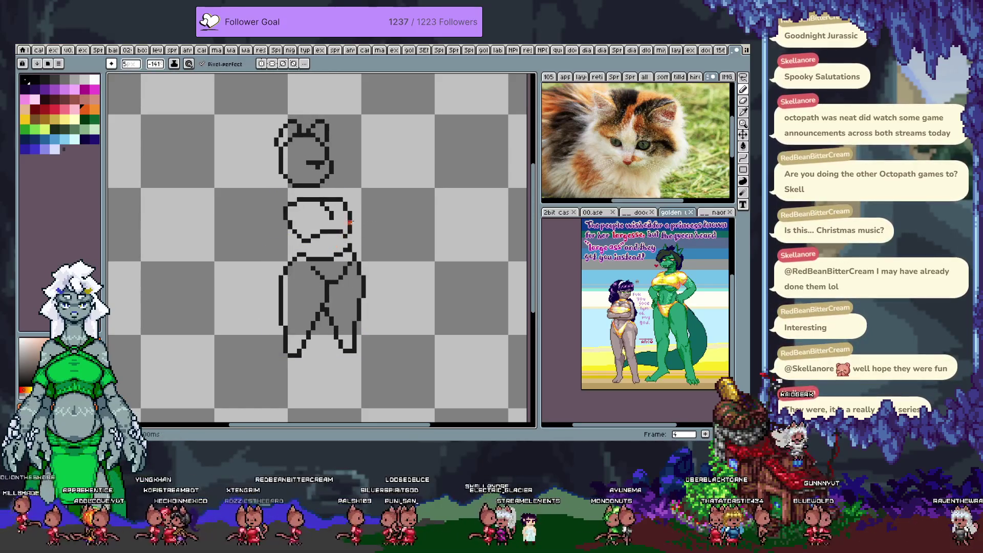
key("m")
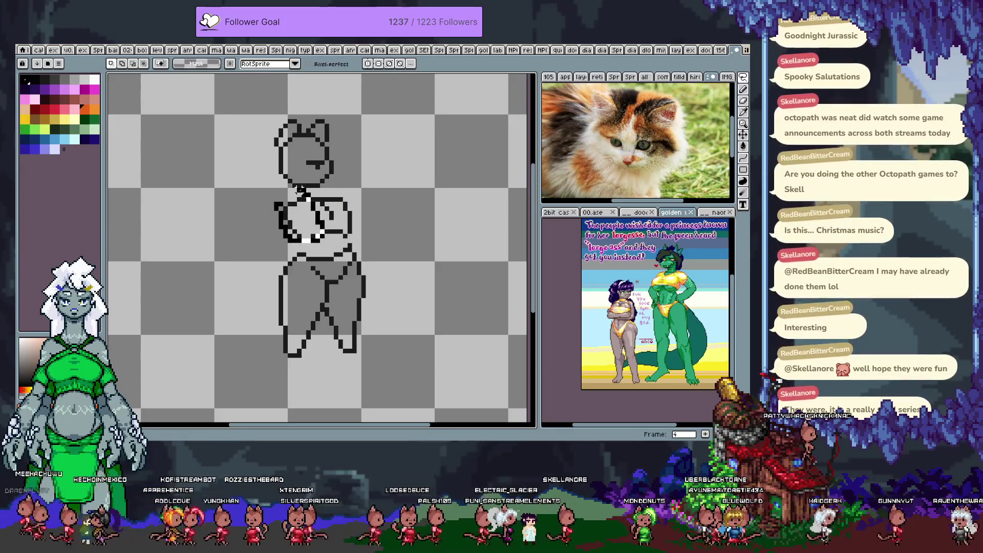
Nudge the selected torso part down by a pixel and confirm the move
left_click_drag(306, 214, 306, 217)
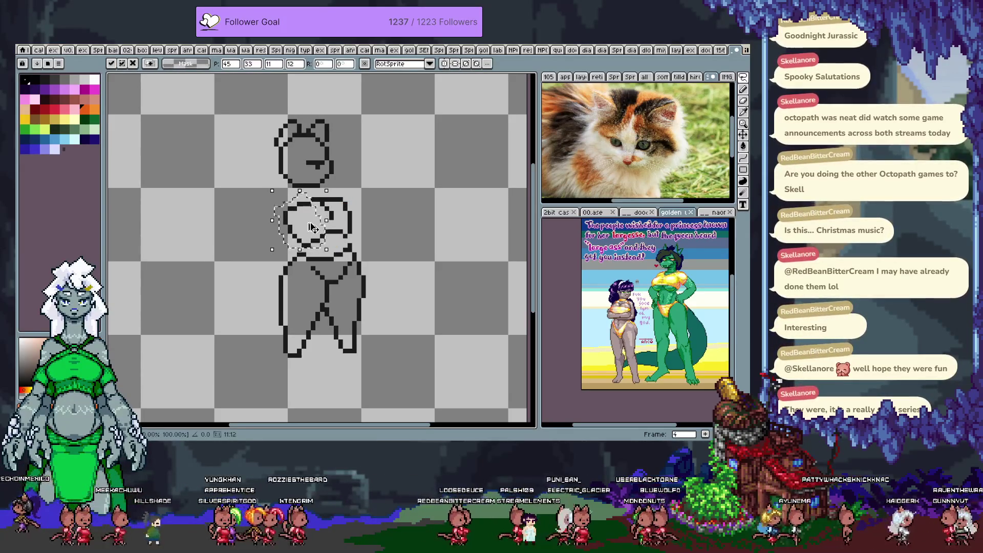
key("Return")
scroll(311, 227, "up", 4)
left_click_drag(291, 239, 291, 252)
scroll(292, 252, "down", 2)
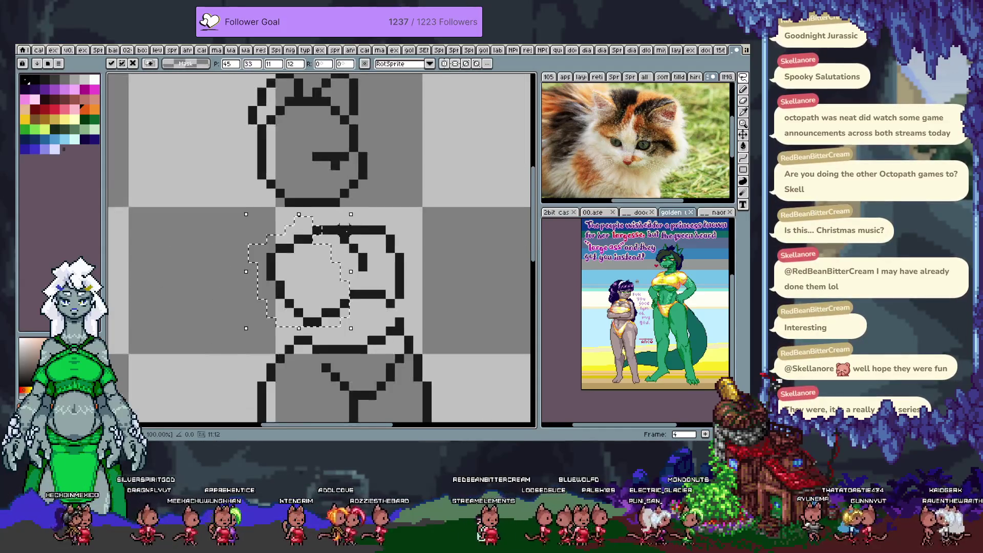
Nudge the selection up a pixel on the next frame, deselect, and step through the frames
key("period")
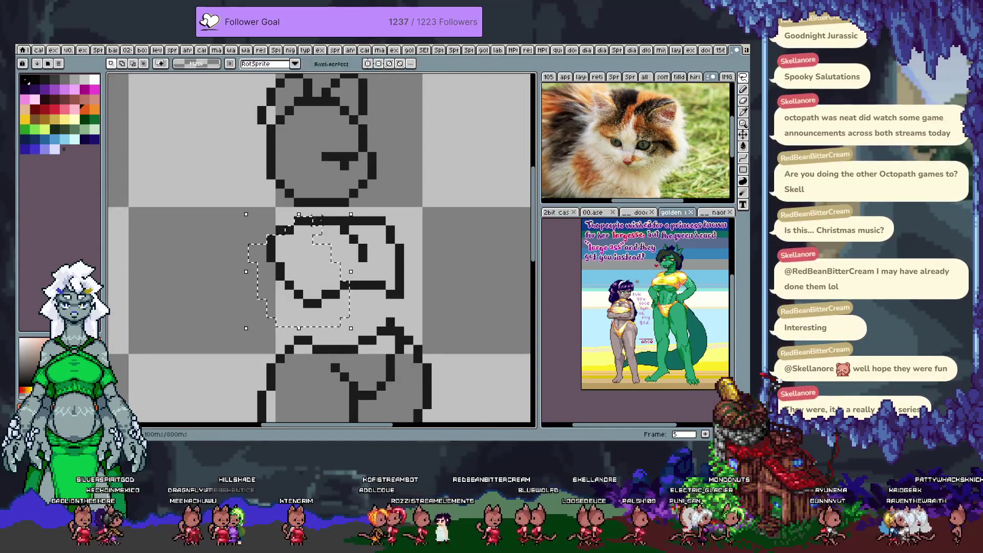
key("Up")
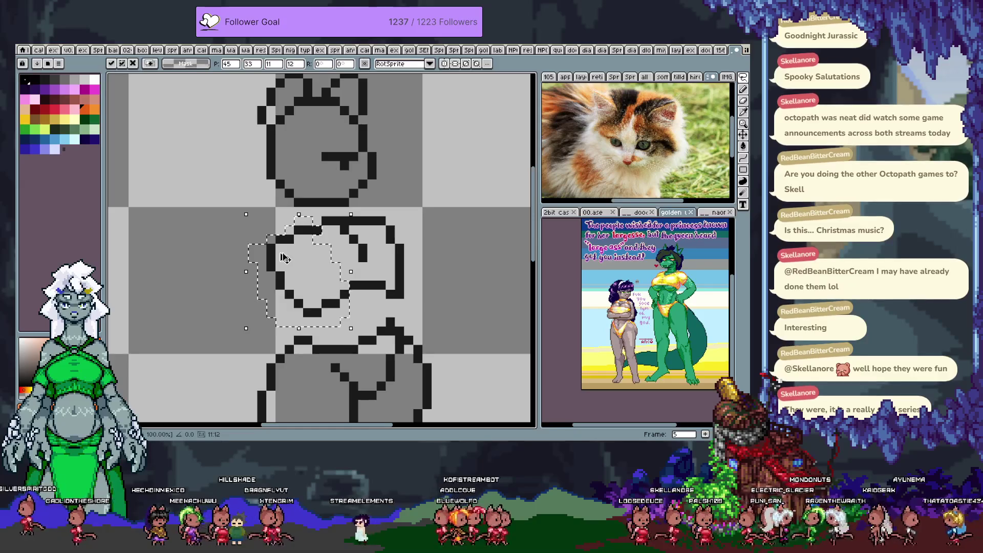
key("ctrl+d")
key("comma")
key("comma")
key("period")
key("period")
key("period")
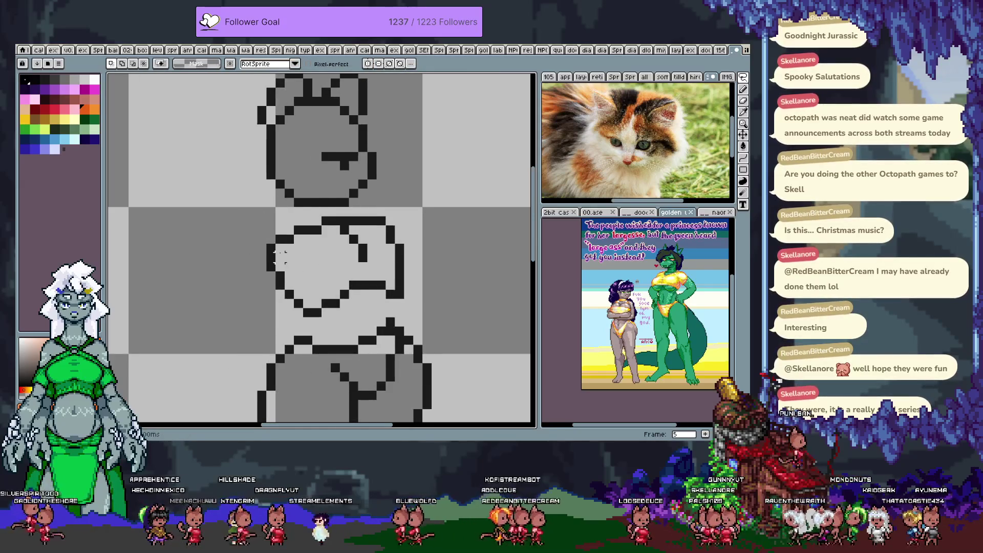
key("period")
key("period")
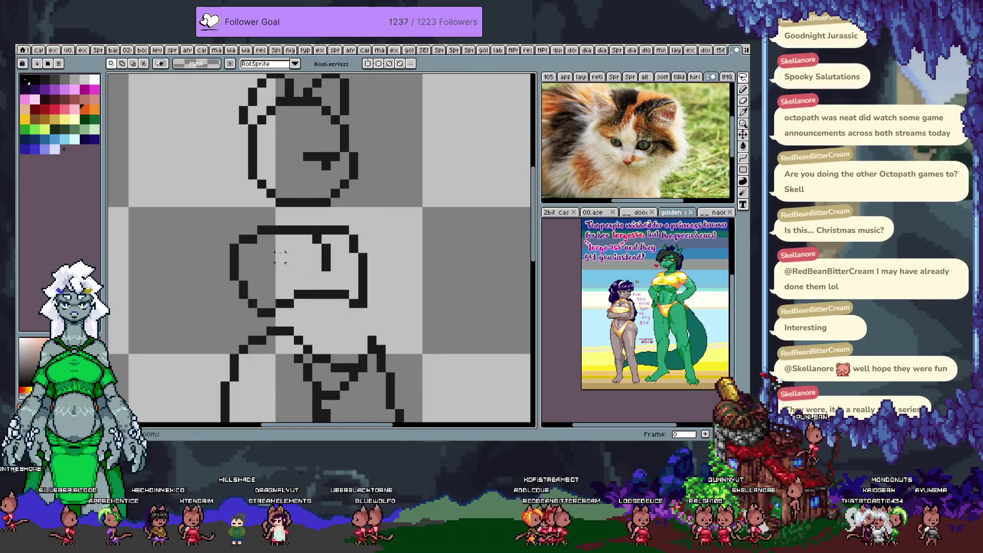
key("period")
key("period")
key("period")
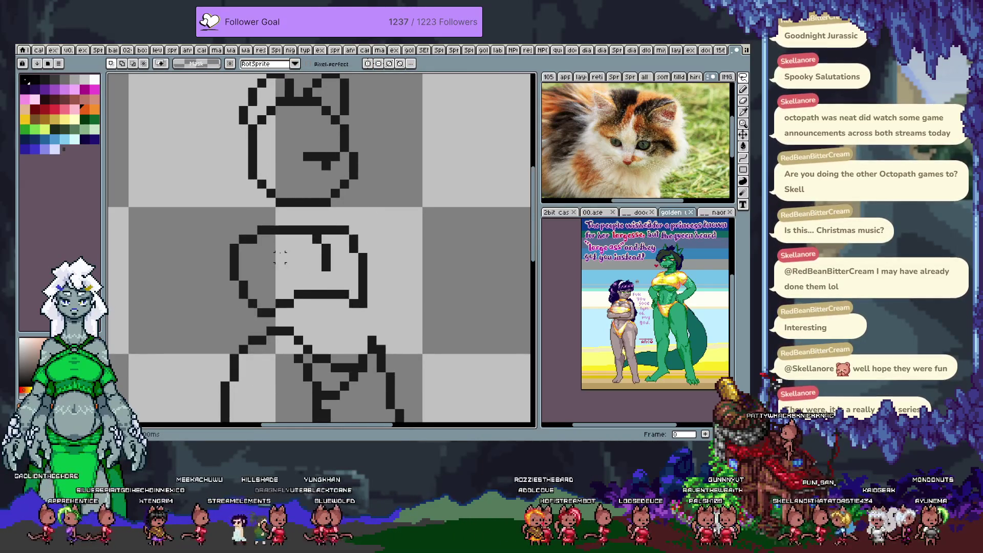
key("comma")
key("comma")
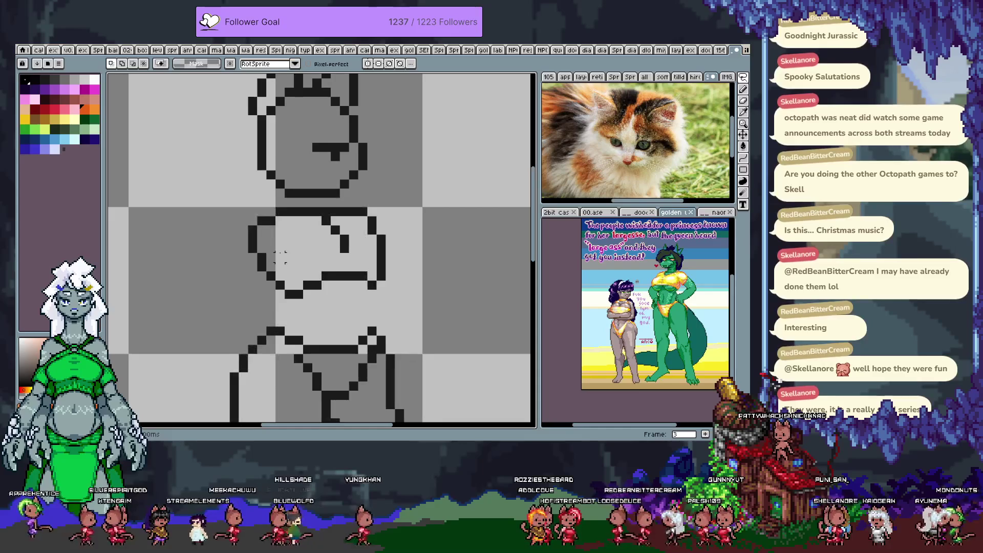
key("period")
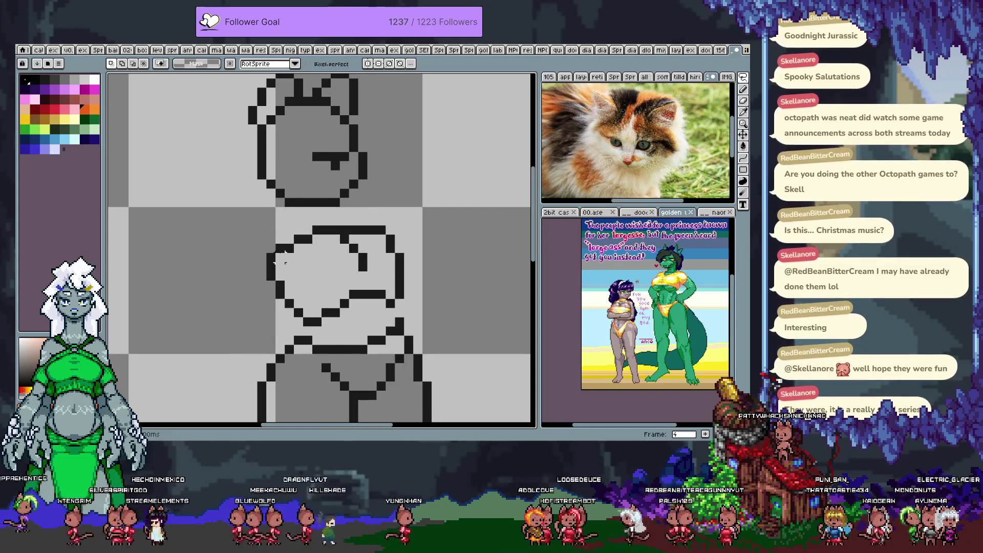
key("period")
key("period")
key("period")
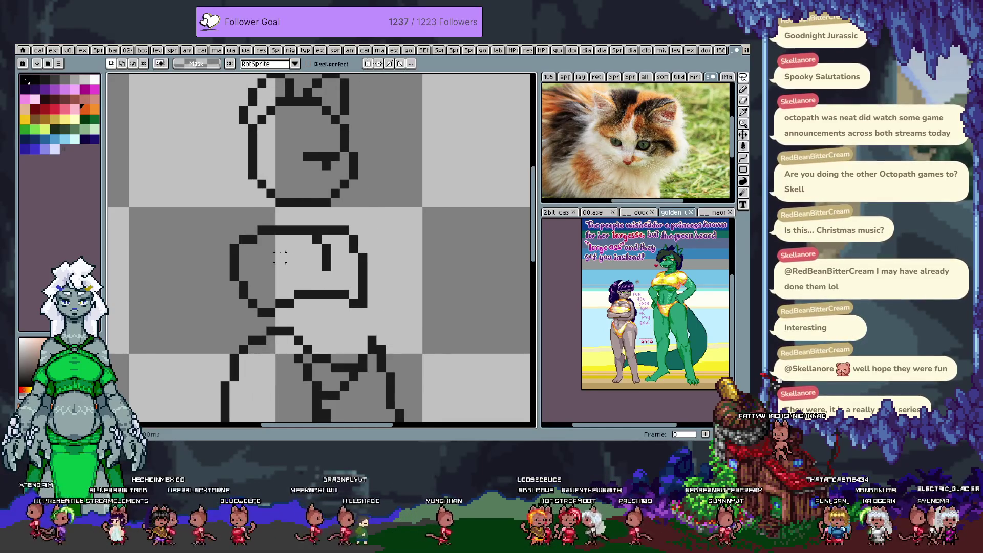
Try moving the arm pixels on the torso upward, then undo the move
mouse_move(315, 227)
left_mouse_down()
mouse_move(335, 307)
mouse_move(371, 233)
mouse_move(343, 218)
left_mouse_up()
mouse_move(353, 261)
left_mouse_down()
mouse_move(342, 243)
mouse_move(378, 307)
mouse_move(338, 218)
mouse_move(355, 256)
left_mouse_up()
key("ctrl+d")
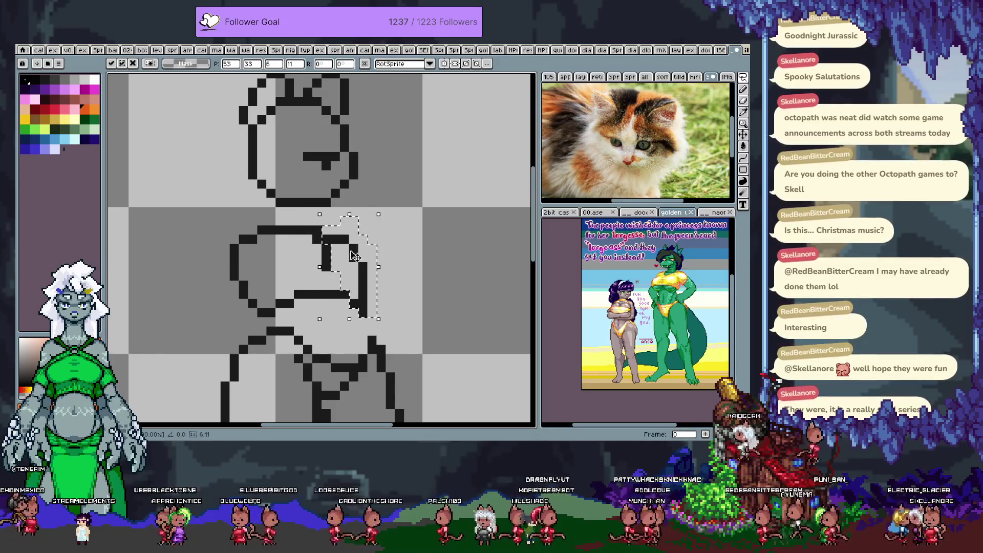
key("ctrl+z")
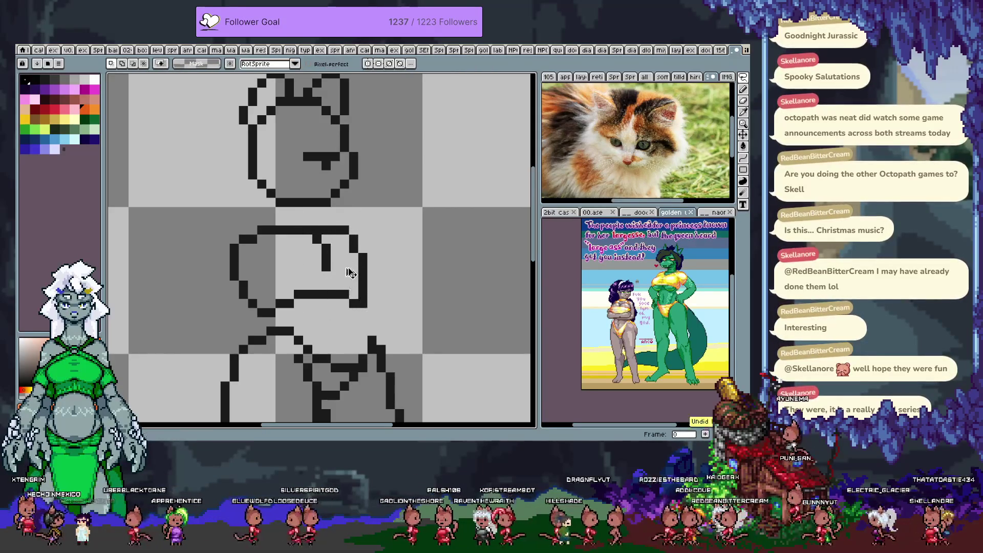
Add black pixels to the torso's top-left outline and set the pencil to a 1-pixel brush
key("b")
left_click(253, 230)
left_click(238, 239)
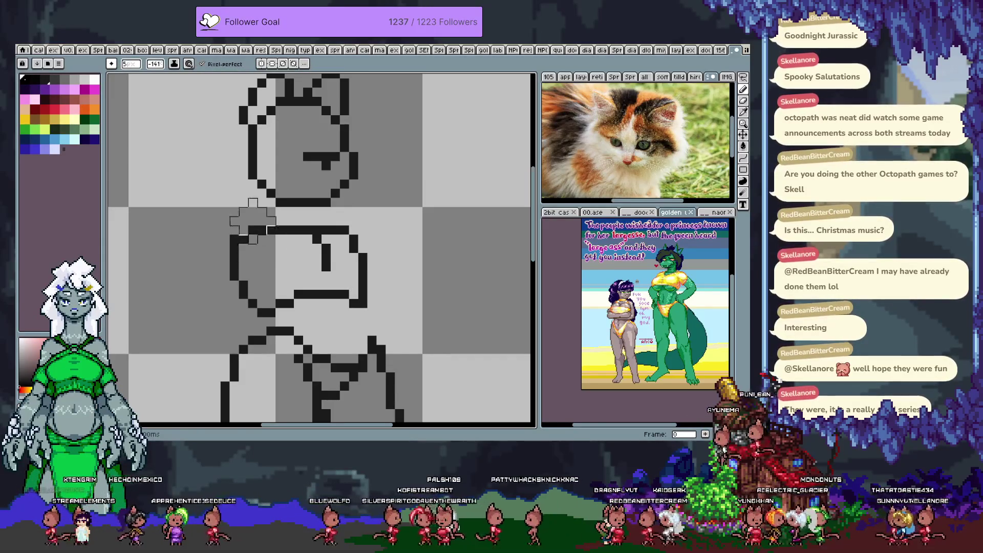
left_click(111, 63)
left_click(118, 101)
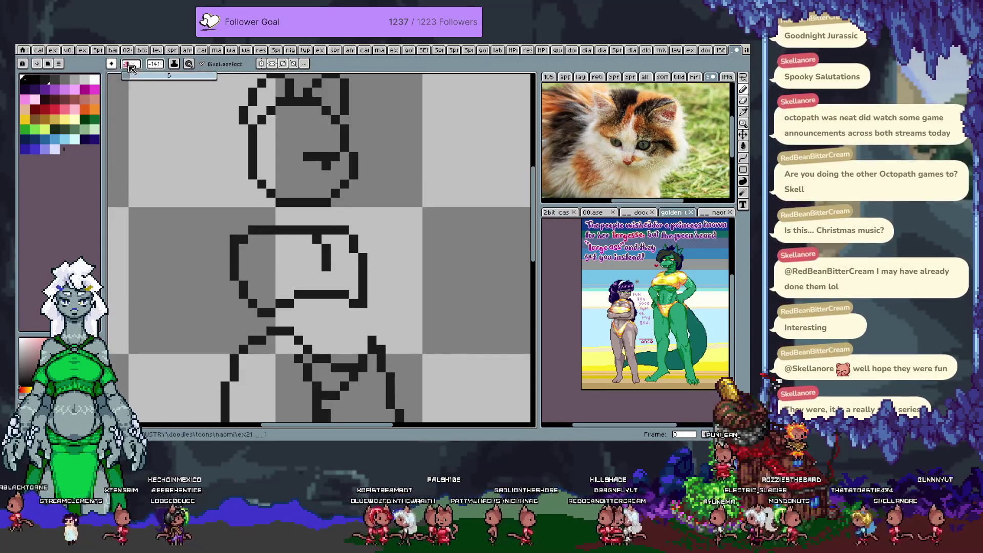
Step back and forth through the frames and settle on frame 3
key("Right")
key("Left")
key("Right")
key("Right")
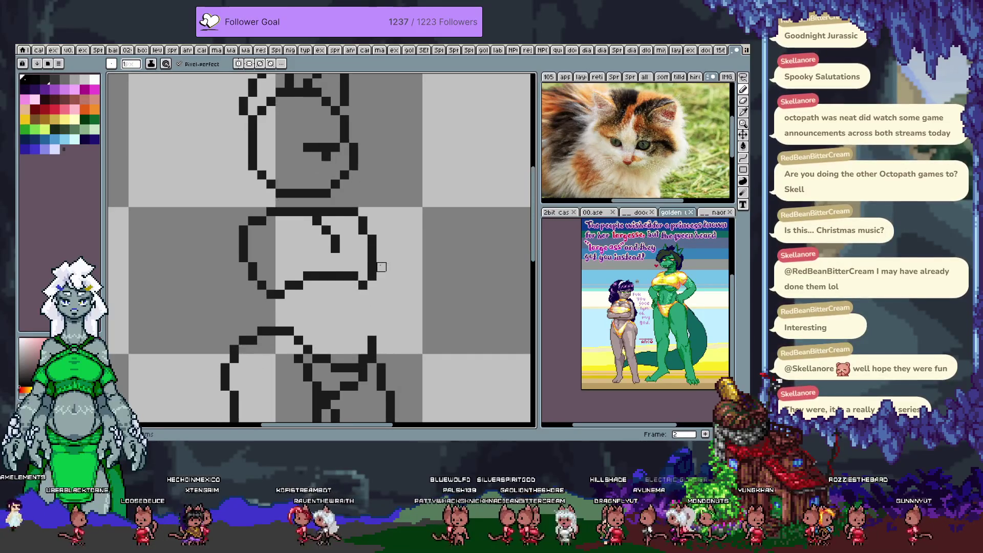
key("Right")
key("Right")
key("Left")
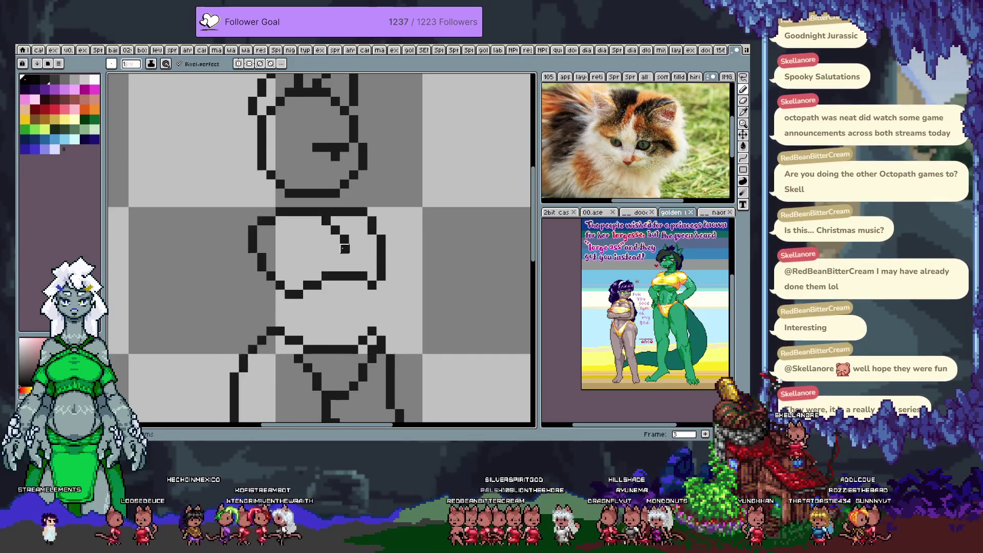
Lasso the left arm on frame 3 and rotate it to a new angle
key("q")
mouse_move(270, 210)
left_mouse_down()
mouse_move(317, 309)
mouse_move(285, 211)
left_mouse_up()
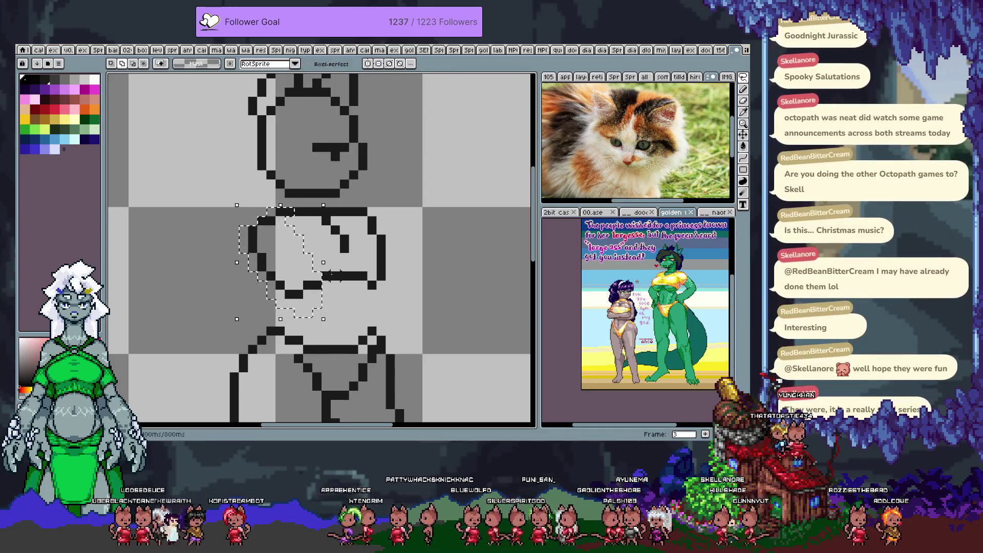
mouse_move(325, 275)
left_mouse_down()
mouse_move(305, 270)
mouse_move(313, 282)
left_mouse_up()
key("Return")
Patch gaps in the rotated arm's outline with single black pixels
key("b")
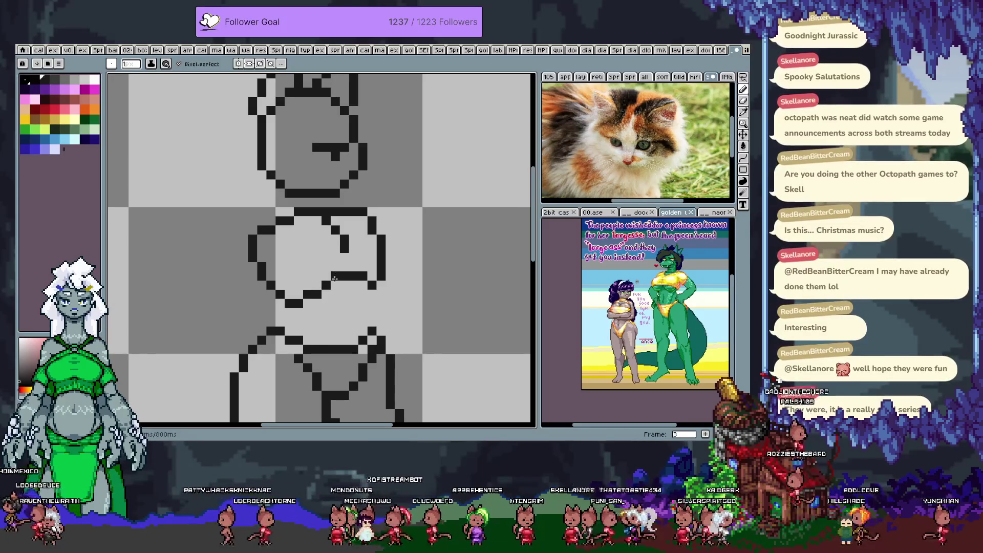
left_click(335, 285)
left_click(324, 312)
scroll(406, 226, "down", 3)
Preview the animation, then save the sketch as '__ ex21 naomi.ase'
key("Return")
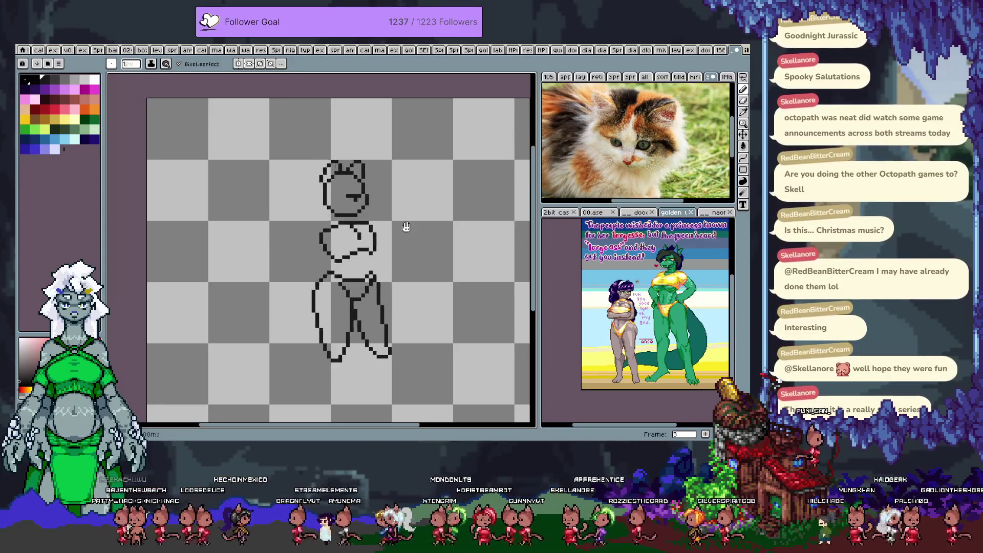
key("Return")
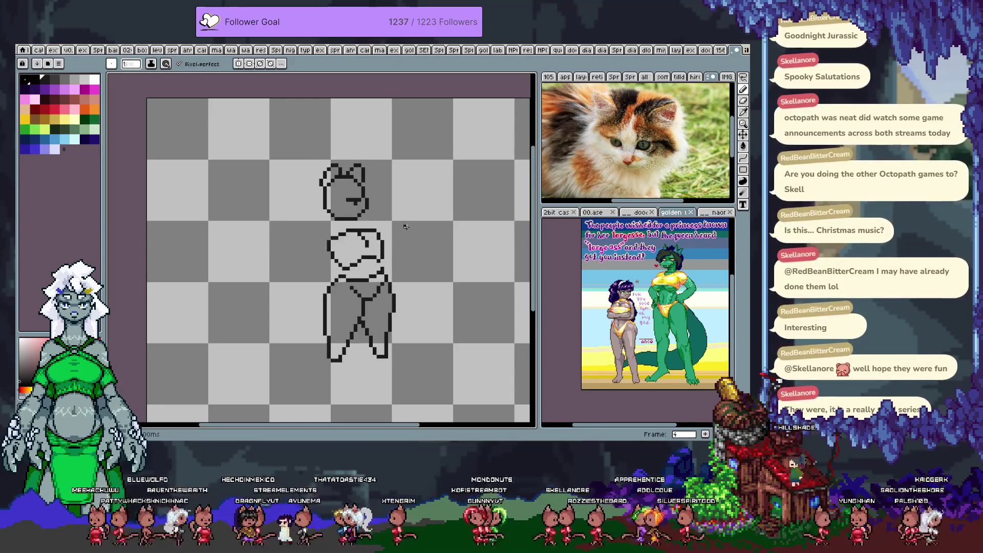
key("ctrl+shift+s")
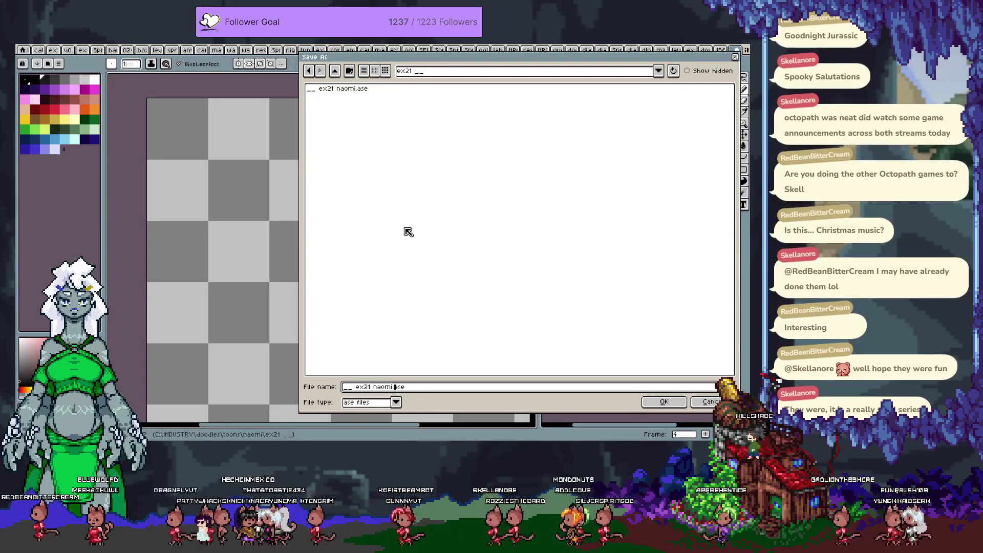
key("Return")
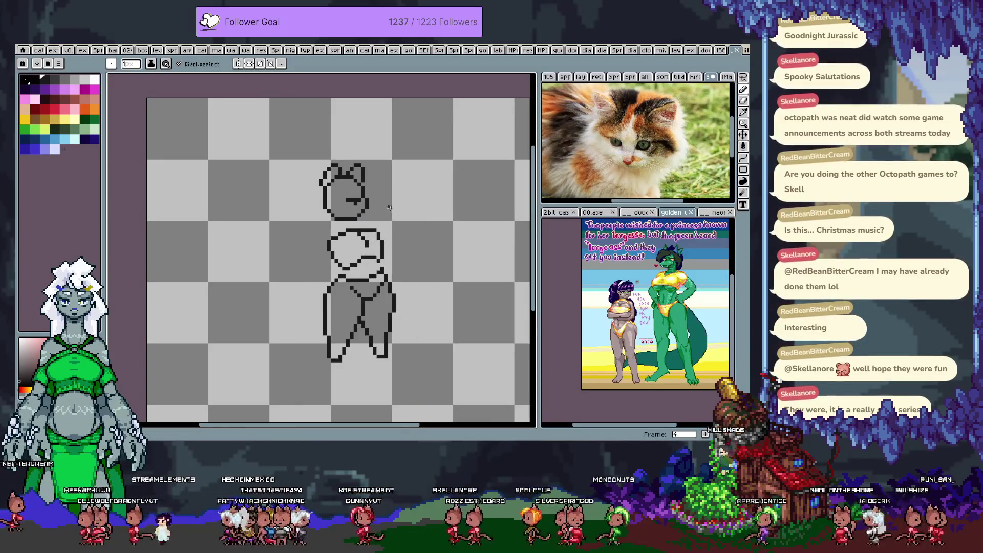
scroll(371, 204, "up", 2)
left_click_drag(372, 203, 364, 187)
Step to the first frame and shift its head and ears up into place
key("ctrl")
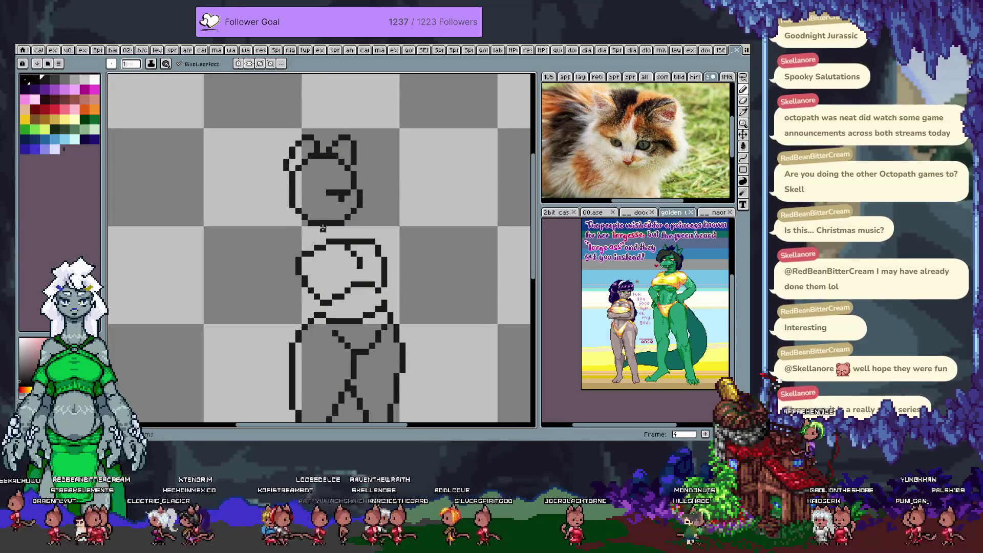
key("Tab")
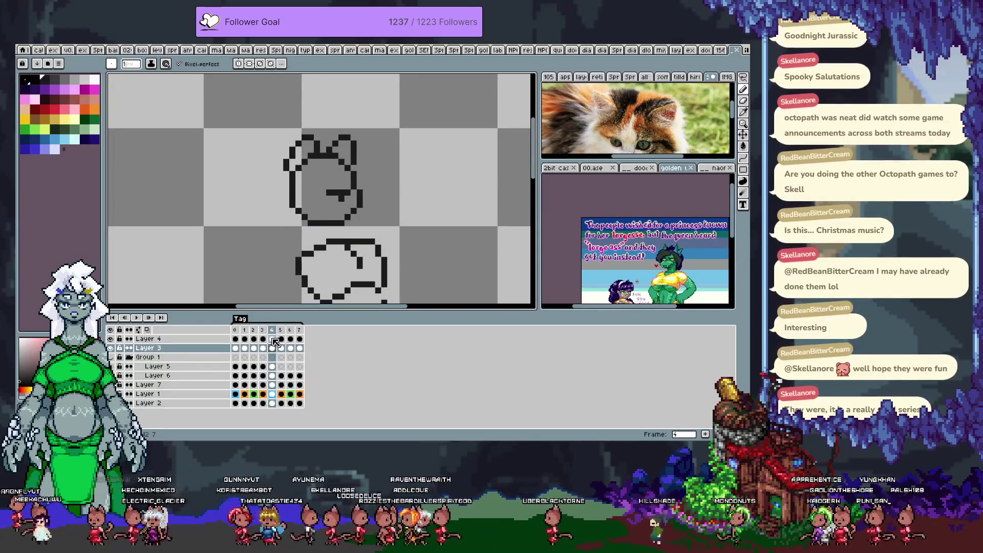
key("Tab")
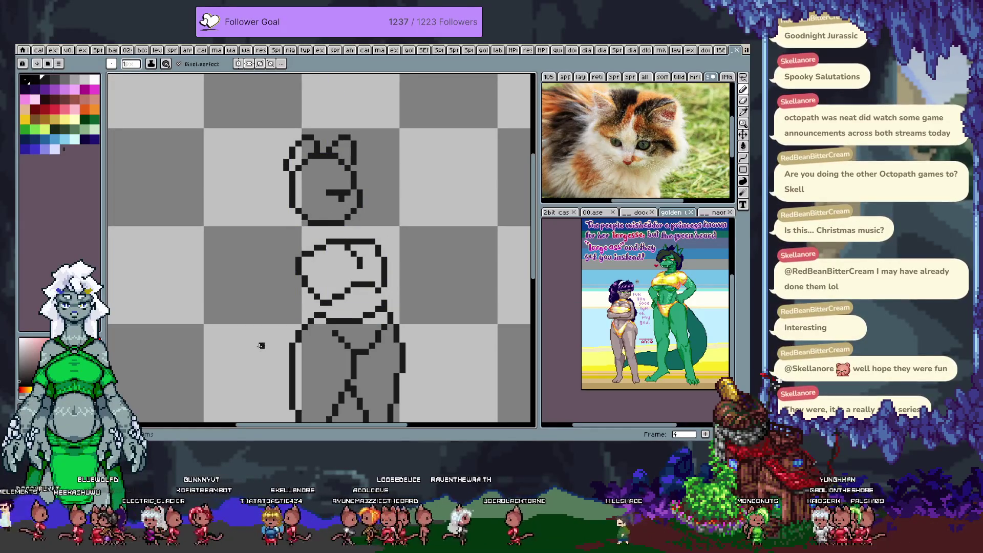
key("period")
key("period")
key("period")
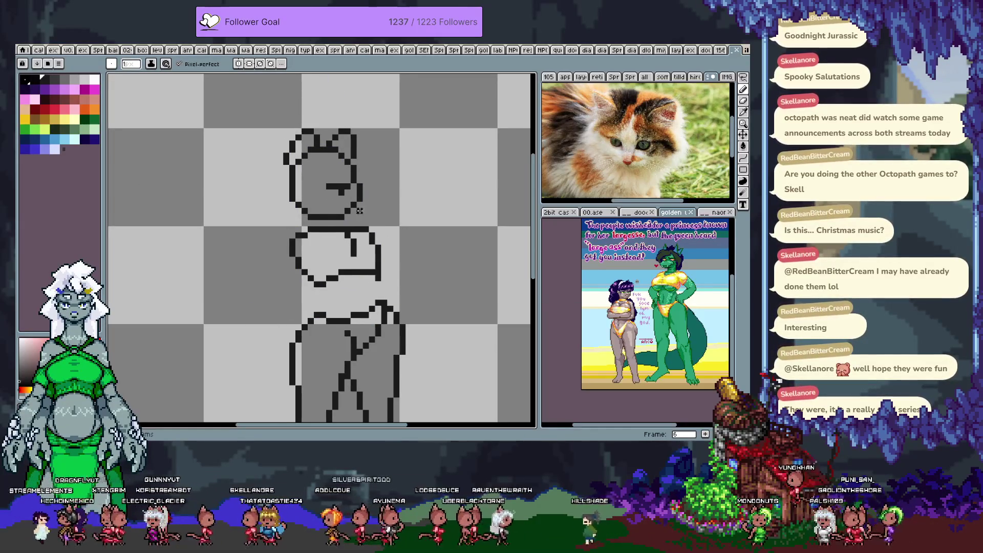
key("period")
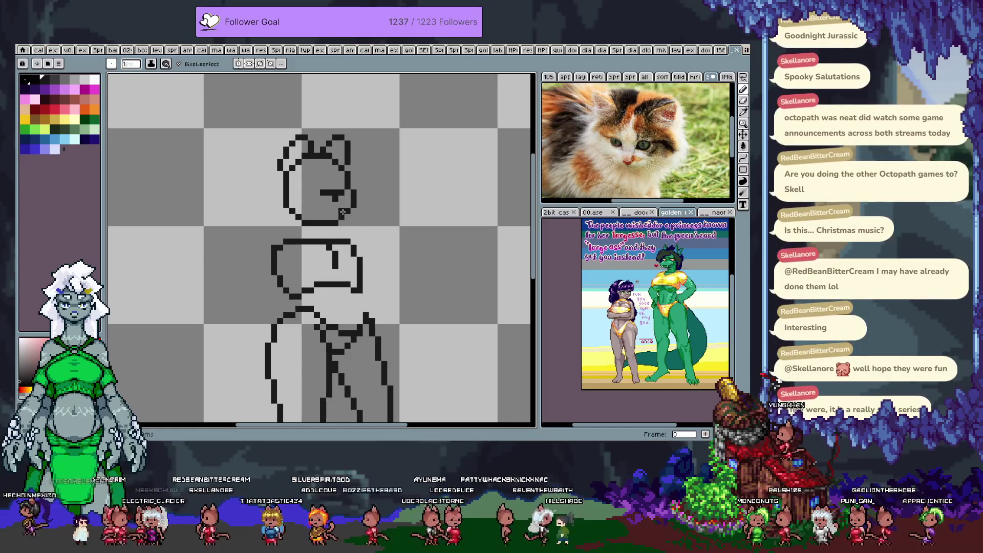
key("v")
left_click_drag(341, 198, 334, 184)
key("b")
On frame 4, shift the head and ears right onto the body
key("period")
key("period")
key("period")
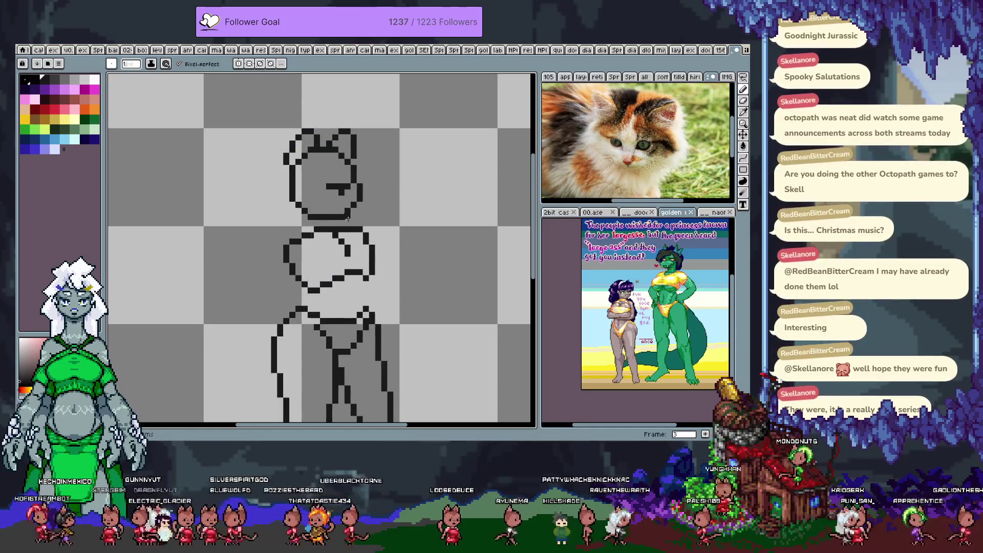
key("v")
left_click_drag(363, 198, 370, 198)
left_click_drag(354, 153, 368, 183)
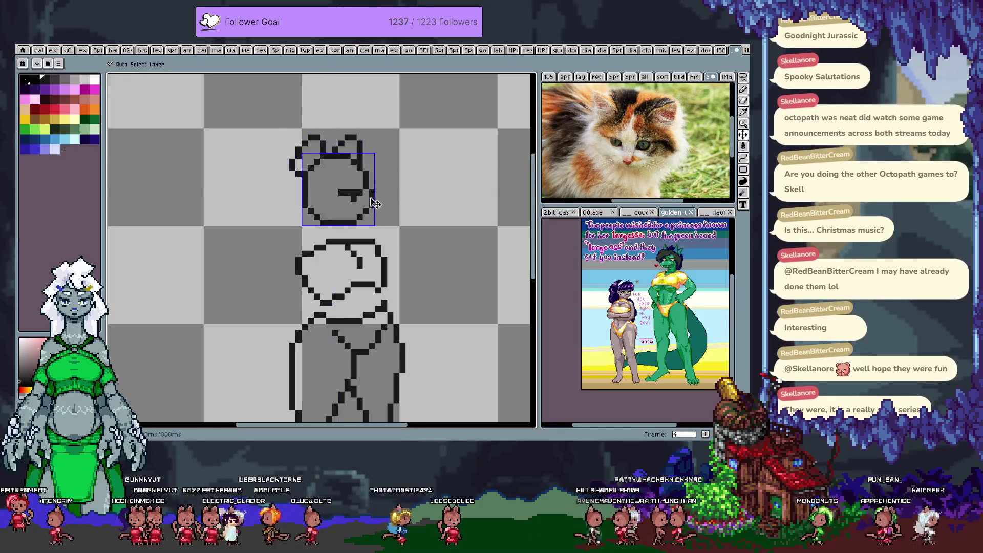
key("b")
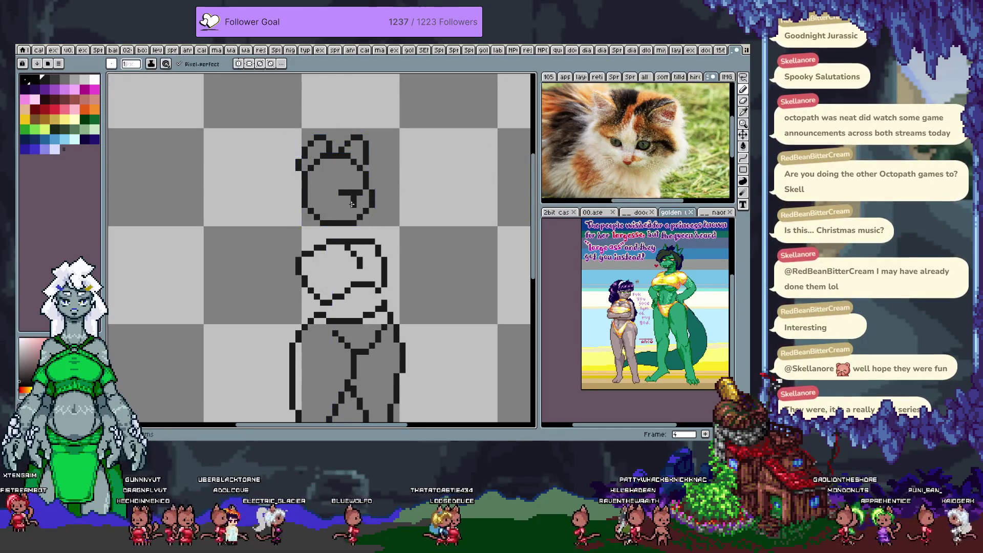
On frame 7, nudge the head one pixel left
key("period")
key("period")
key("period")
key("period")
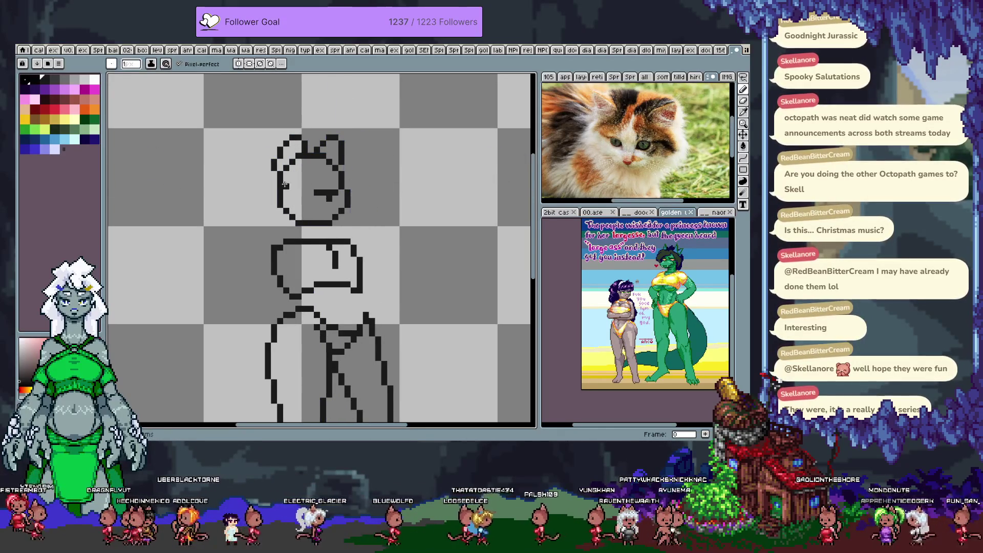
key("v")
left_click_drag(285, 185, 278, 186)
key("b")
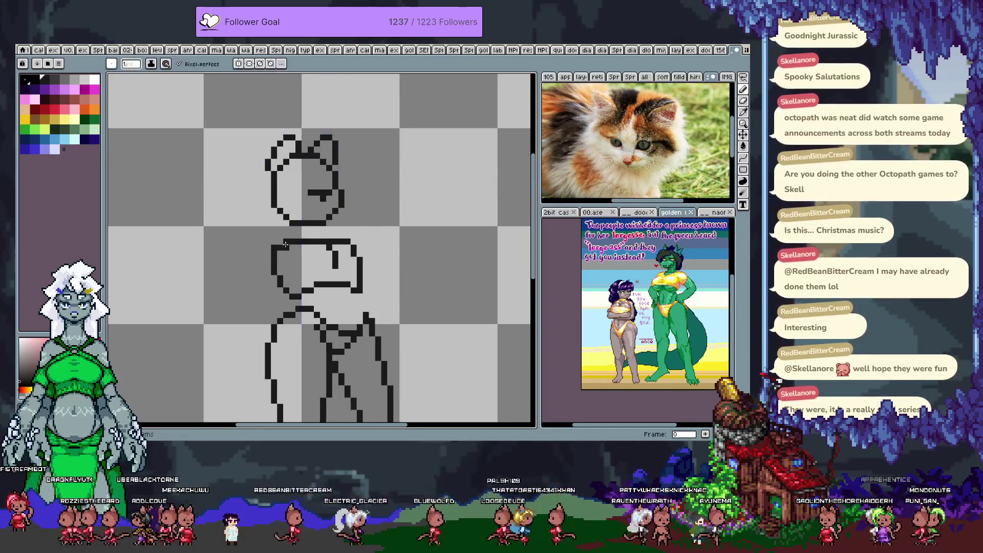
Preview the realigned animation from frame 2 and recenter the figure
key("period")
key("period")
key("Return")
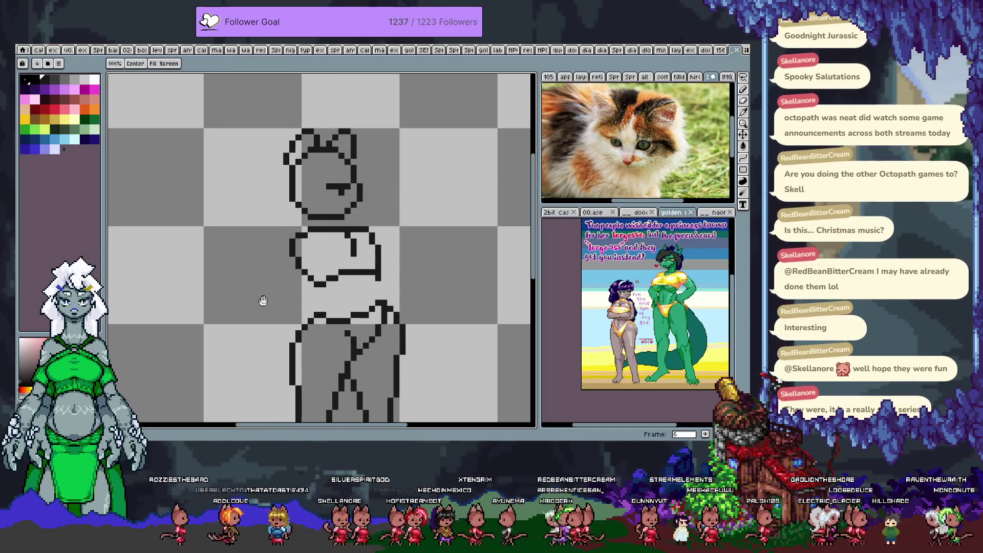
left_click_drag(319, 222, 336, 171)
key("Tab")
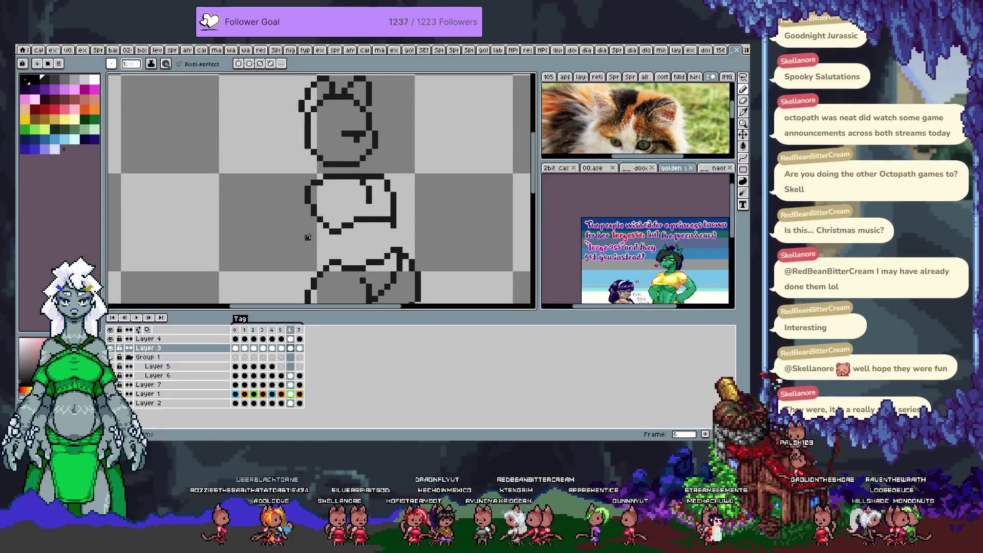
key("Tab")
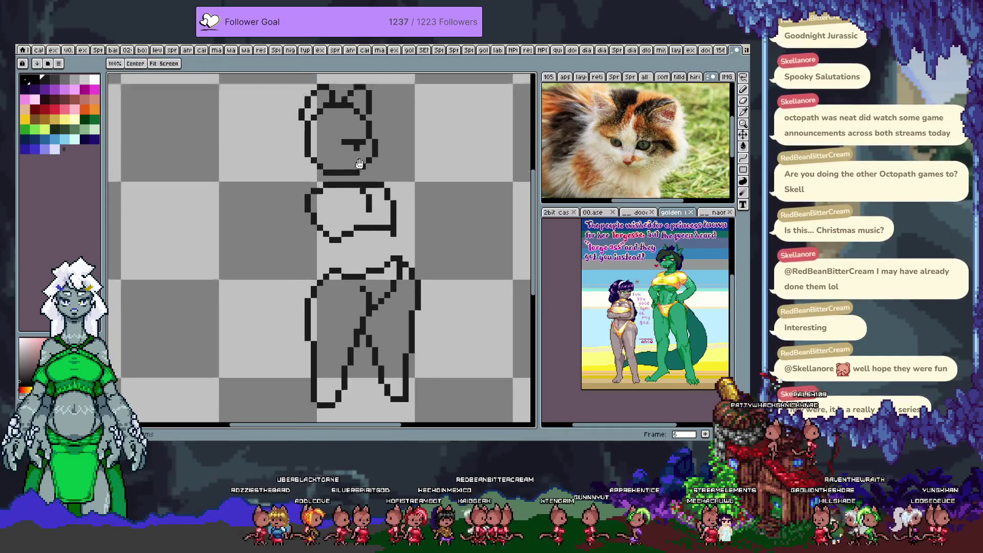